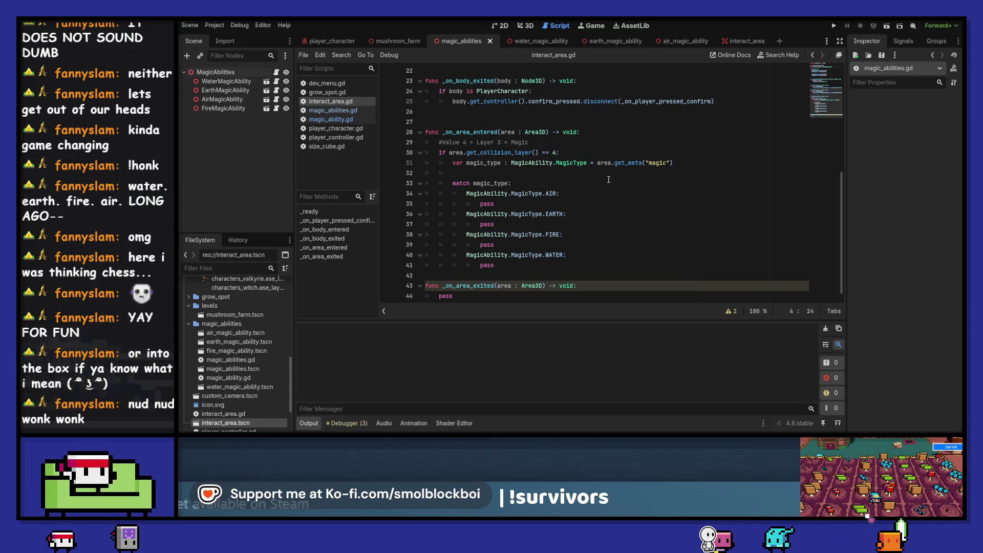
Replace the AIR case placeholder in _on_area_entered with magic_interacted.emit(magic_type).
scroll(608, 179, up, 4)
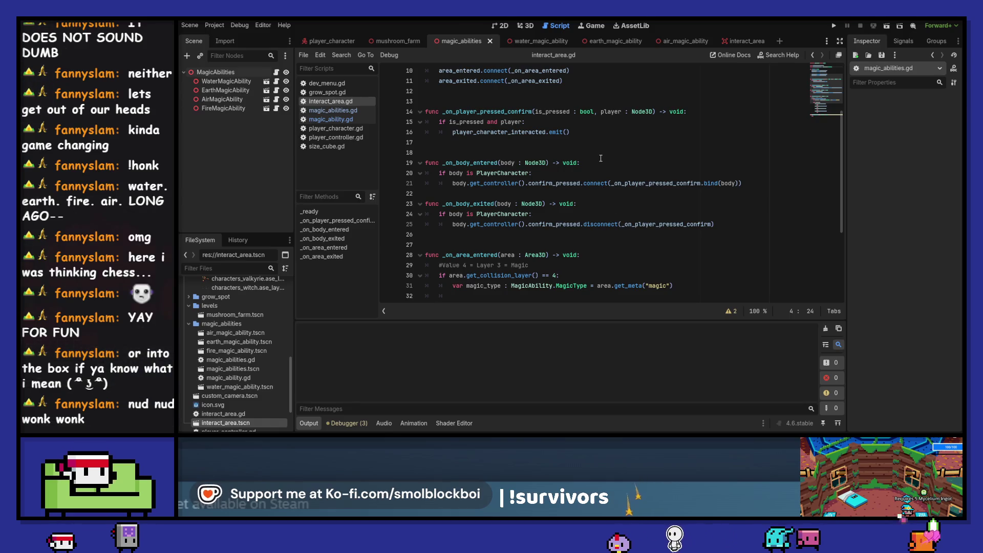
scroll(600, 158, down, 4)
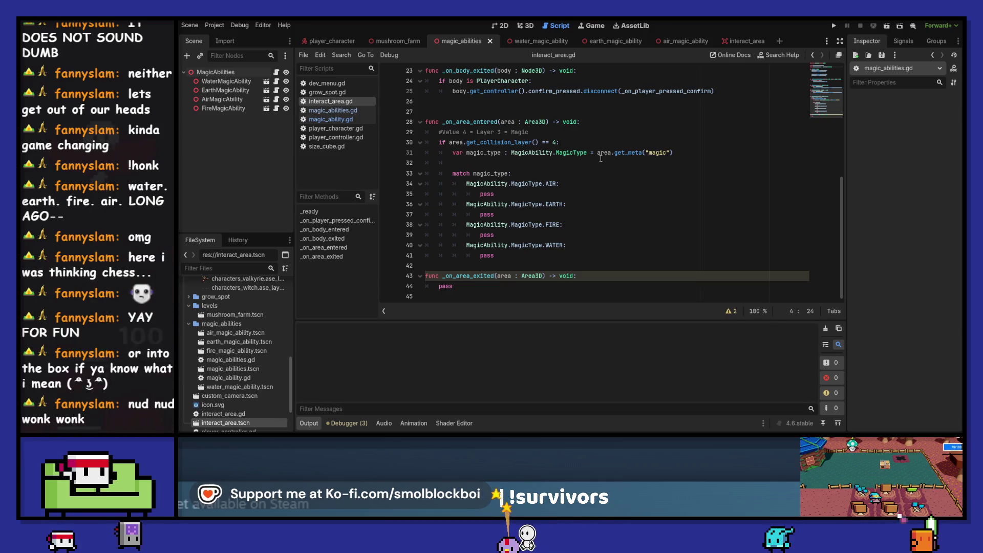
scroll(601, 158, up, 4)
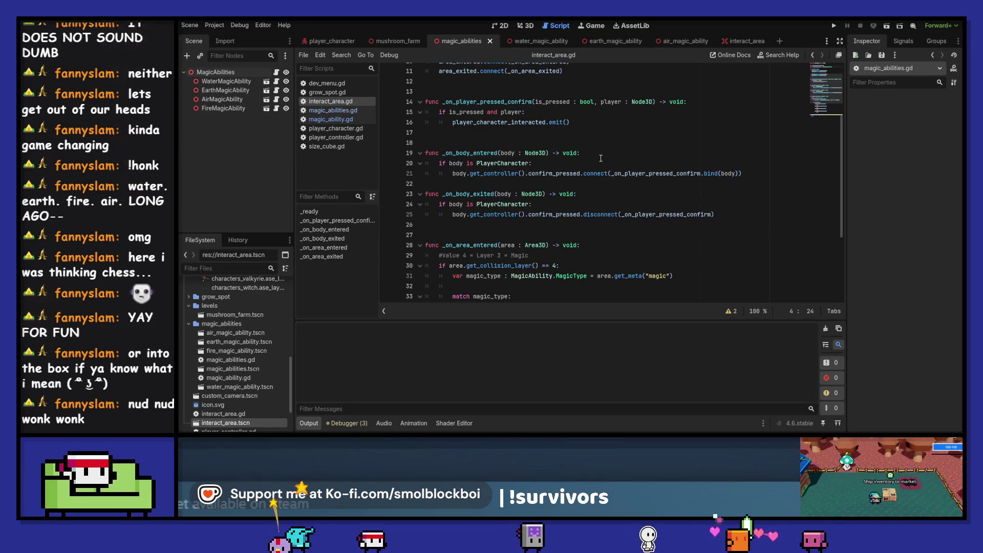
scroll(600, 158, up, 4)
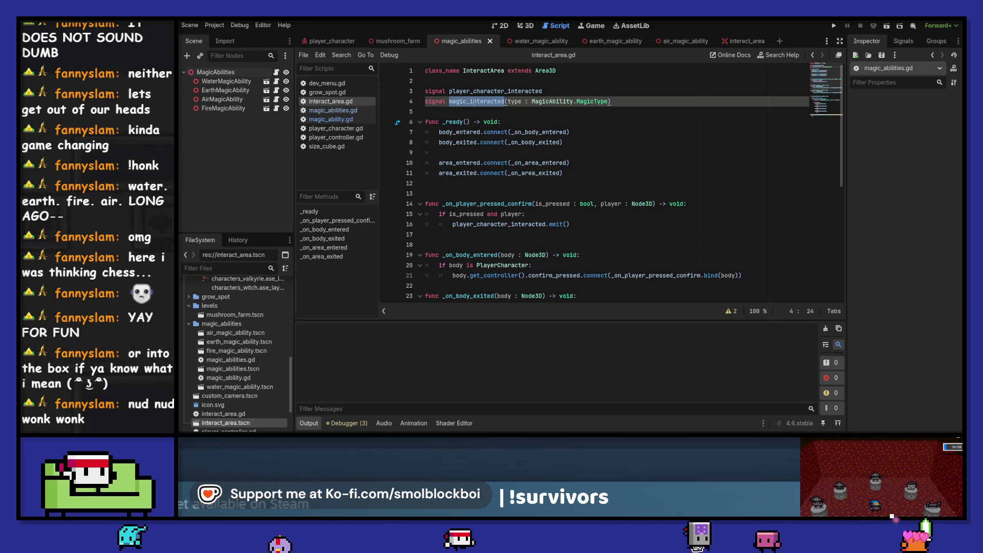
scroll(574, 159, down, 8)
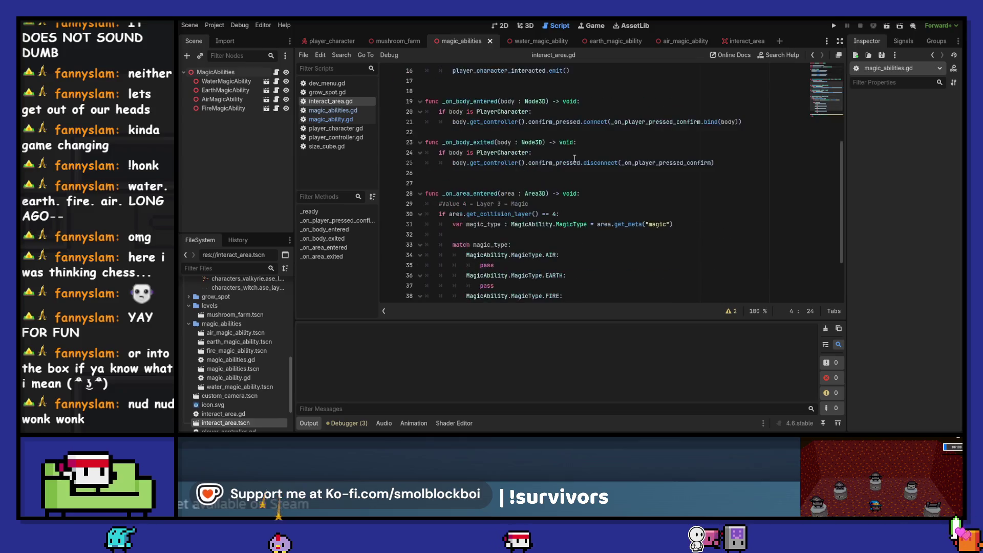
double_click(516, 193)
text(magic_interacted)
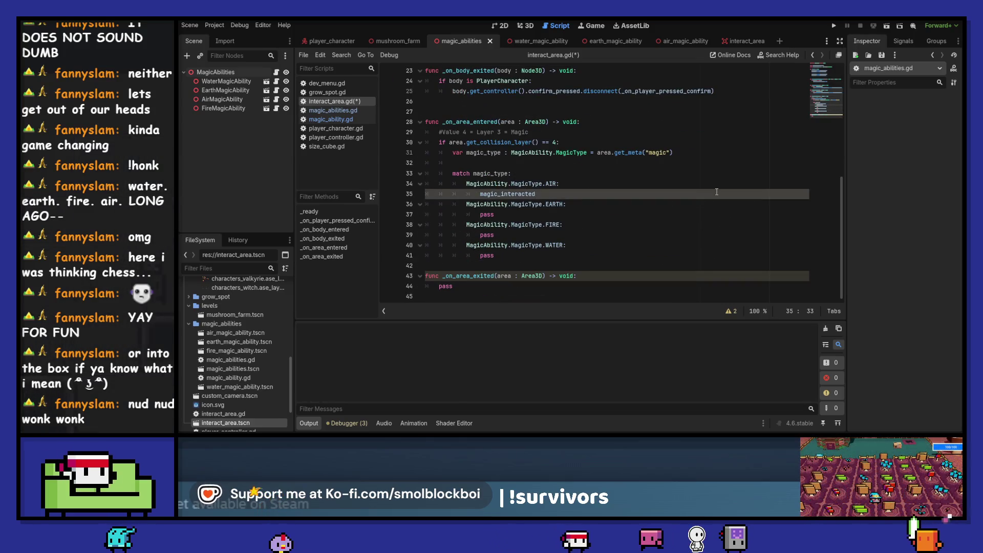
text(.emit()
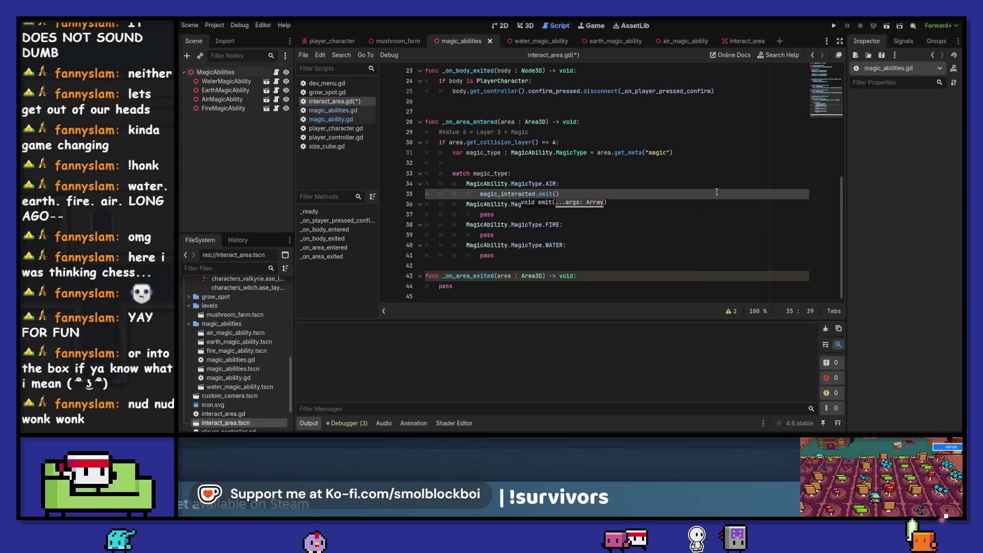
key(Up)
key(Left)
key(ctrl+shift+Left)
key(ctrl+shift+Left)
key(ctrl+shift+Left)
key(Up)
key(Up)
key(Up)
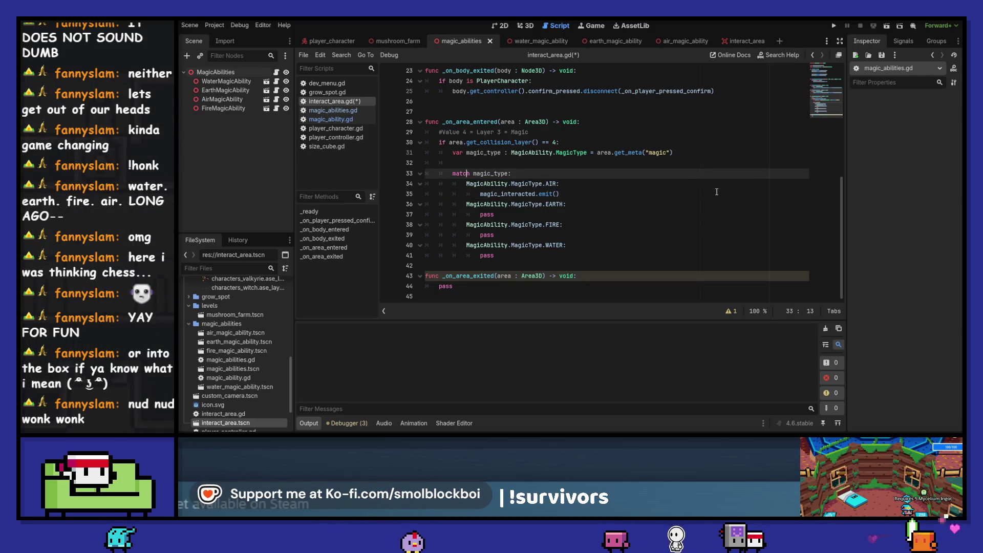
key(Down)
key(Down)
key(Down)
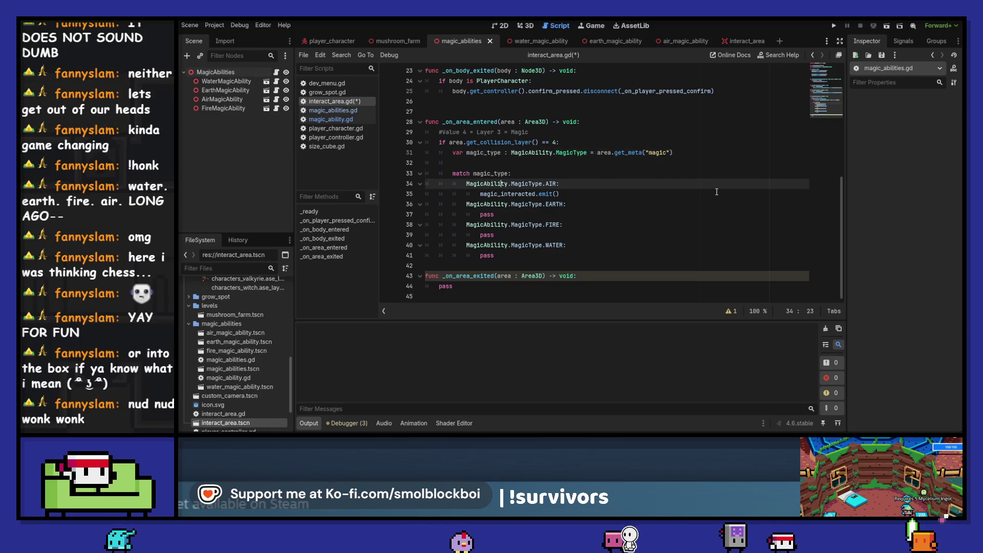
key(ctrl+Right)
text(magic_type)
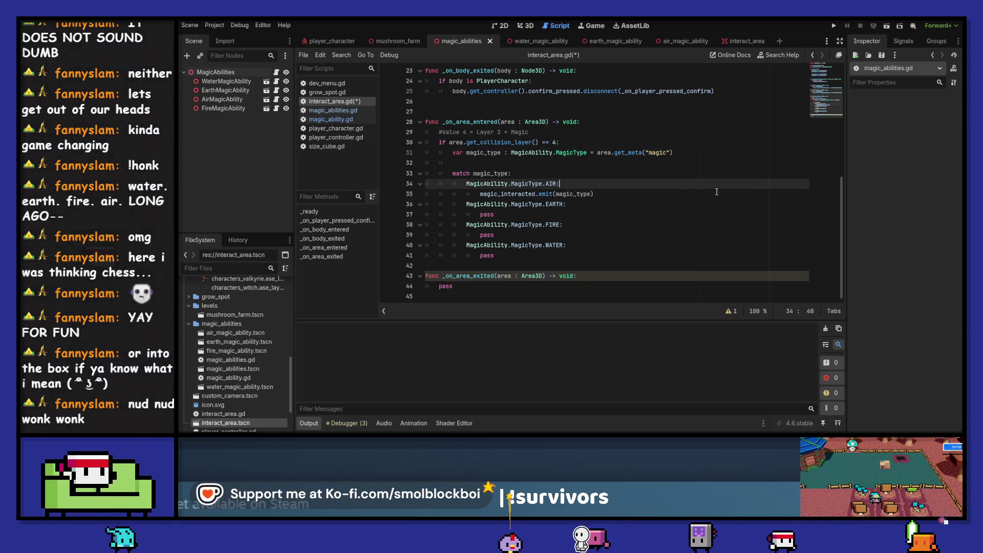
Delete the match header and the leftover AIR, EARTH, FIRE, WATER cases and pass line.
key(Up)
key(shift+Up)
key(ctrl+shift+k)
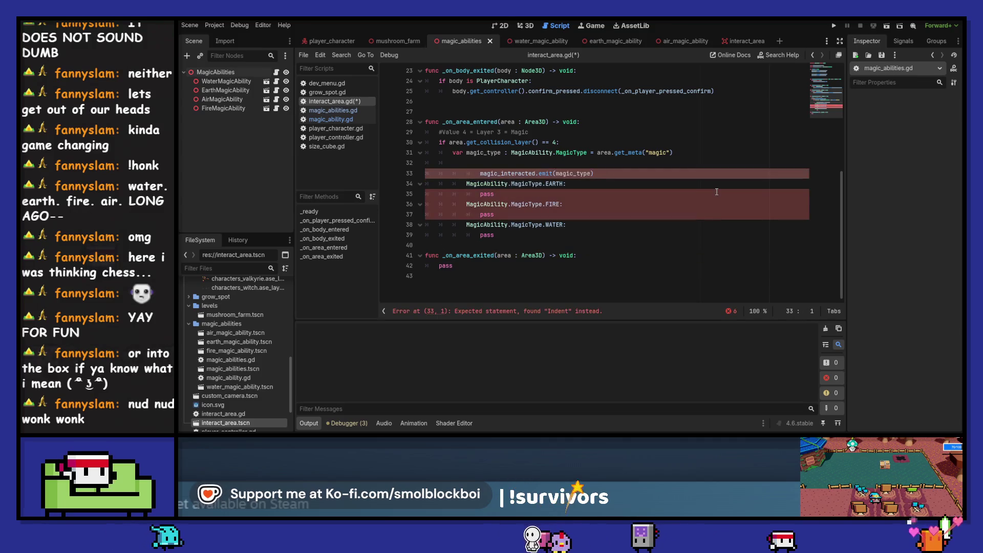
key(BackSpace)
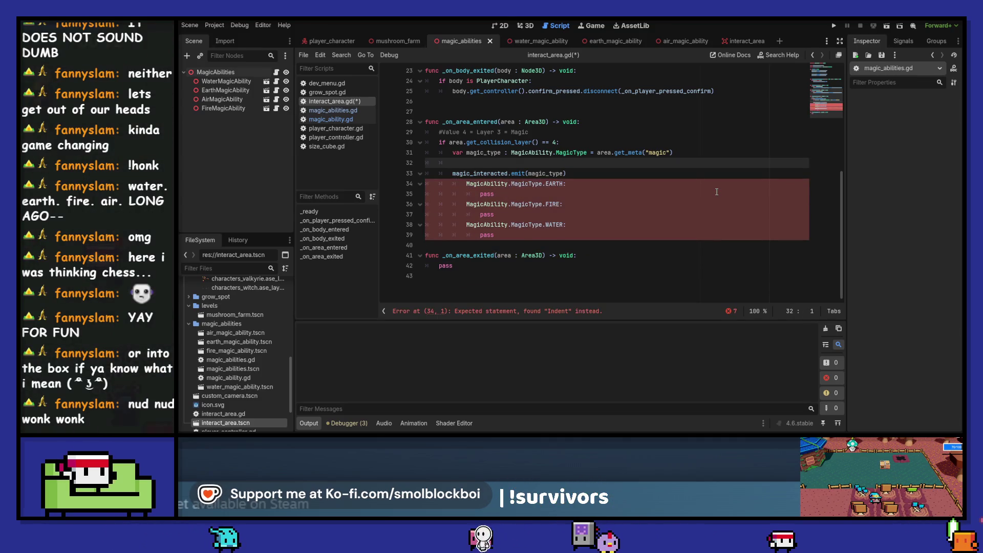
key(Down)
key(shift+Down)
key(shift+Down)
key(shift+Down)
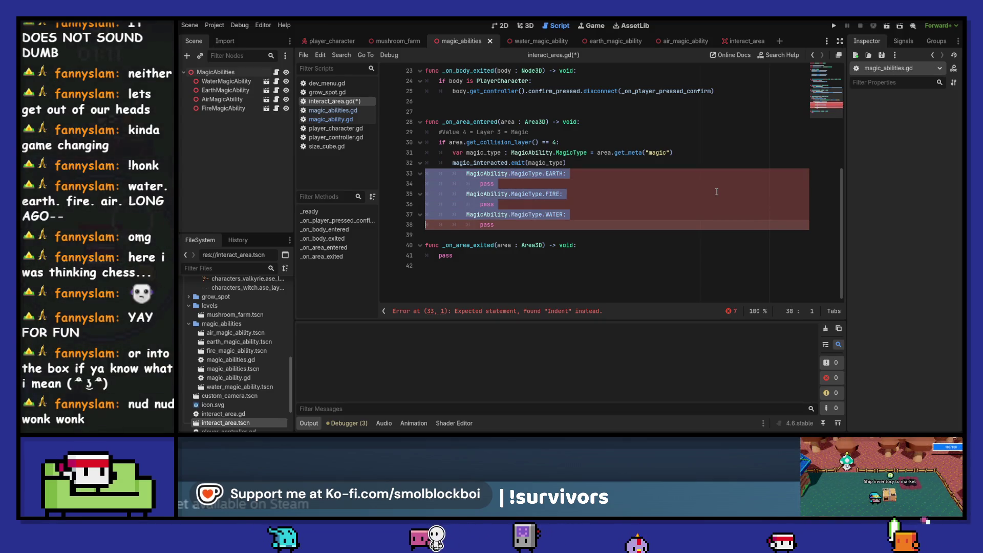
key(Delete)
key(ctrl+shift+k)
key(Return)
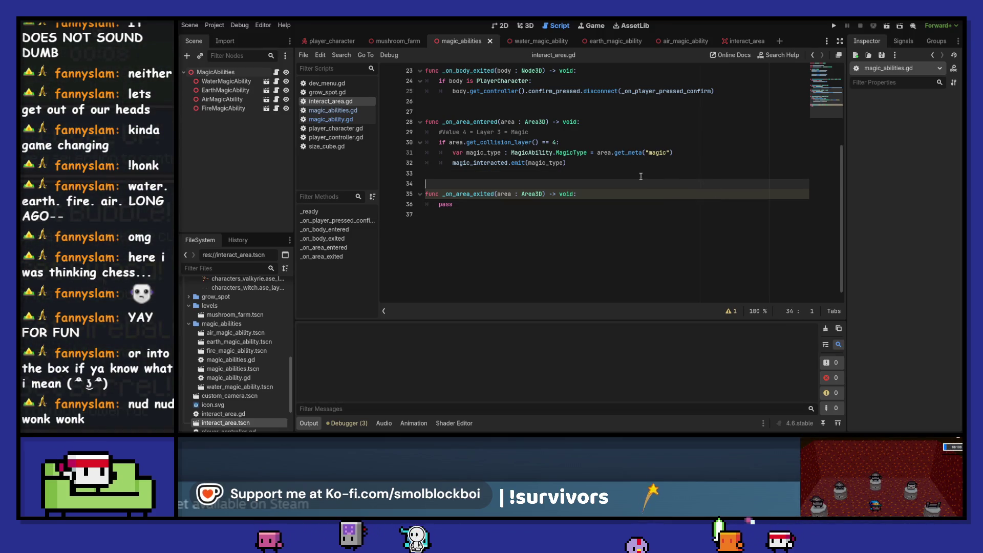
scroll(644, 173, up, 5)
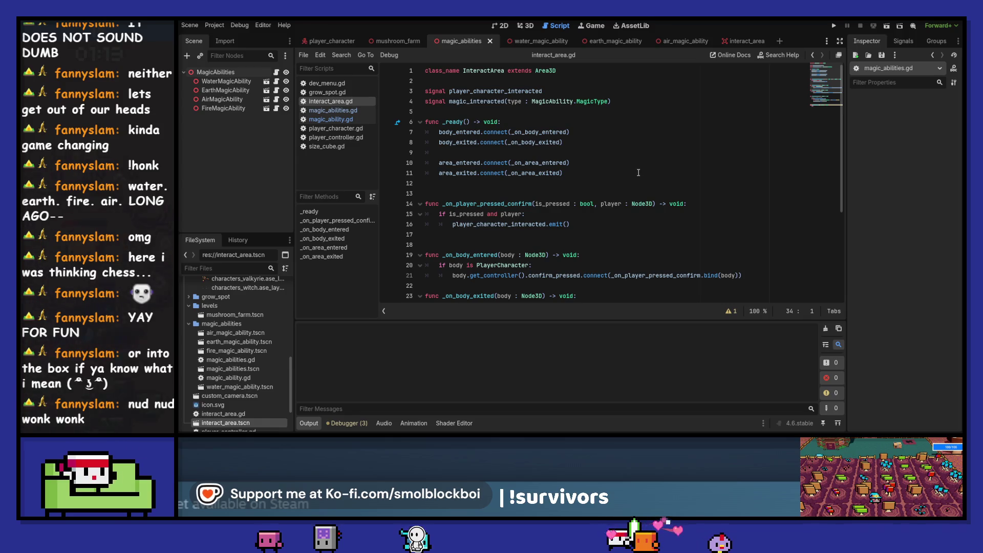
Open the GrowSpot scene for editing from the mushroom_farm scene.
click(396, 40)
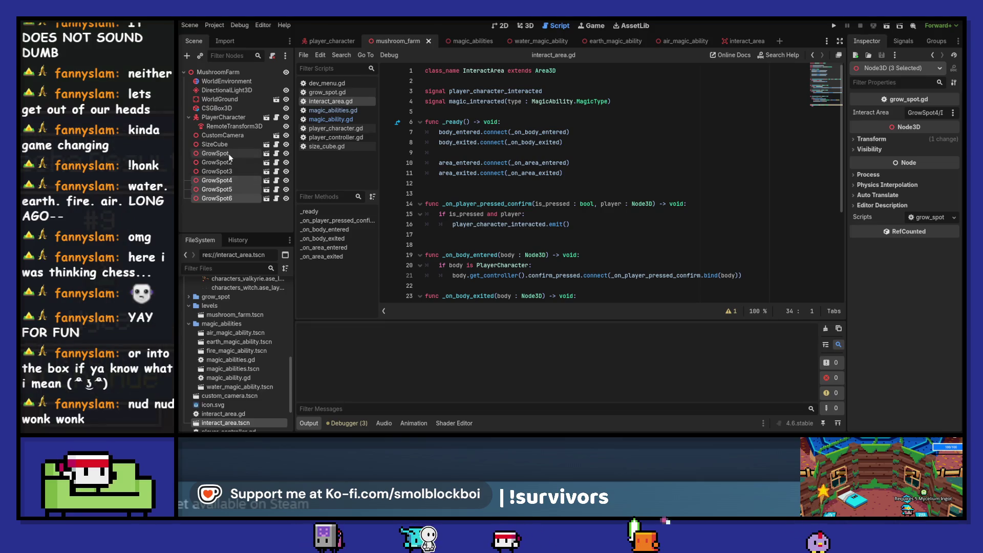
click(228, 154)
click(267, 154)
click(220, 75)
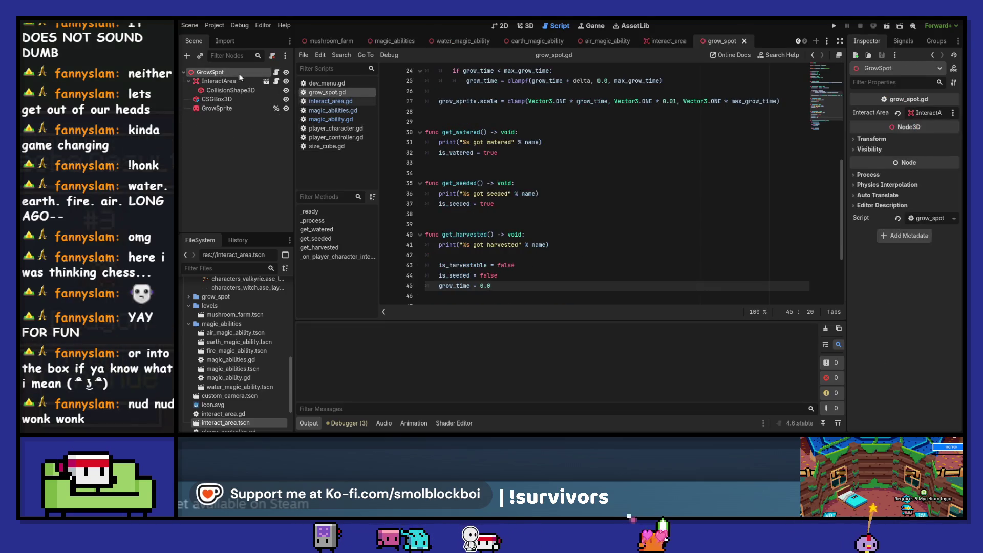
Select InteractArea, review its signals, and put the caret at the end of grow_spot.gd line 17.
click(223, 83)
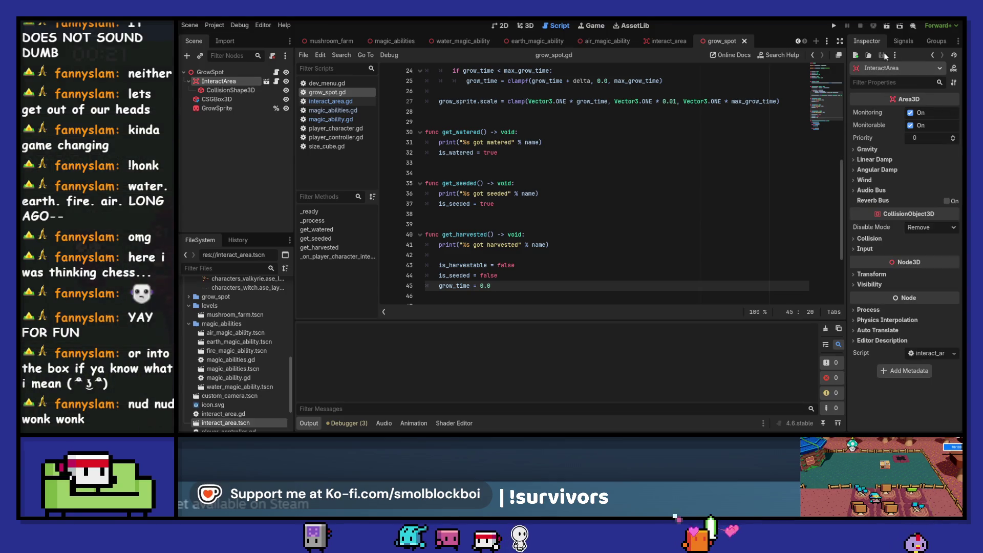
click(901, 41)
click(871, 42)
scroll(596, 166, up, 8)
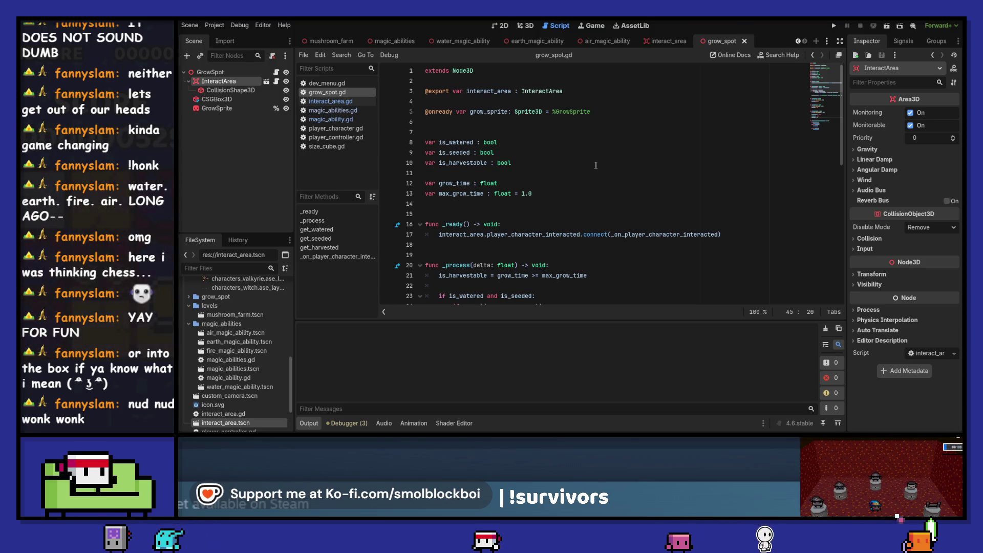
click(764, 240)
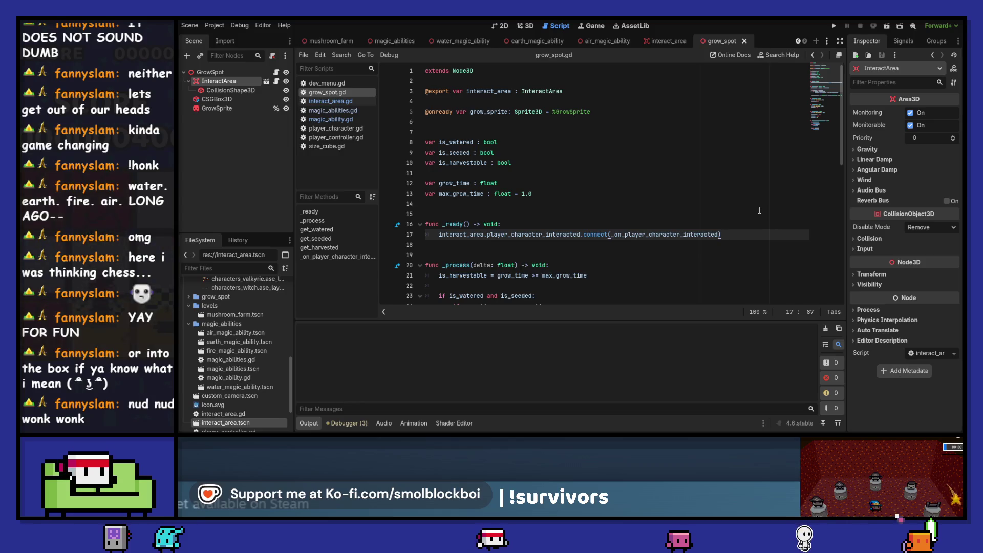
In _ready, connect interact_area.magic_interacted to _on_magic_interacted.
key(Return)
text(interact_area.)
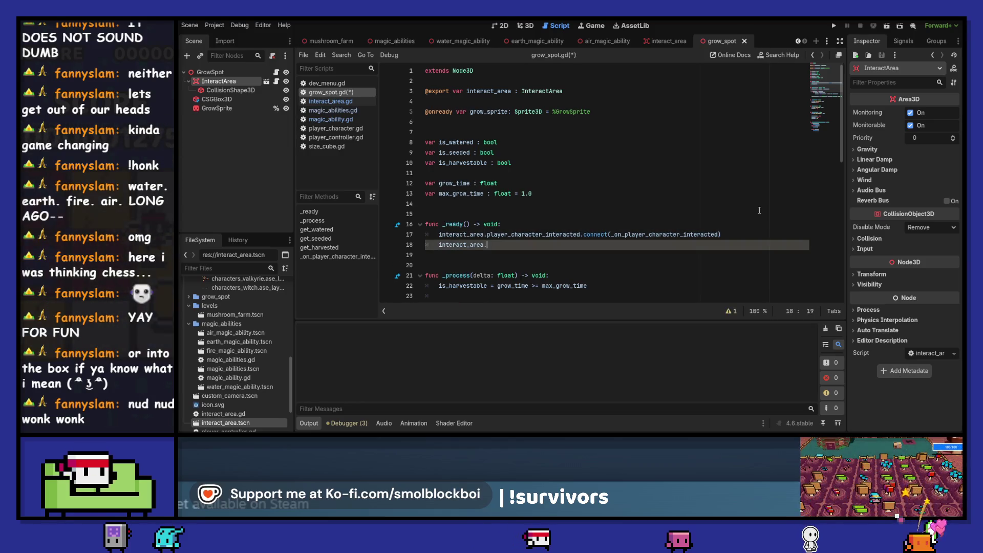
key(Return)
text(.con)
key(Return)
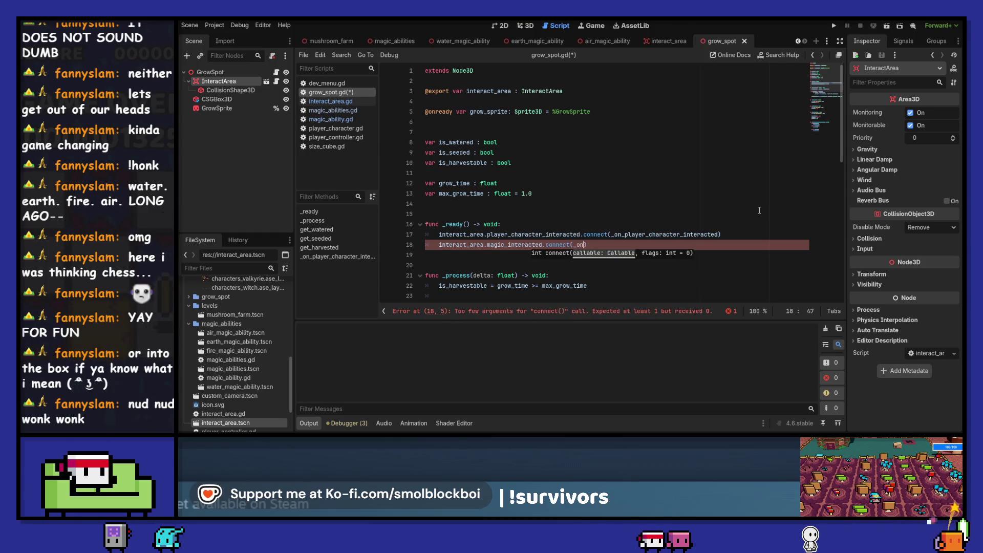
text(n_magic_interacted)
key(ctrl+shift+Left)
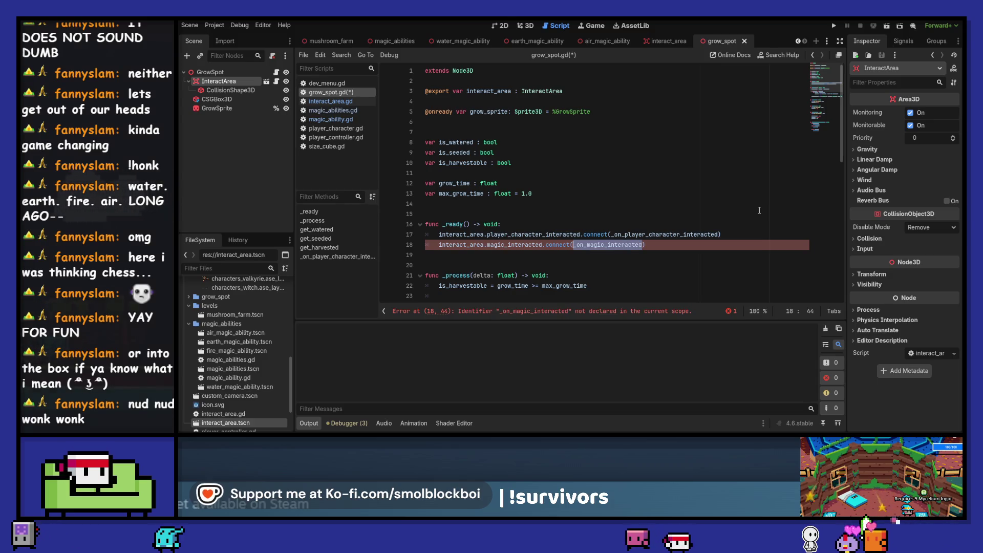
Add the handler func _on_magic_interacted(type : MagicAbility.MagicType) below the existing handler.
scroll(759, 210, down, 7)
scroll(601, 193, down, 4)
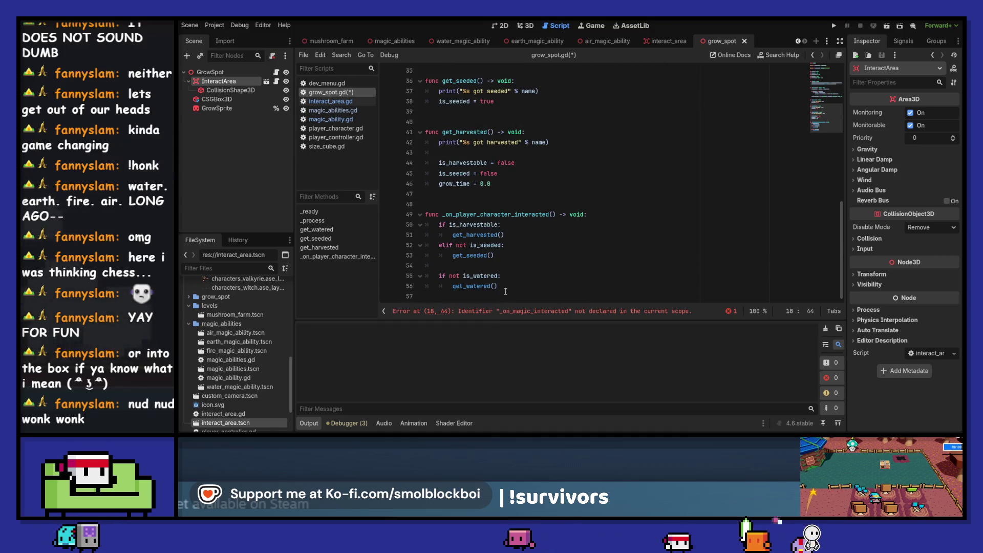
click(514, 295)
key(Return)
key(Return)
text(func _on_magic_interacted()
text(type : Magic)
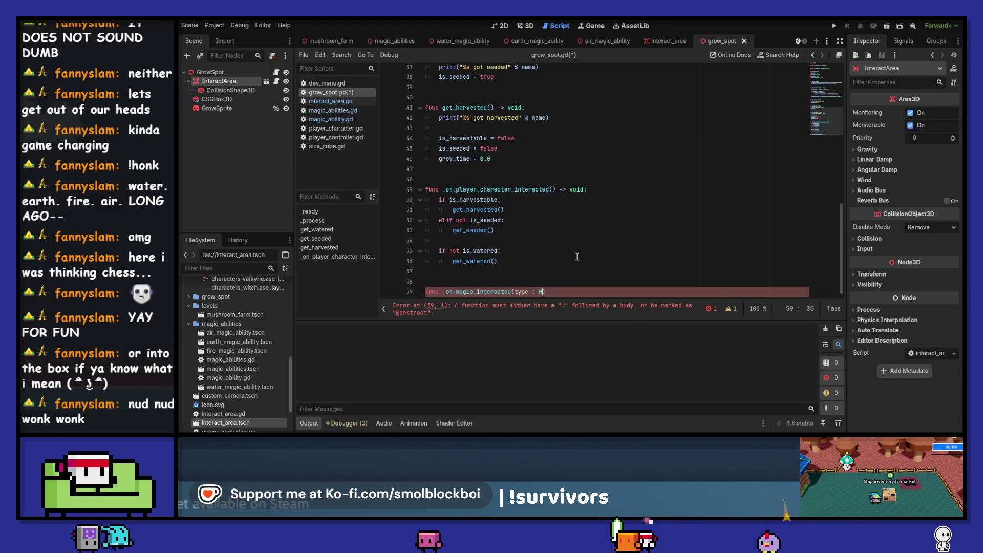
text(Ability.MagicType)
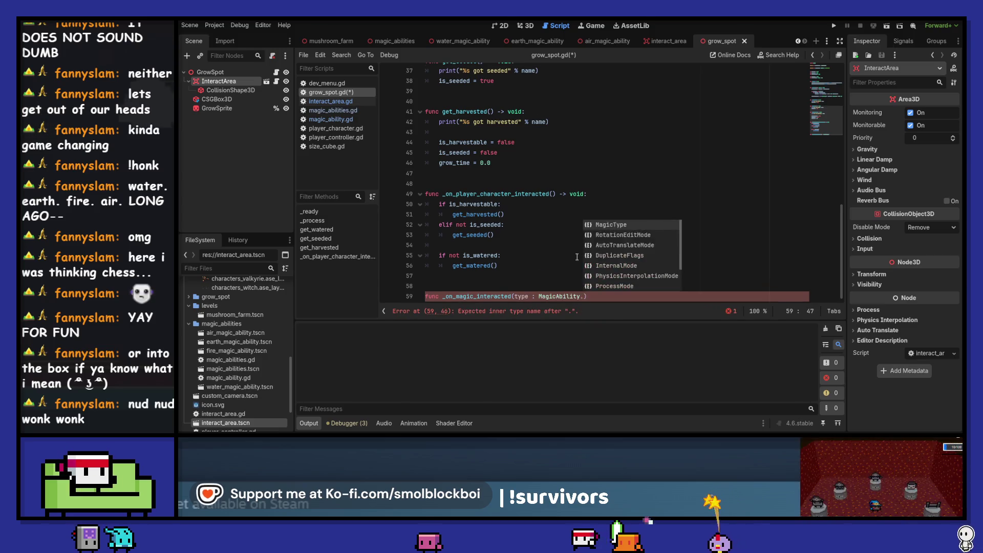
text())
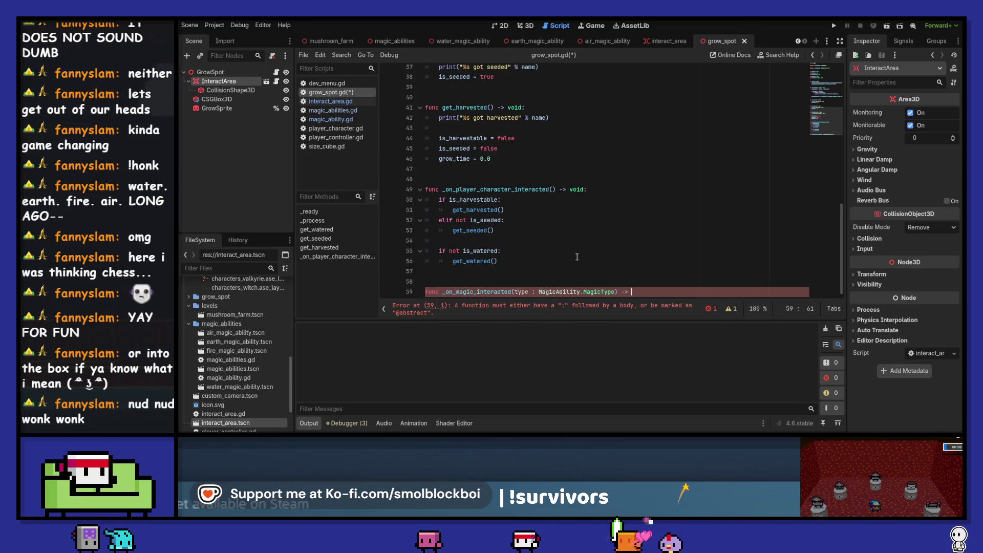
key(Return)
text(pass)
key(ctrl+shift+Left)
Write a 'match type:' block with a MagicAbility.MagicType.WATER case.
text(match t)
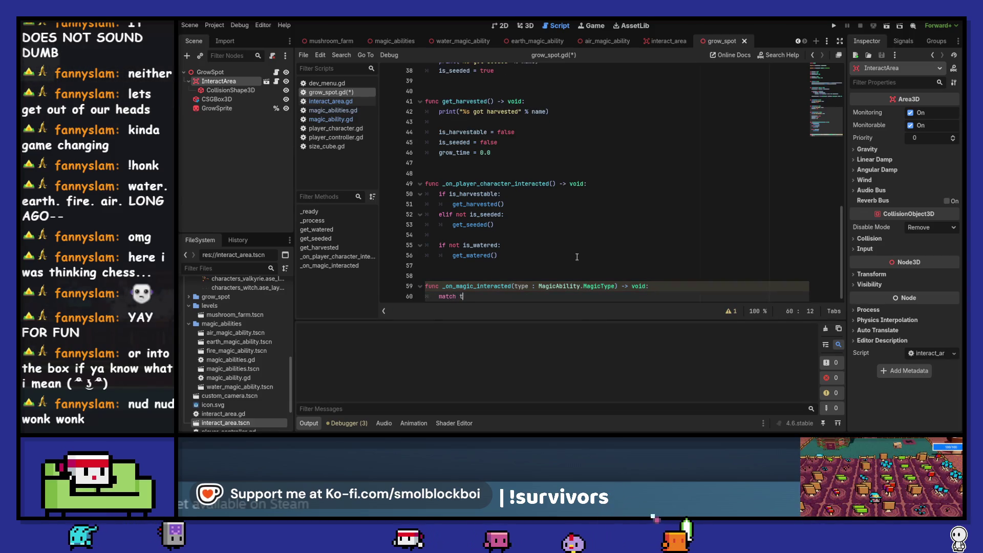
text(ype:)
key(Return)
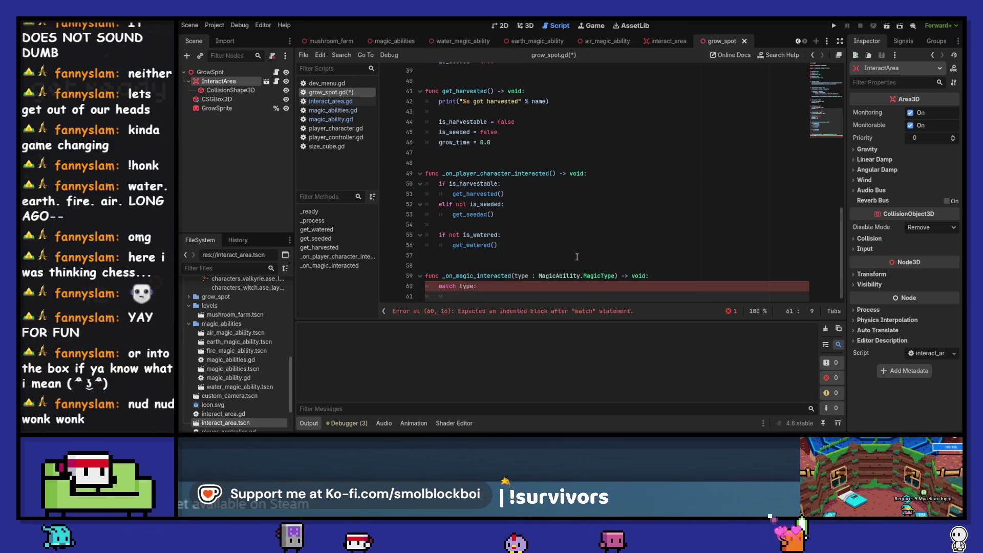
text(0:)
key(Return)
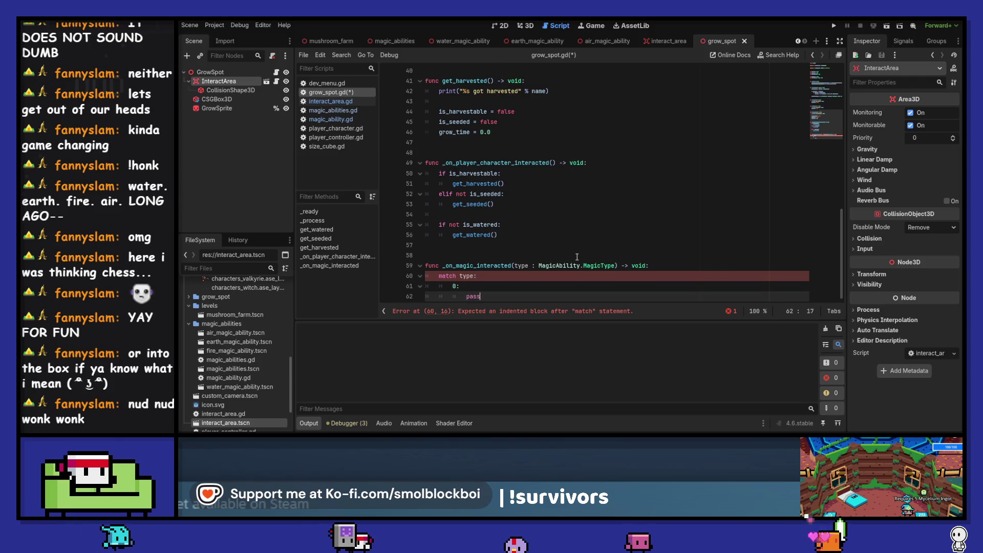
key(Return)
key(Up)
key(Up)
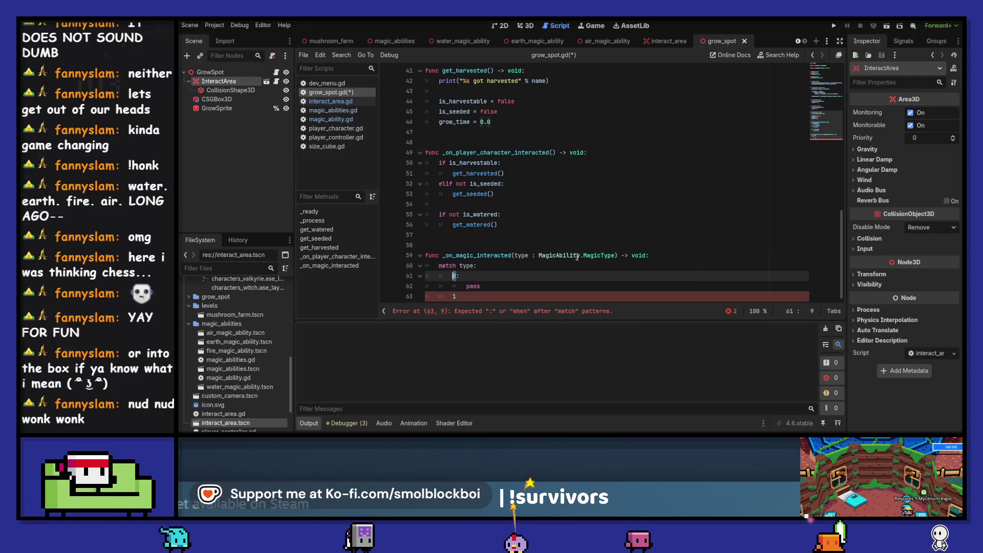
text(gicAbility.MagicType)
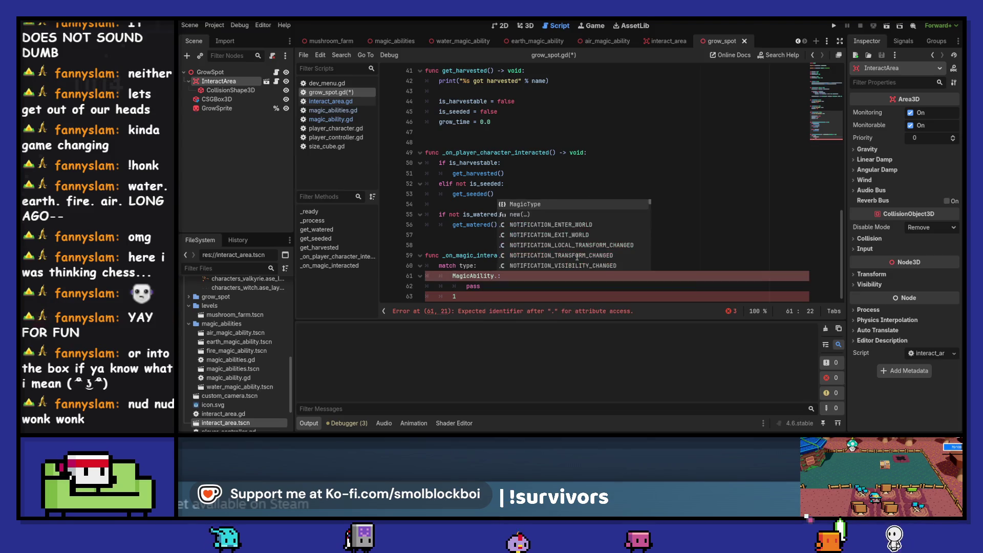
text(.)
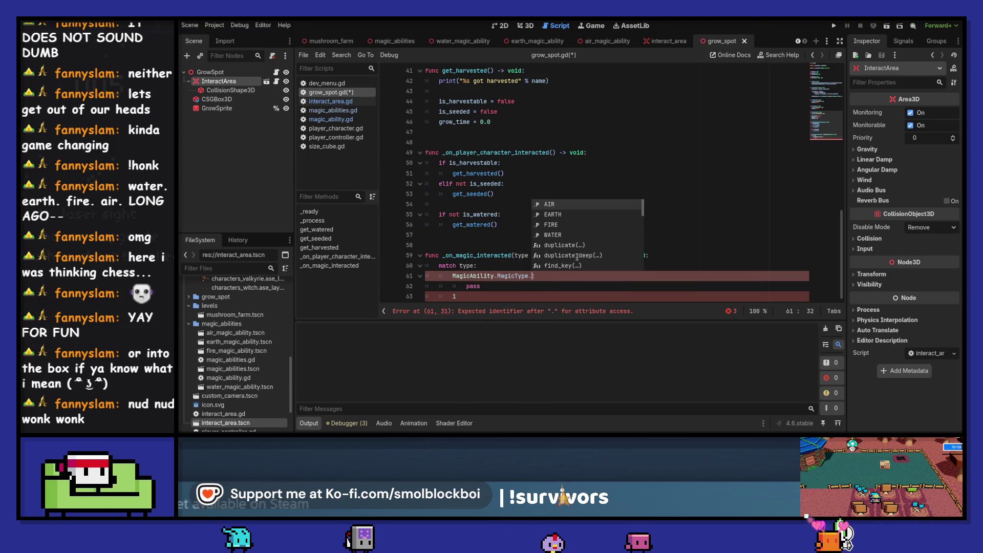
key(Down)
key(Down)
key(Down)
key(Return)
key(Down)
key(Down)
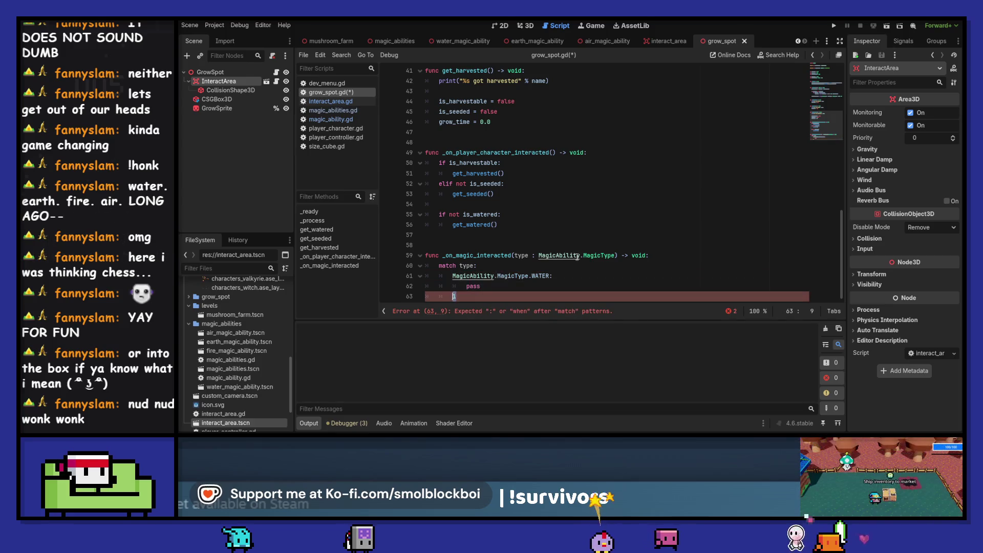
key(BackSpace)
key(BackSpace)
key(BackSpace)
Make the WATER case call get_watered() and save grow_spot.gd.
key(ctrl+s)
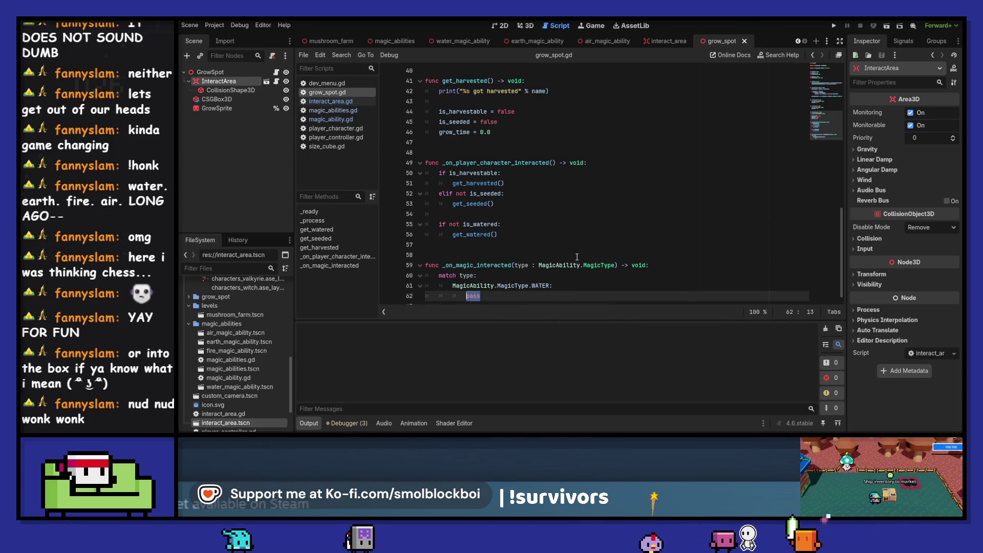
text(get_w)
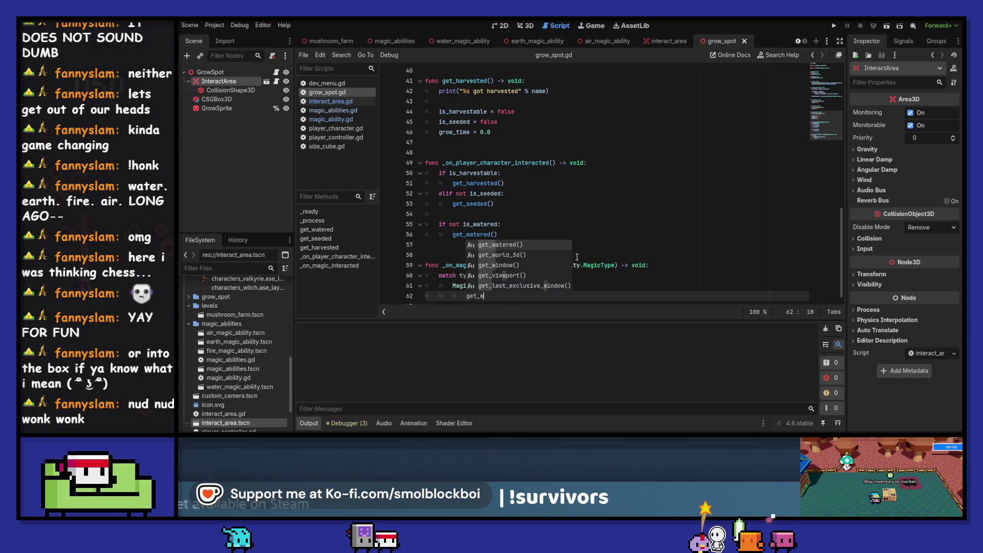
key(Return)
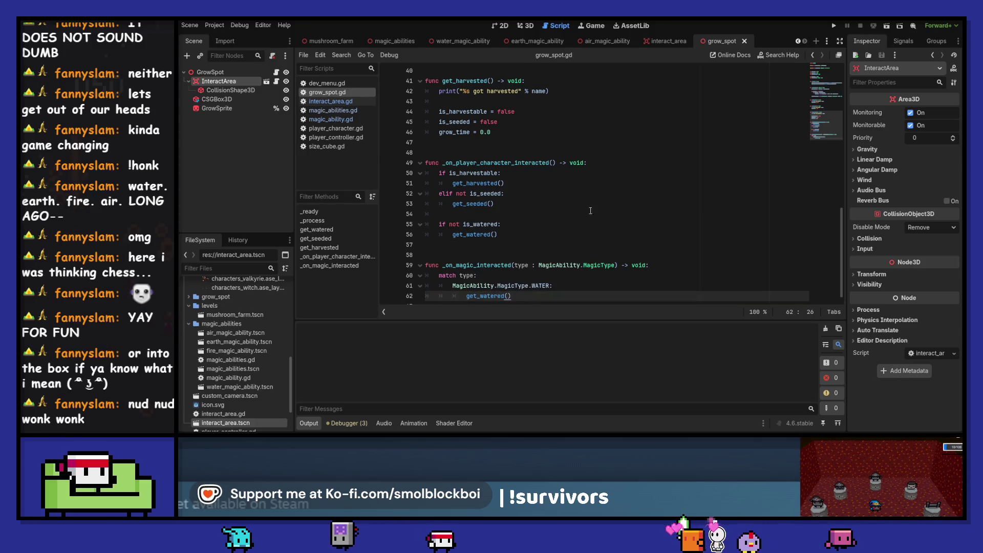
scroll(577, 257, up, 4)
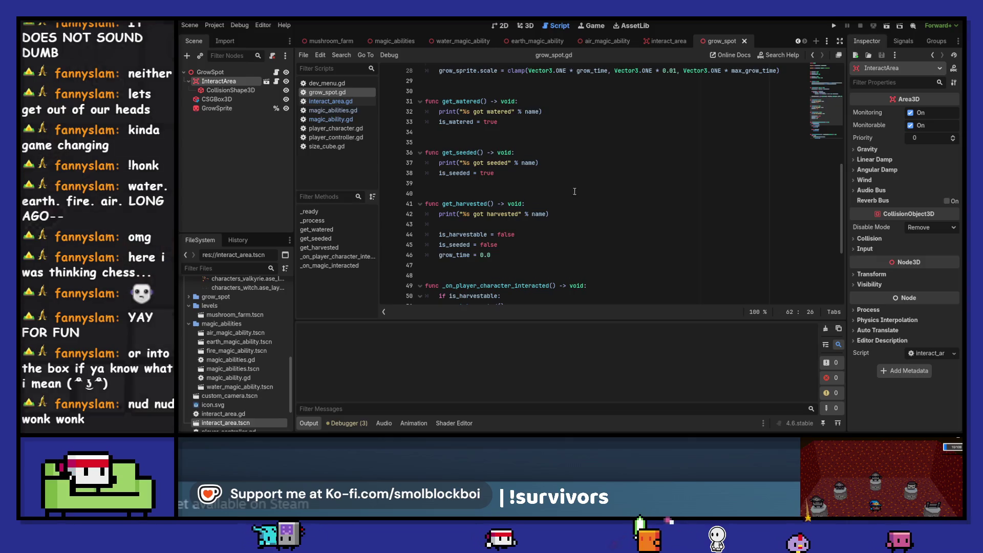
scroll(578, 185, down, 4)
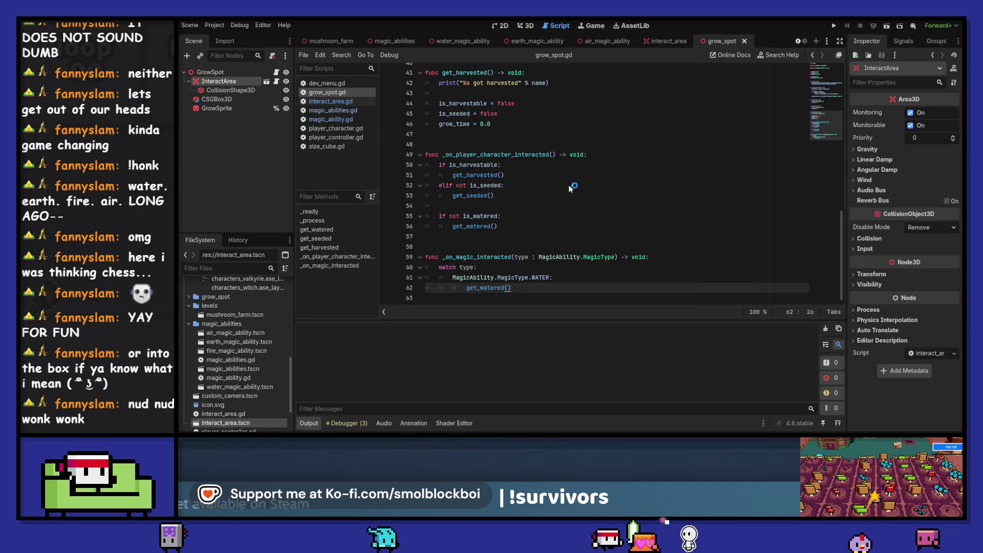
Run the game and water GrowSpot2 and GrowSpot3 with water magic, then close it.
key(F5)
click(579, 238)
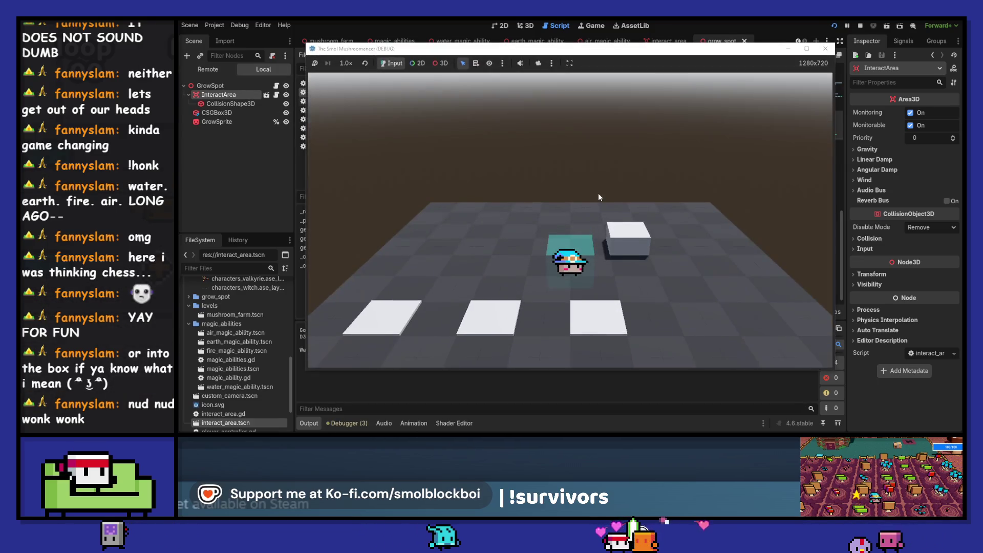
key(s)
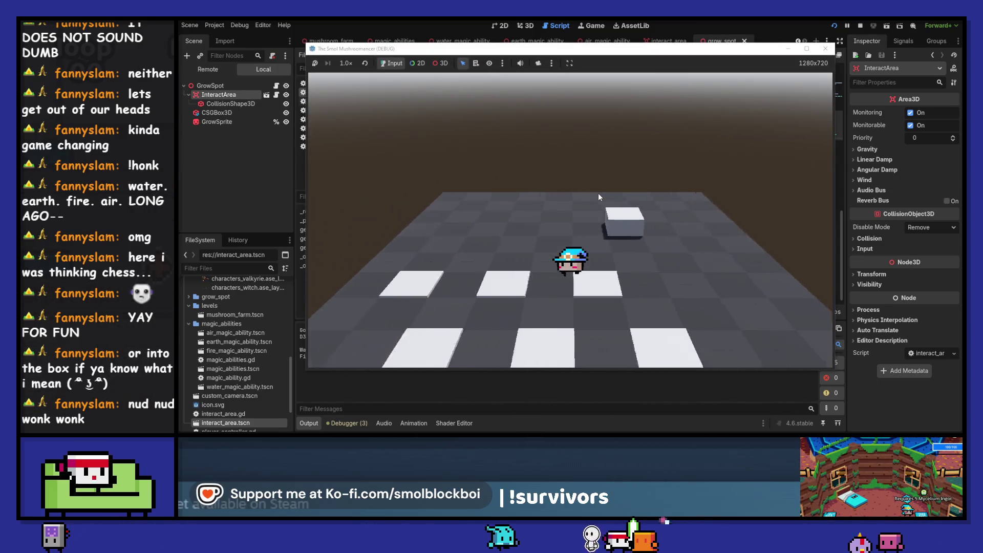
key(a)
key(e)
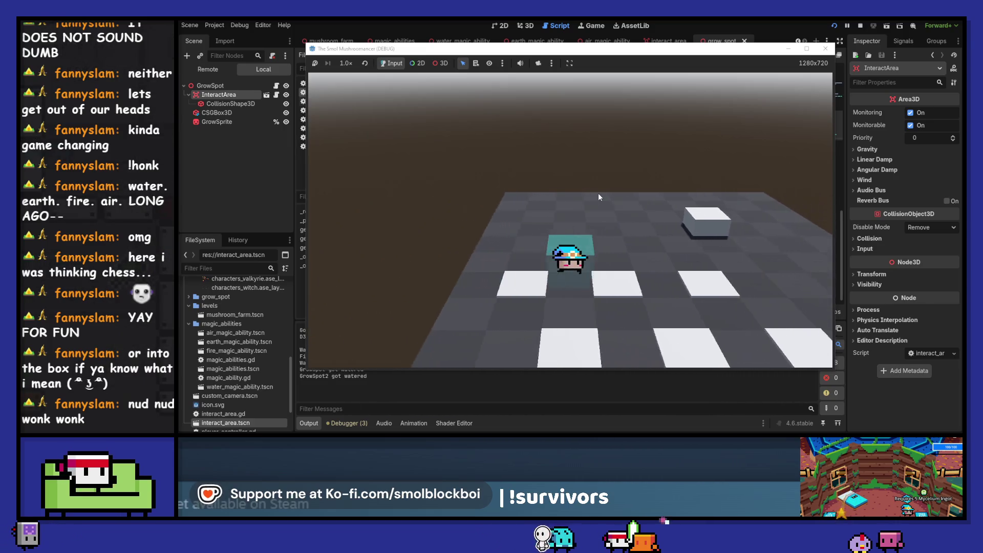
key(d)
key(e)
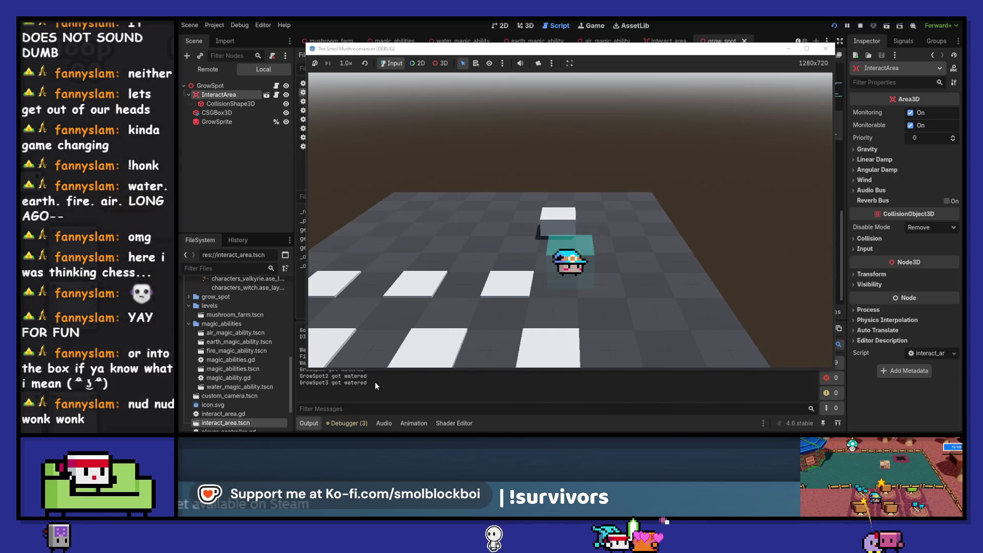
click(825, 49)
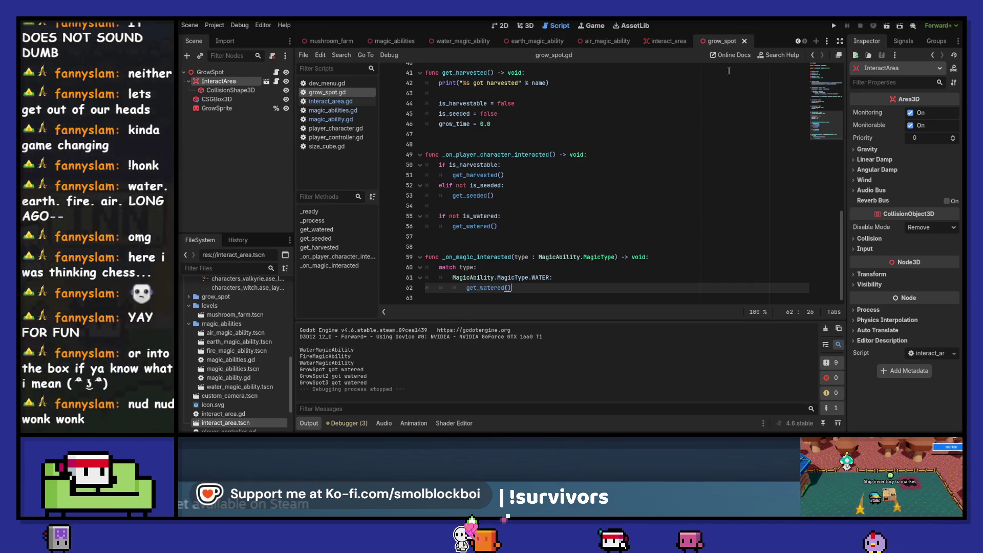
Relaunch the level, walk the mushroom onto a grow spot, and stop the game.
click(833, 27)
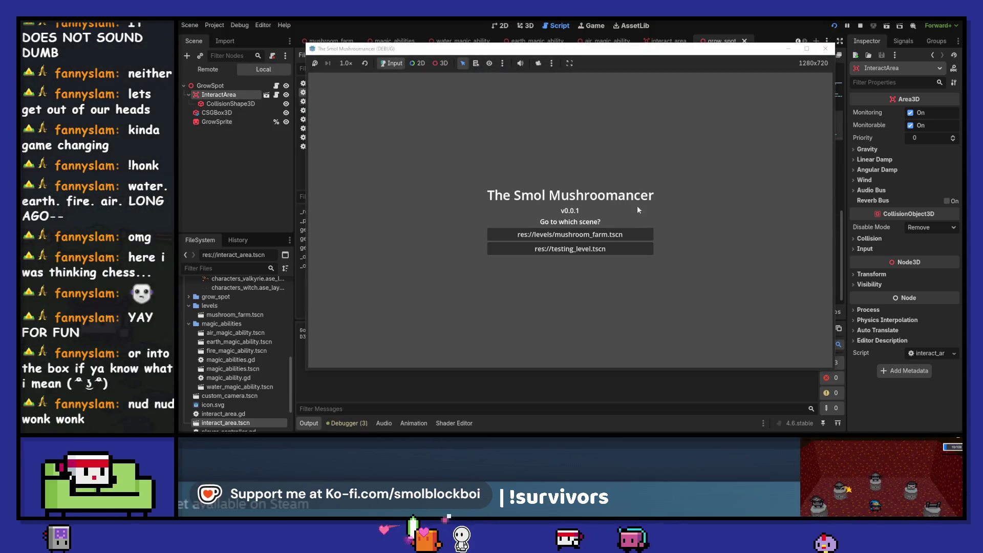
click(589, 234)
key(s)
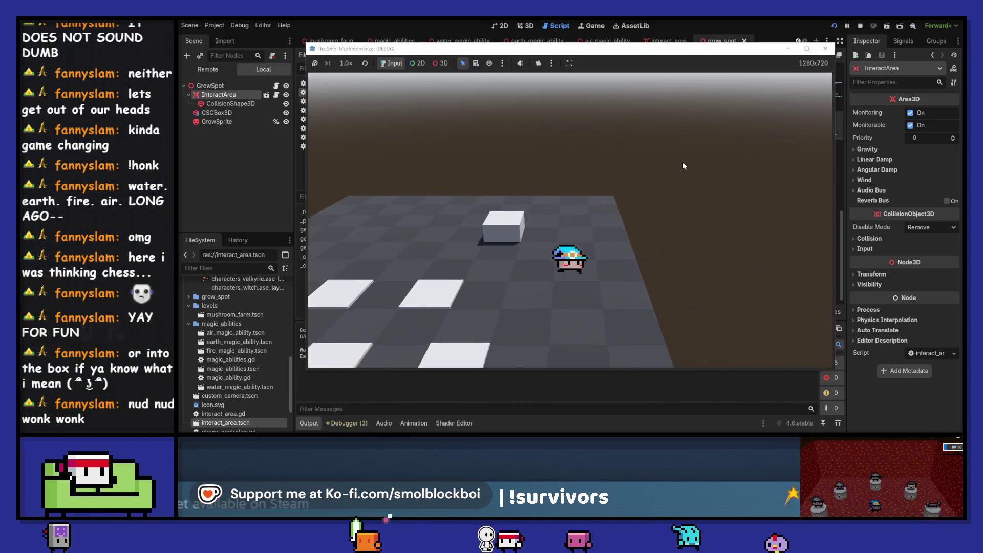
key(a)
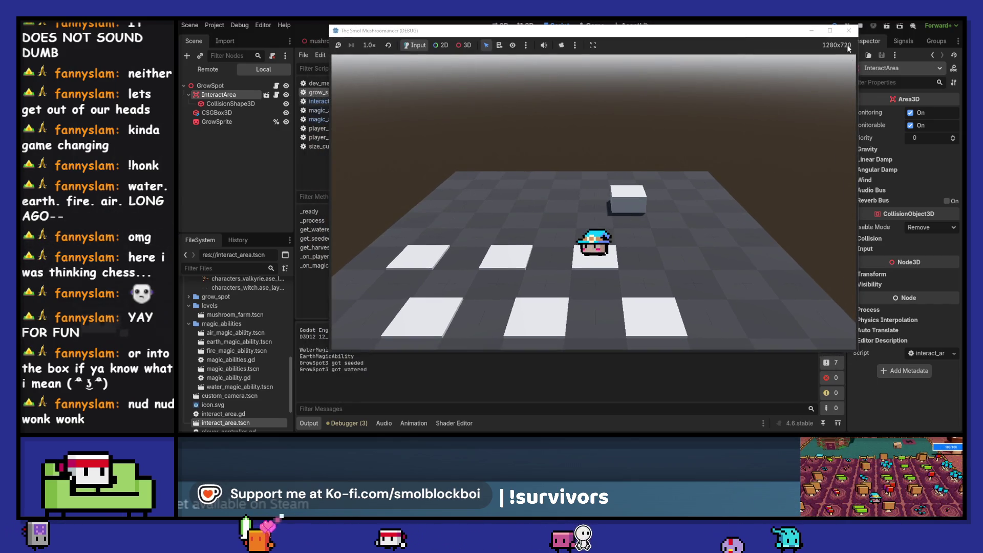
key(F8)
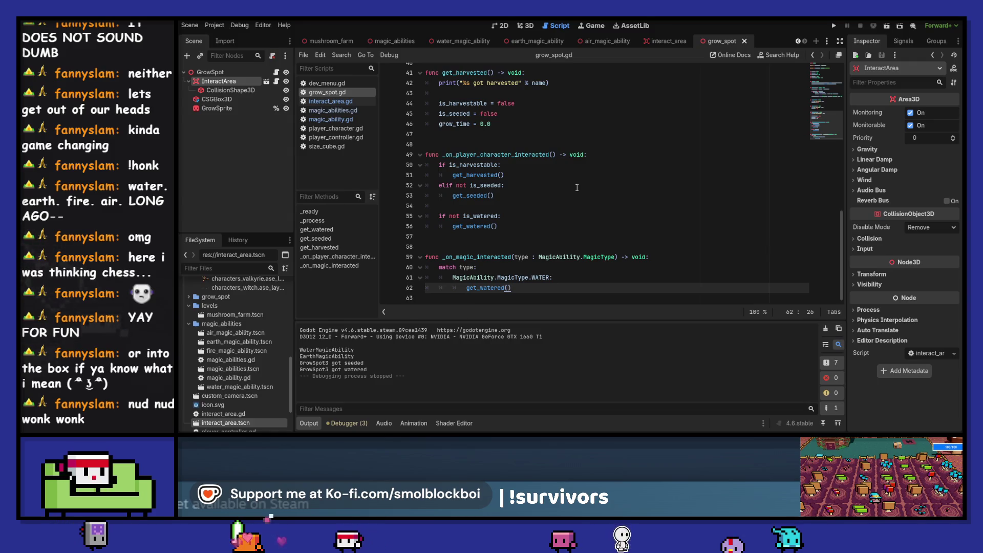
Delete the 'if not is_watered: get_watered()' lines and run the project to the mushroom_farm level.
drag(512, 226, 600, 204)
key(BackSpace)
key(BackSpace)
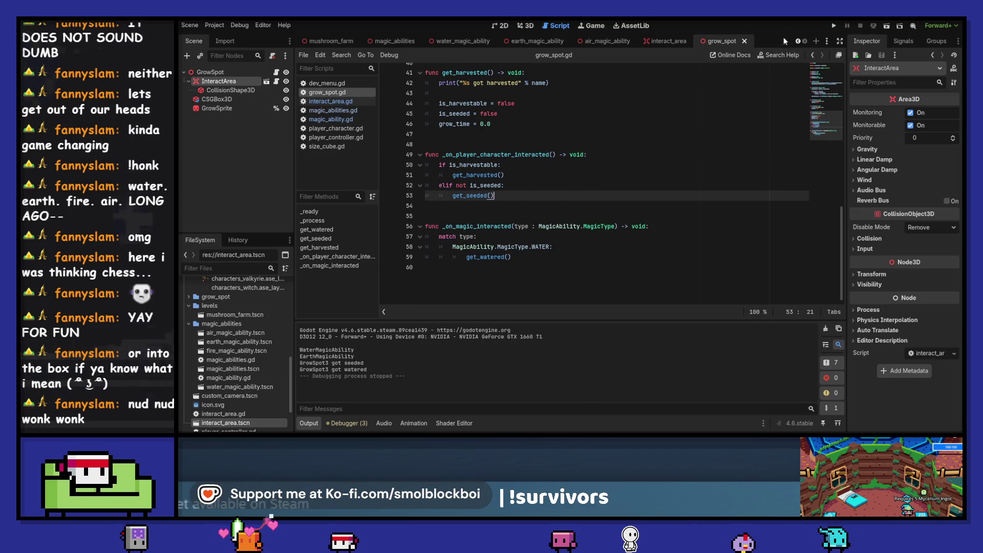
click(832, 26)
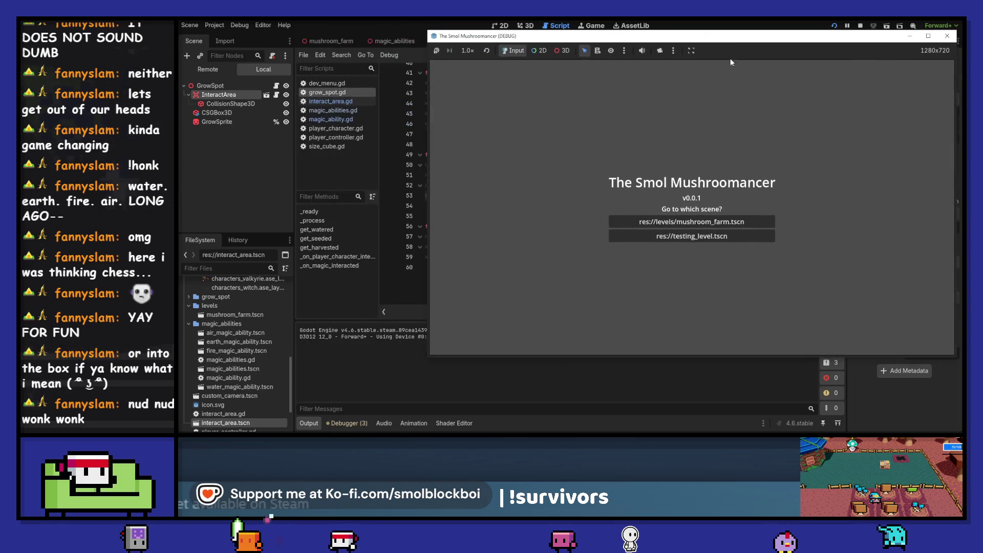
click(713, 222)
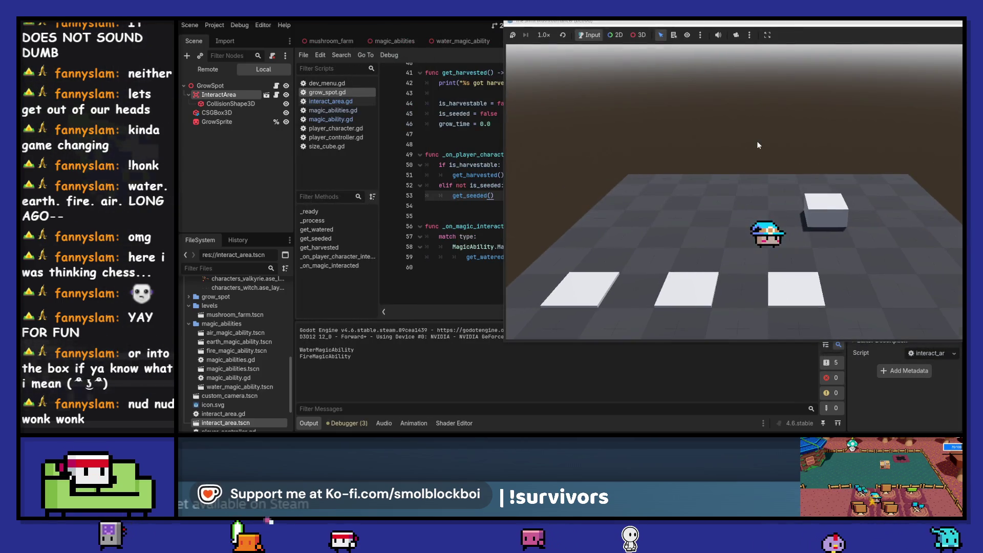
Walk across the grow spots, seeding GrowSpot2 and the rest.
key(s)
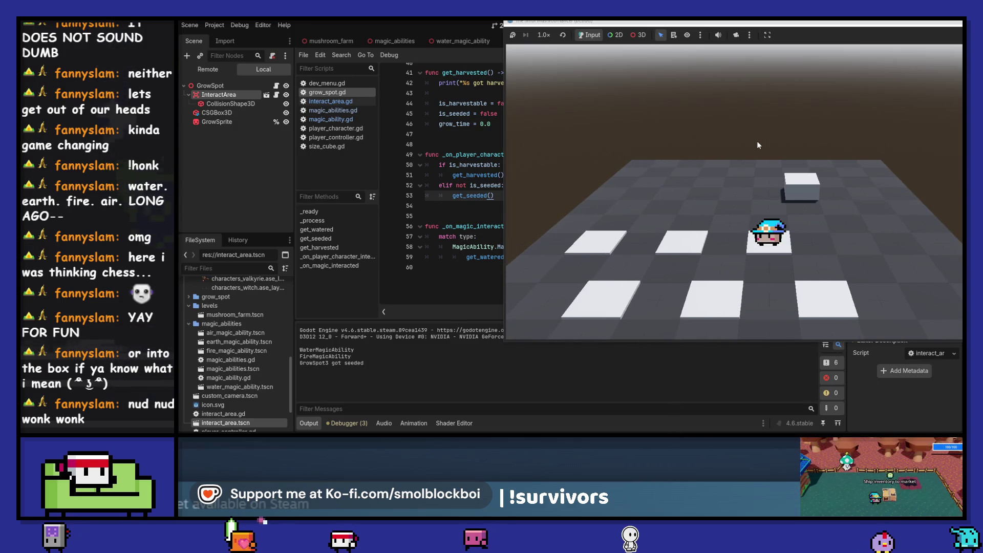
key(d)
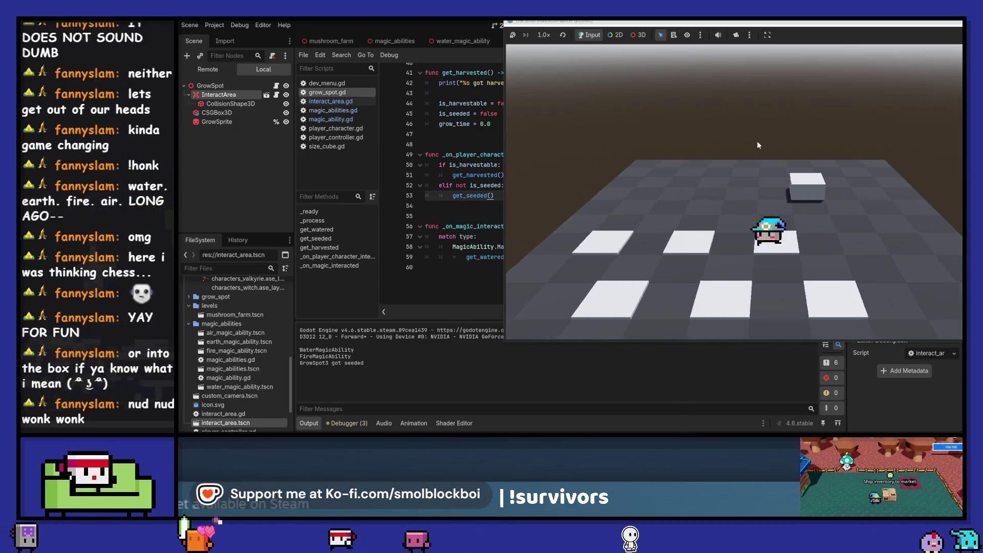
key(a)
key(d)
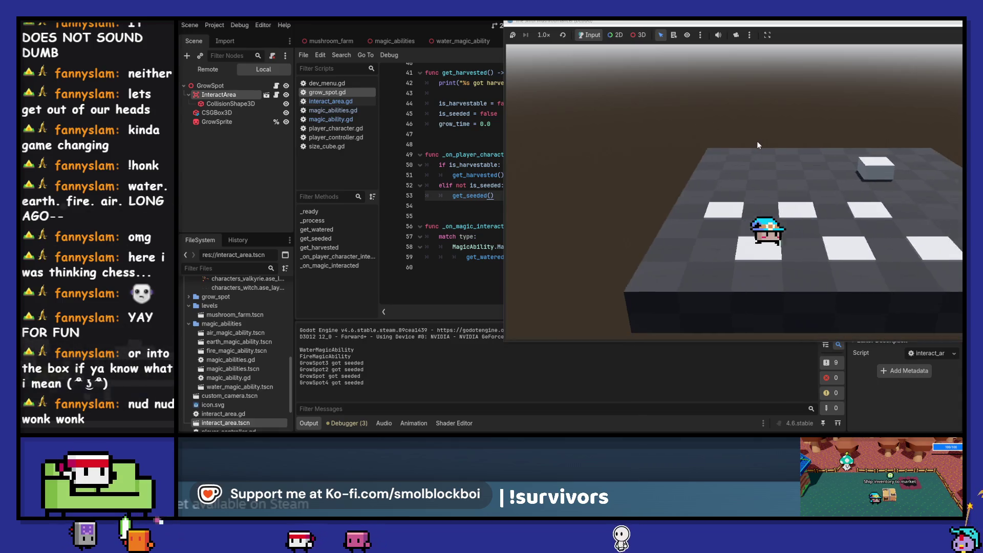
Switch to water magic and water GrowSpot3, GrowSpot2 and the remaining grow spots.
key(a)
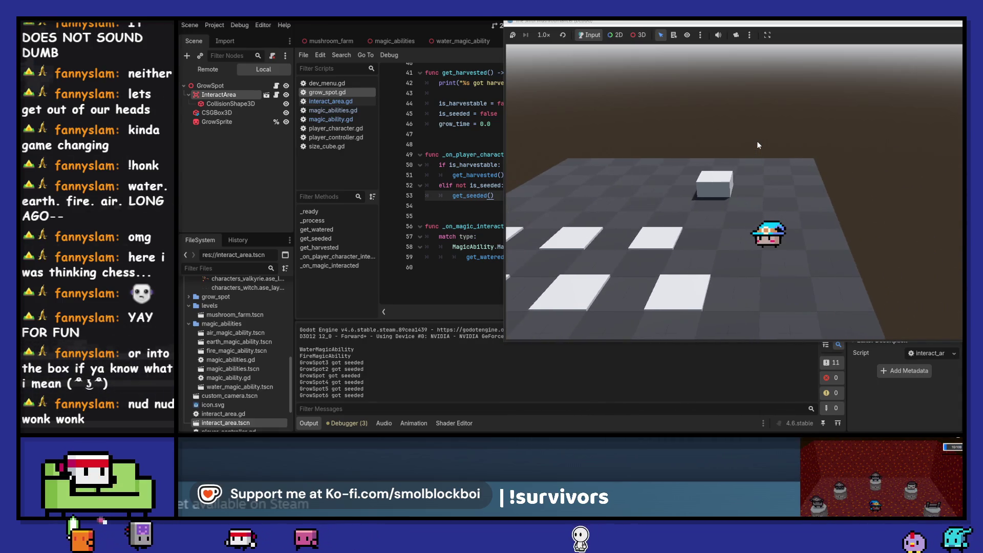
key(1)
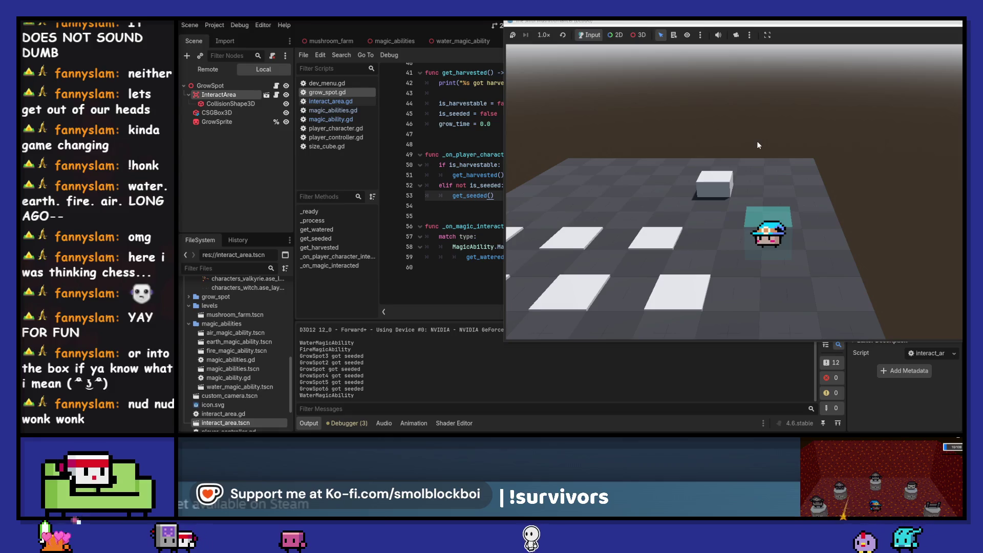
key(a)
key(d)
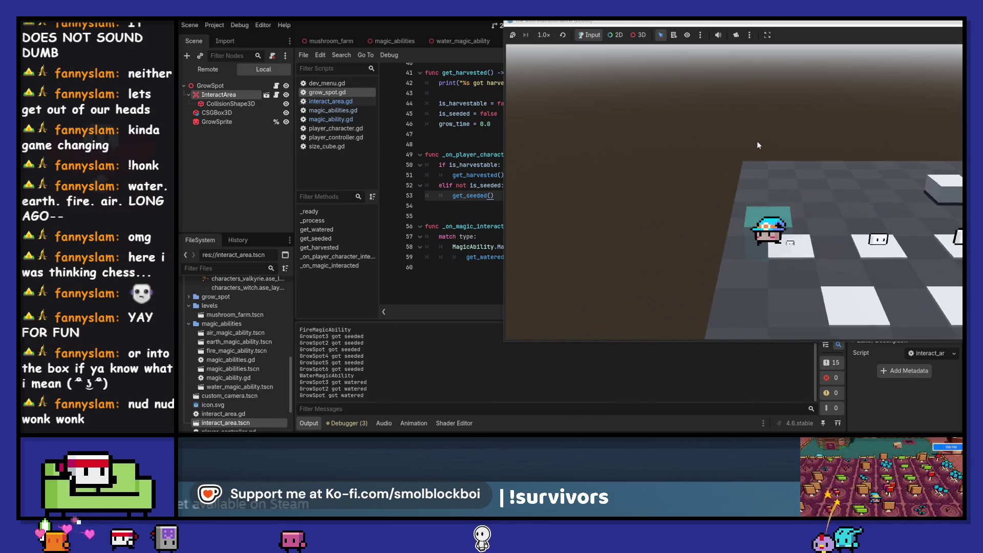
Harvest all six grow spots, then stop the running game.
key(d)
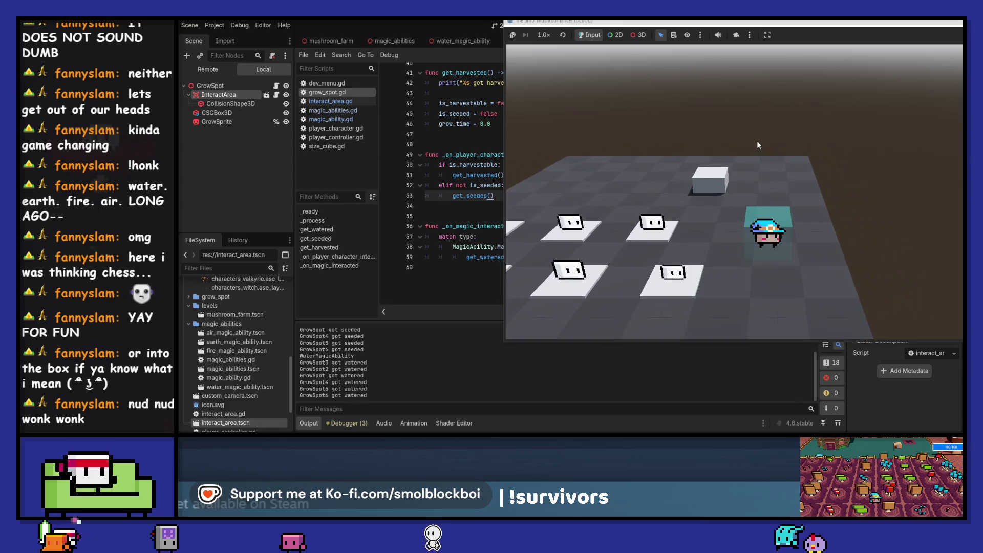
key(3)
key(a)
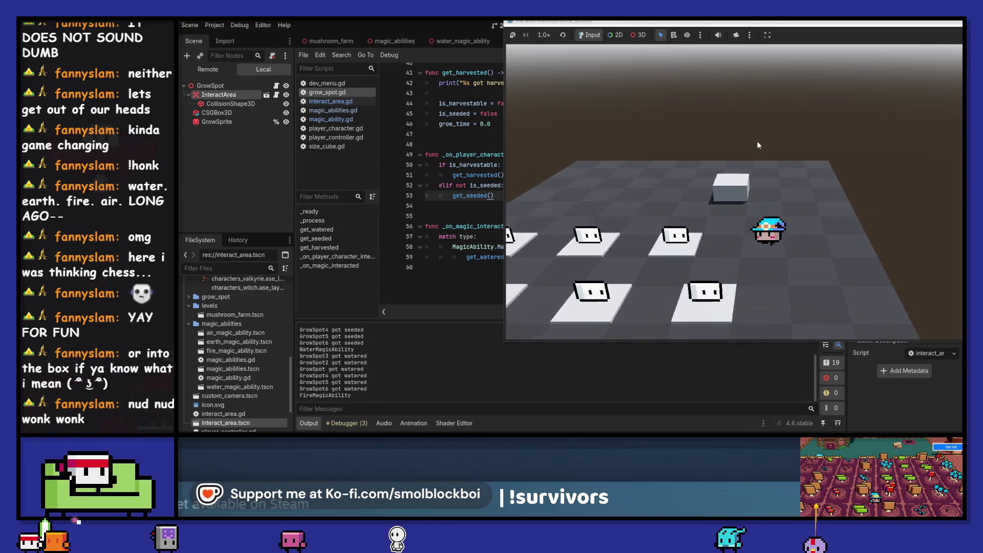
key(d)
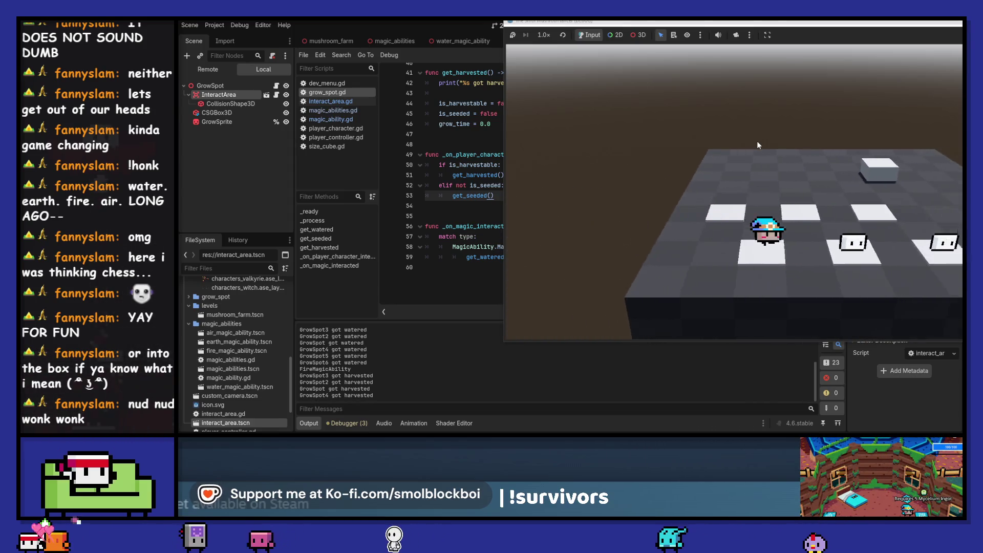
key(w)
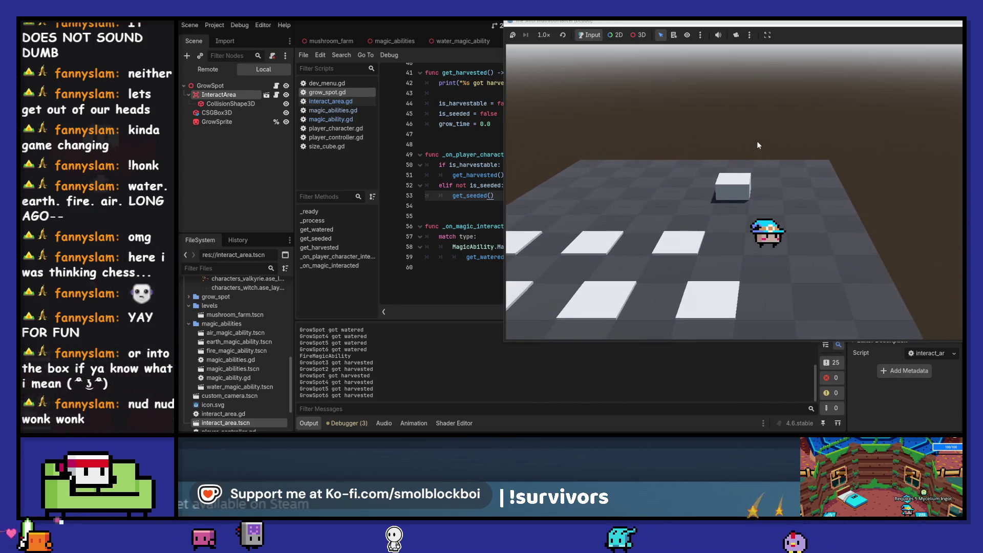
key(4)
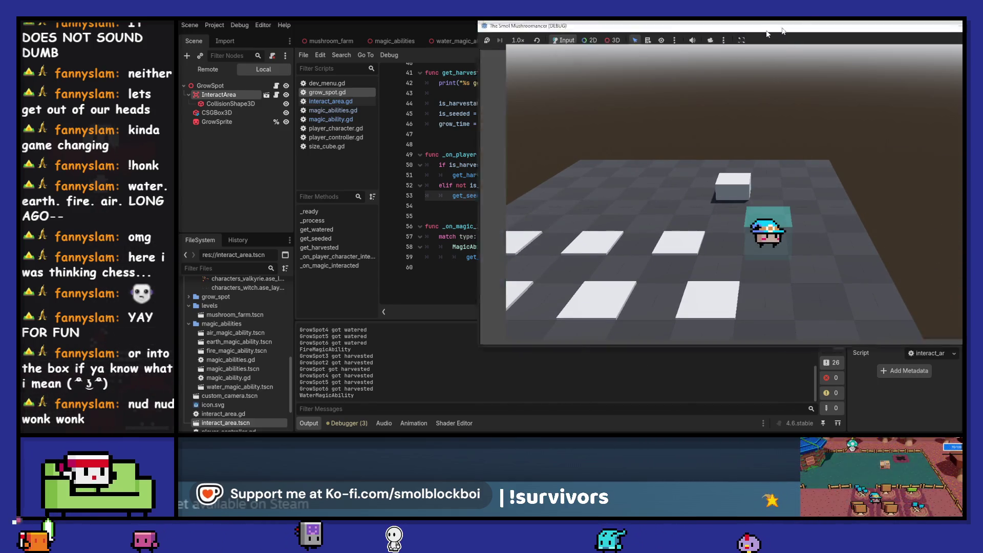
key(F8)
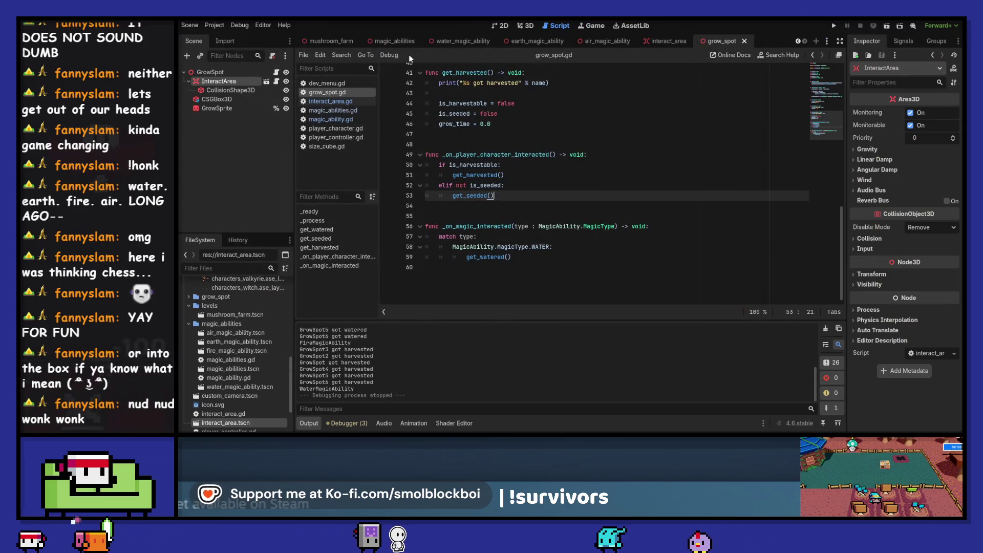
click(463, 41)
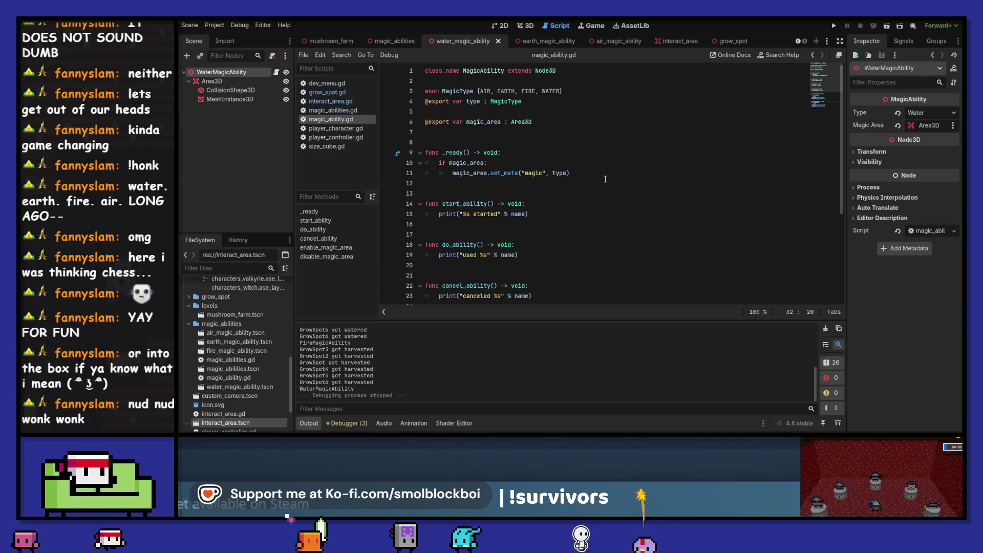
Clear the output log and open magic_ability.gd at enable_magic_area and disable_magic_area.
click(823, 329)
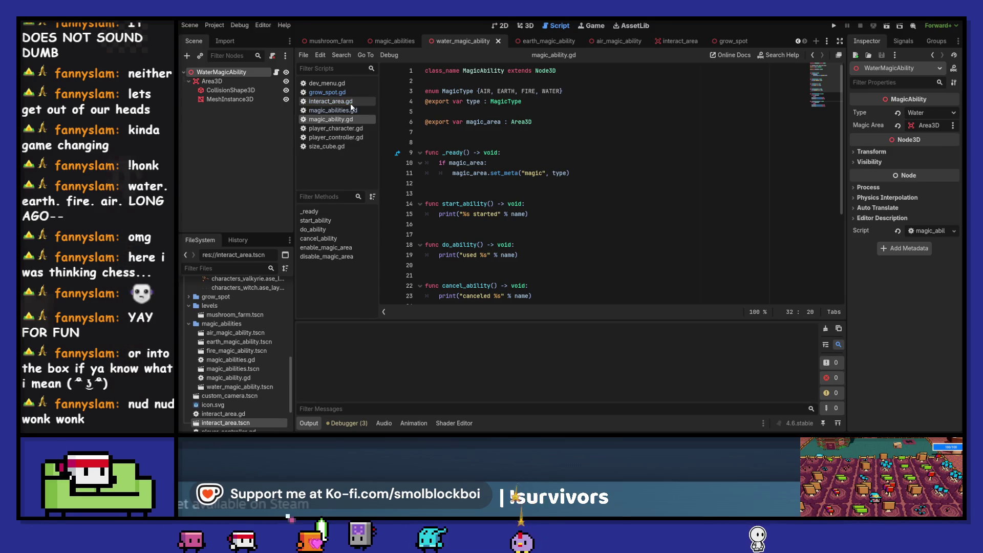
click(333, 110)
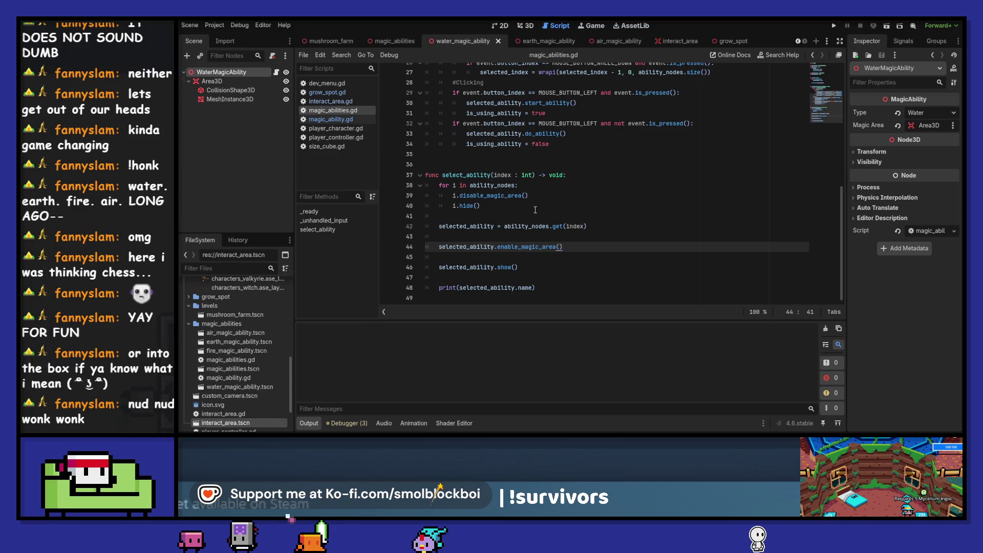
click(336, 119)
scroll(493, 181, down, 3)
scroll(493, 182, down, 1)
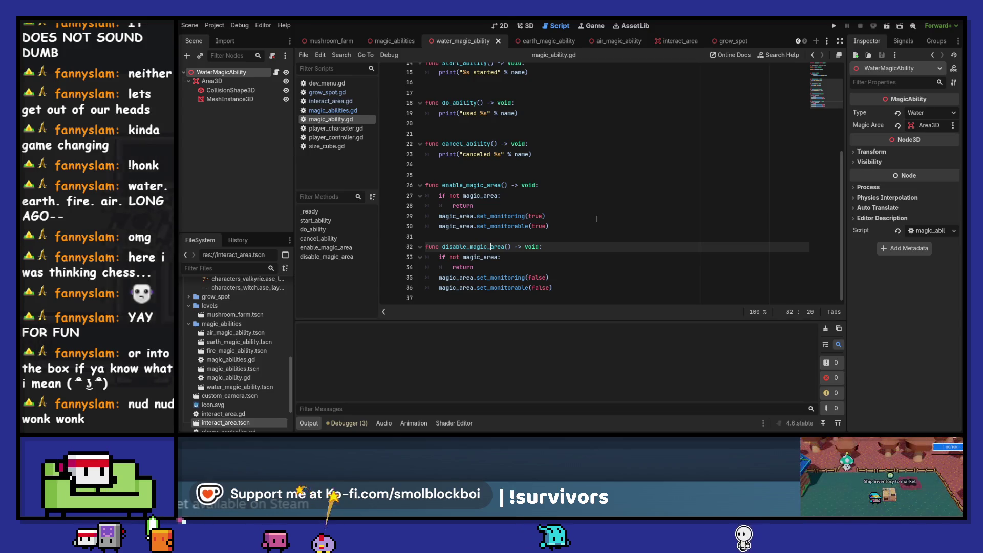
scroll(596, 218, up, 1)
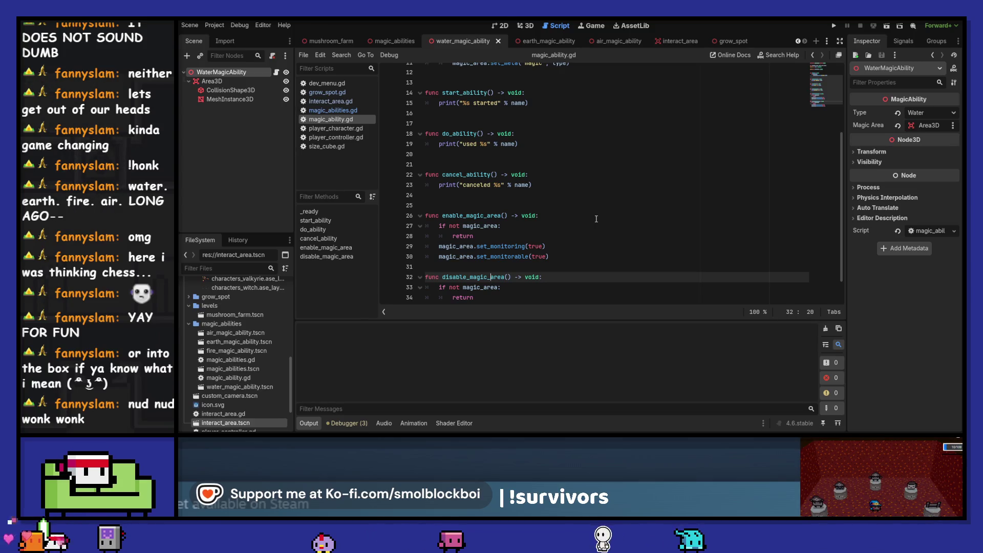
Give start_ability an 'if not magic_area: return' guard followed by enable_magic_area().
click(546, 105)
click(552, 92)
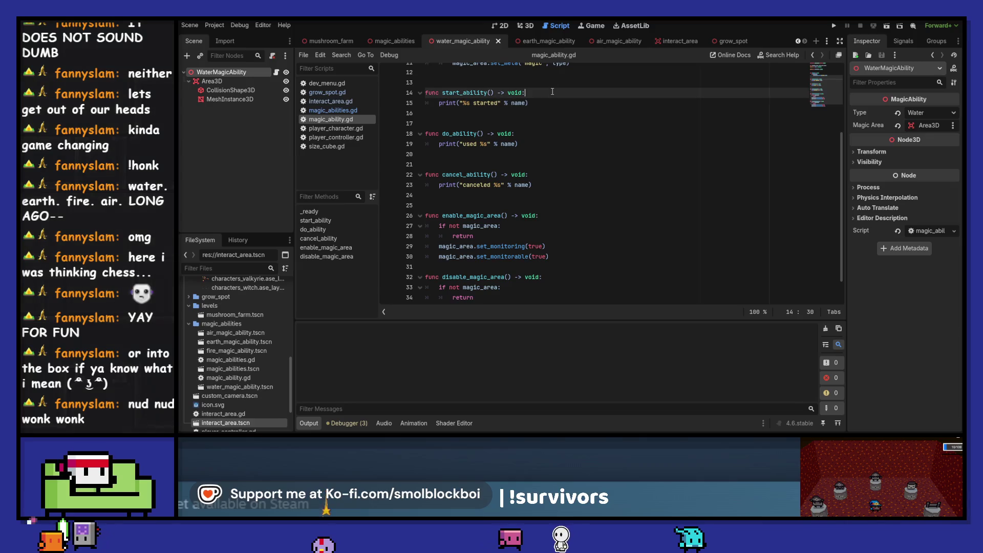
key(Return)
text(if not mag)
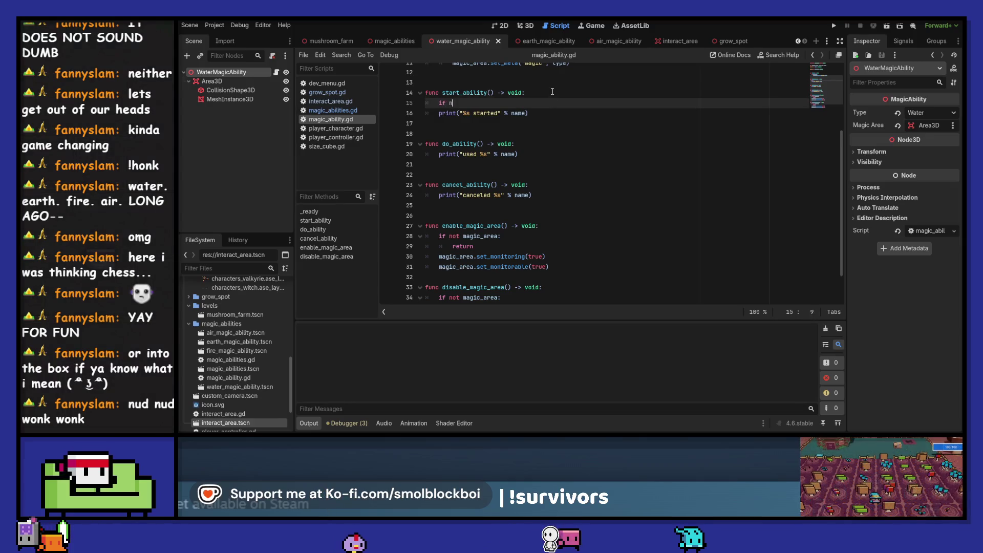
key(Return)
text(:)
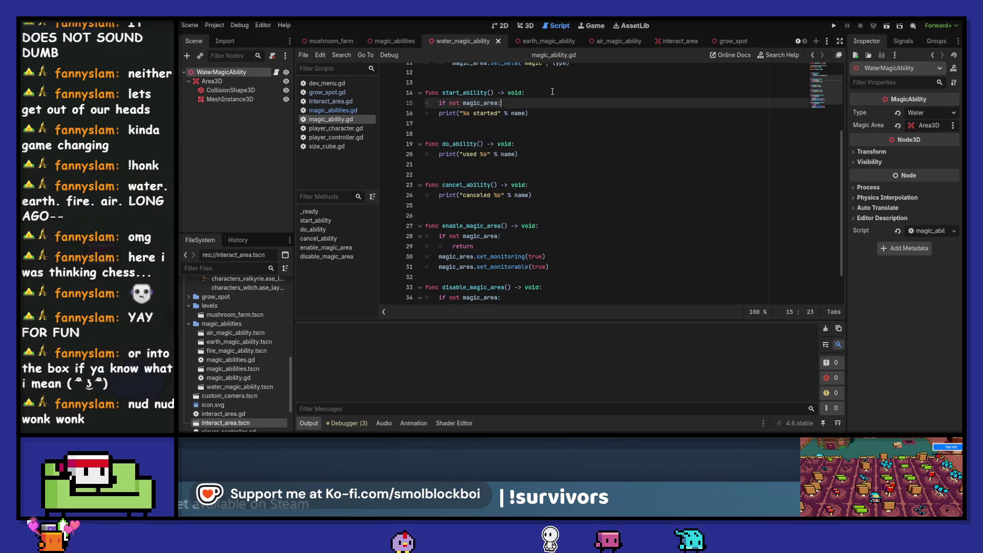
key(Return)
key(ctrl+s)
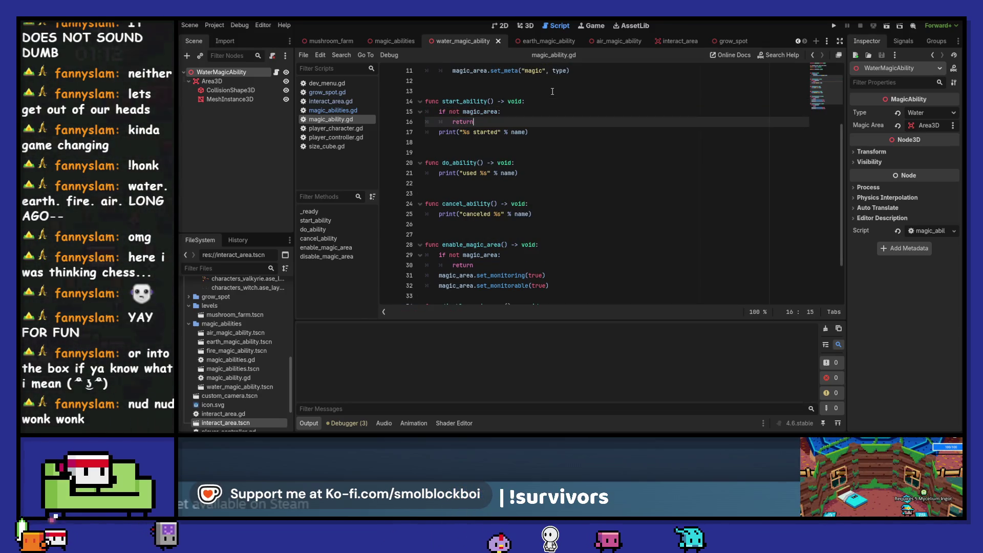
key(Return)
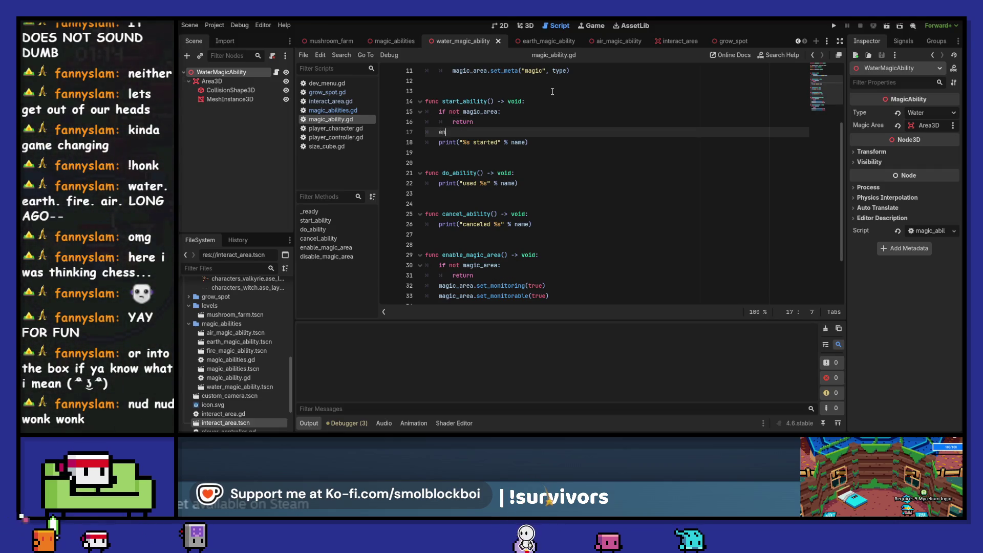
key(Return)
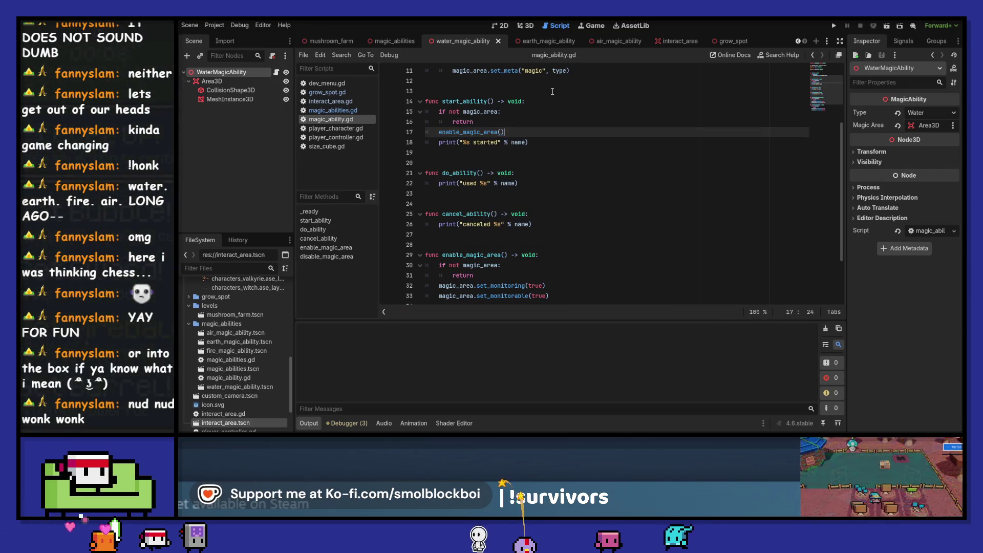
scroll(569, 160, down, 2)
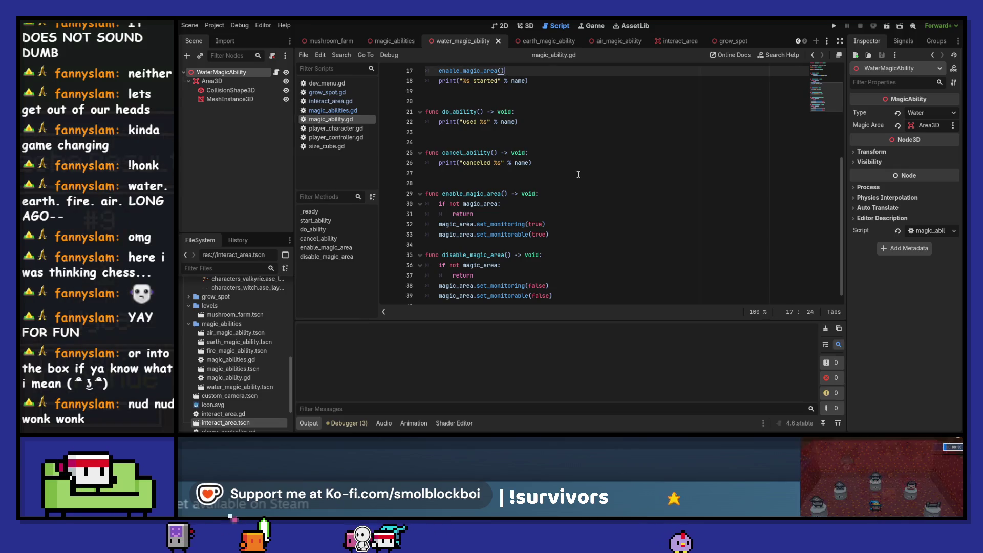
scroll(578, 174, up, 3)
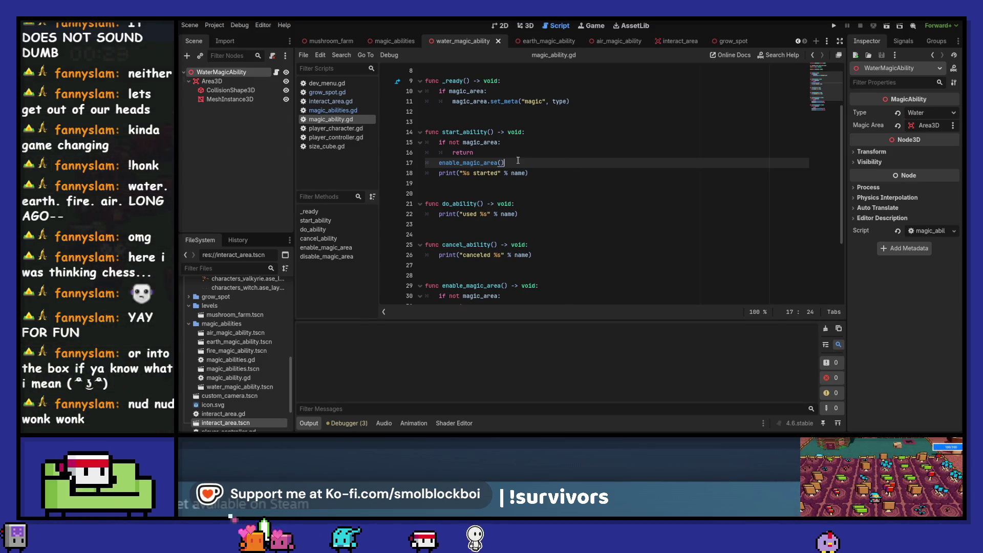
Add the same magic_area guard and enable_magic_area() call to do_ability, save, and run the game.
key(ctrl+shift+d)
key(alt+Down)
key(alt+Down)
key(alt+Down)
key(alt+Down)
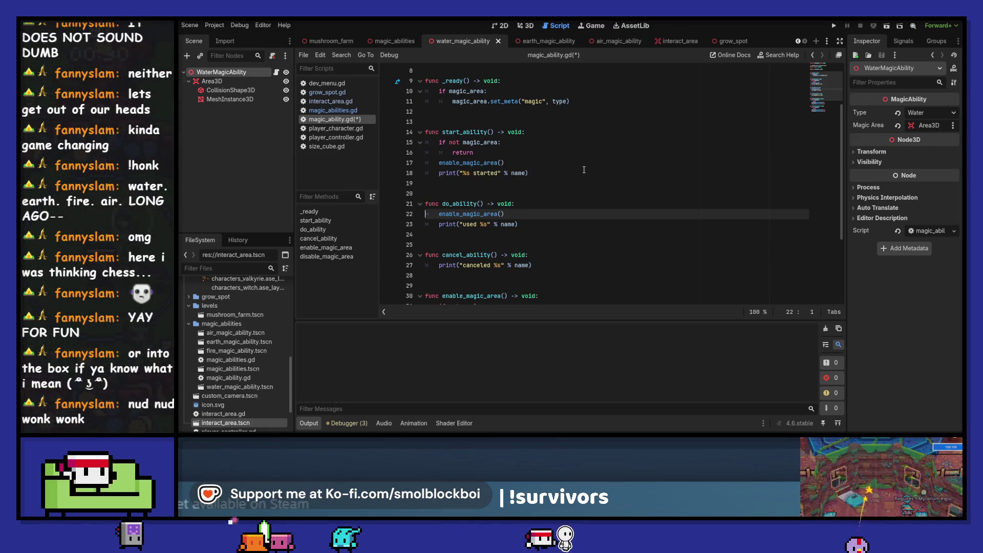
key(Up)
key(End)
key(Return)
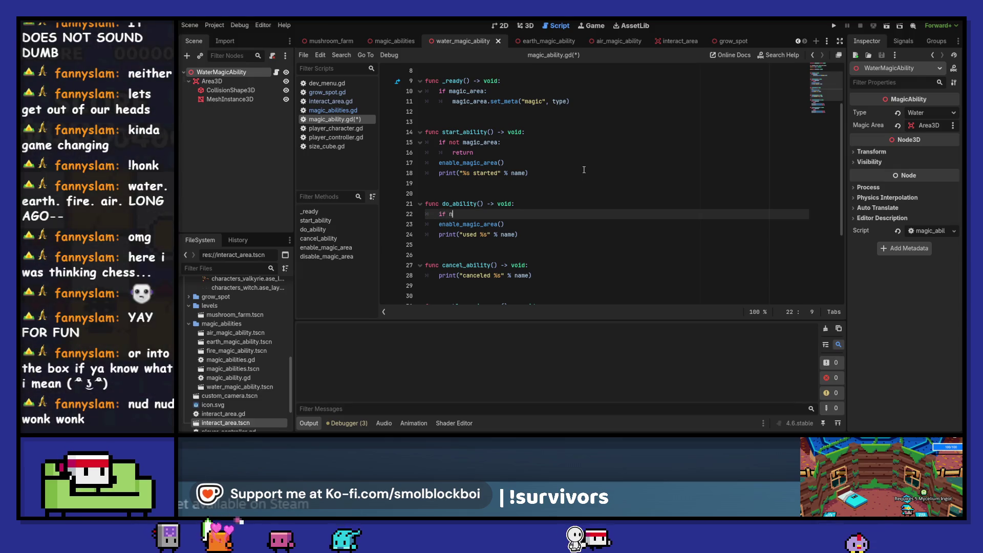
text(if not magi)
key(Return)
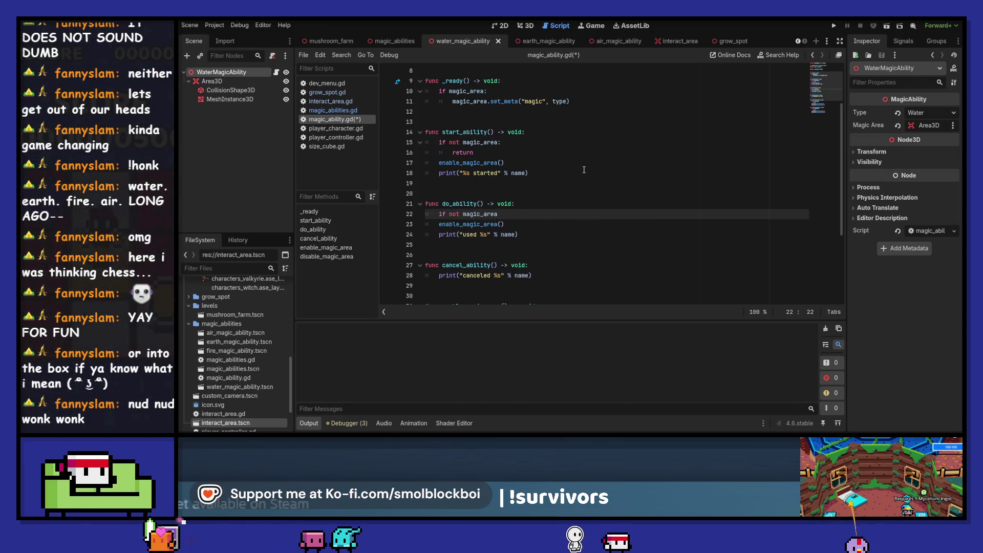
key(Return)
text(return)
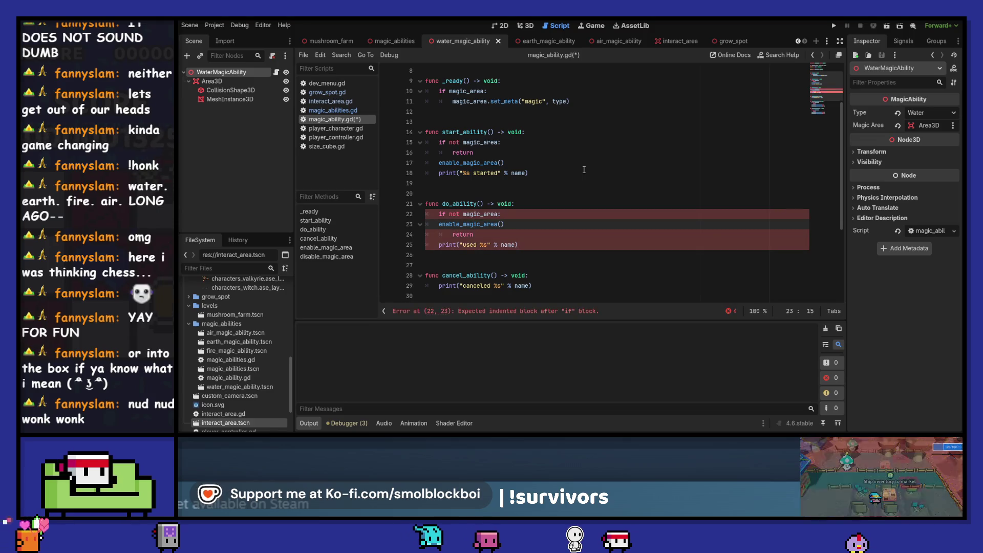
key(Down)
key(ctrl+s)
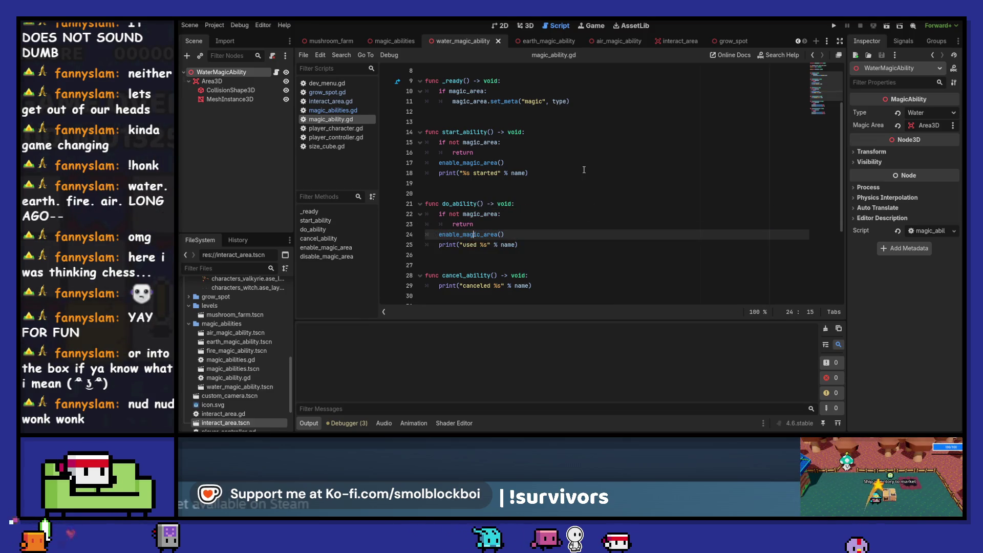
key(F5)
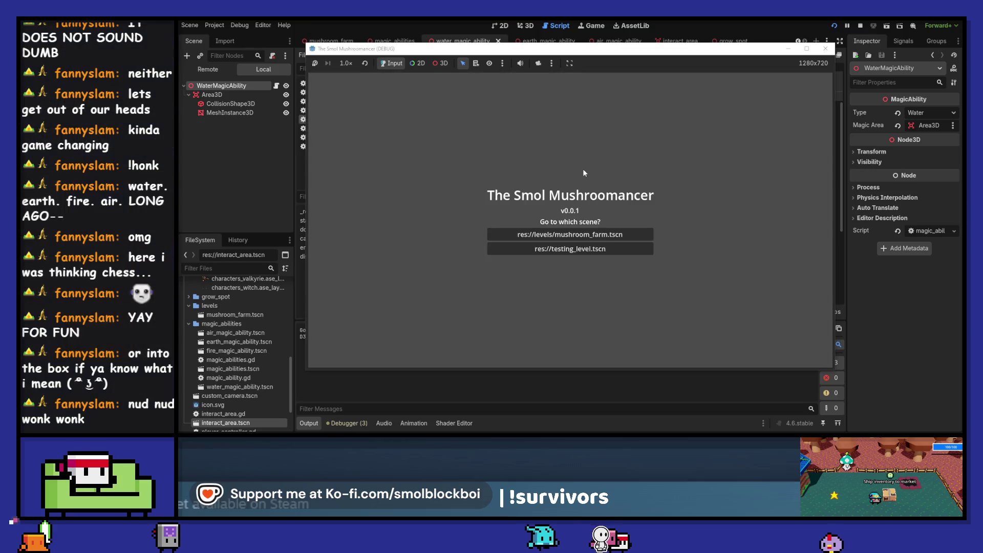
Load the mushroom farm level, water GrowSpot3 and GrowSpot2 with the water ability, then close the game.
click(609, 234)
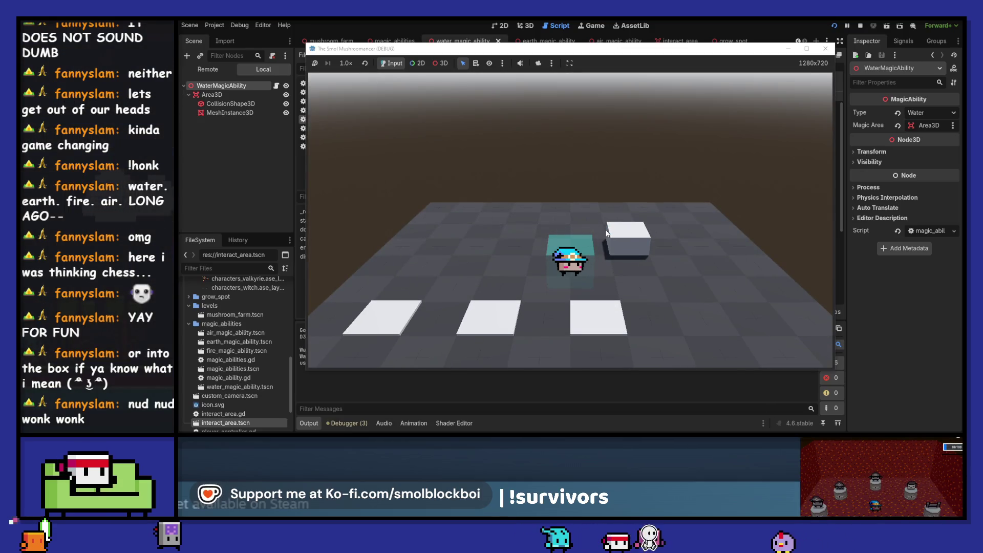
key(w)
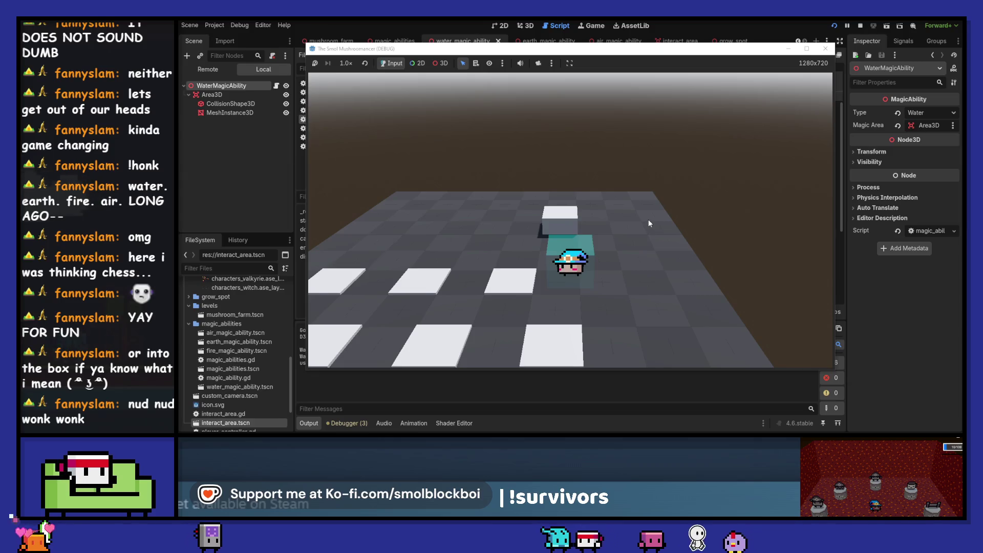
key(w)
key(space)
key(a)
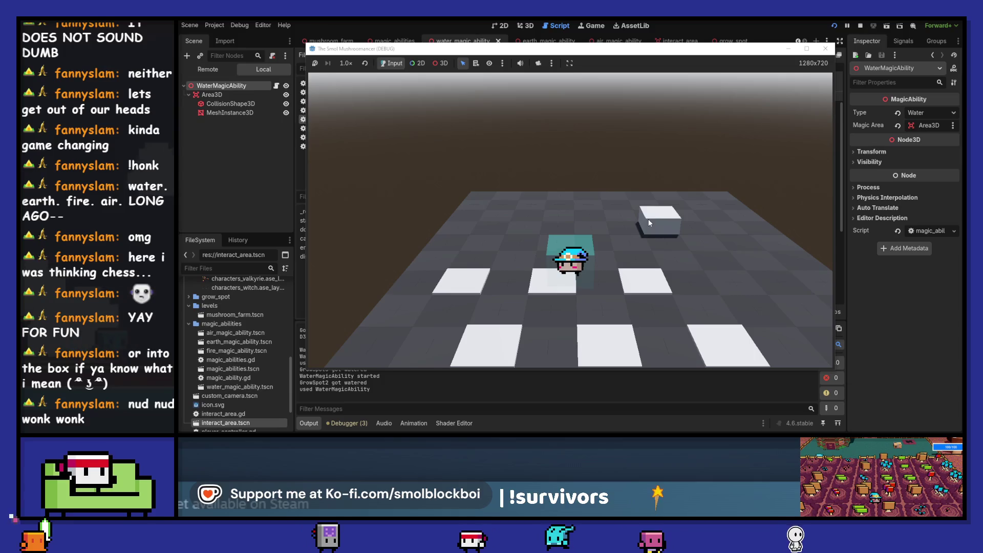
click(825, 48)
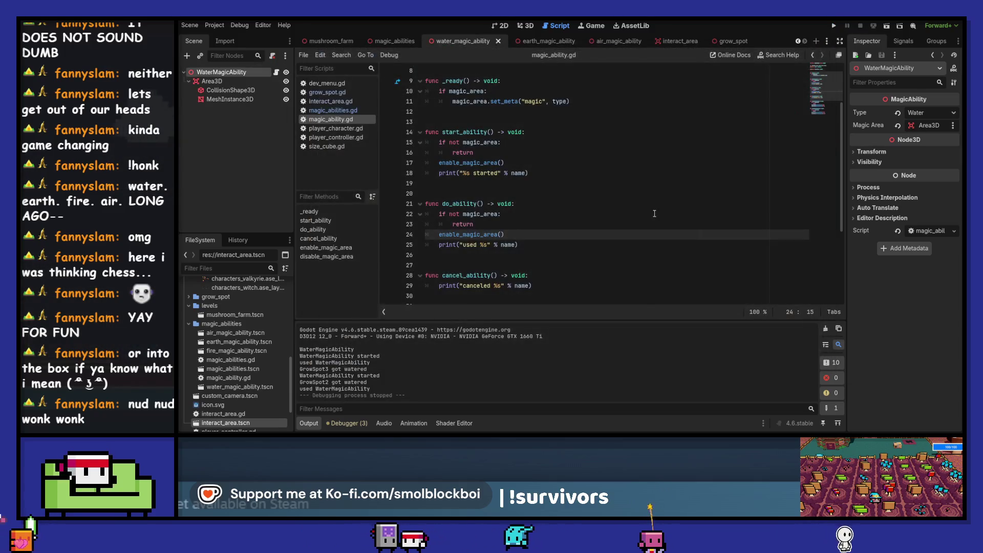
Change do_ability's line 24 call from enable_magic_area() to disable_magic_area() and rerun the game.
drag(460, 234, 440, 236)
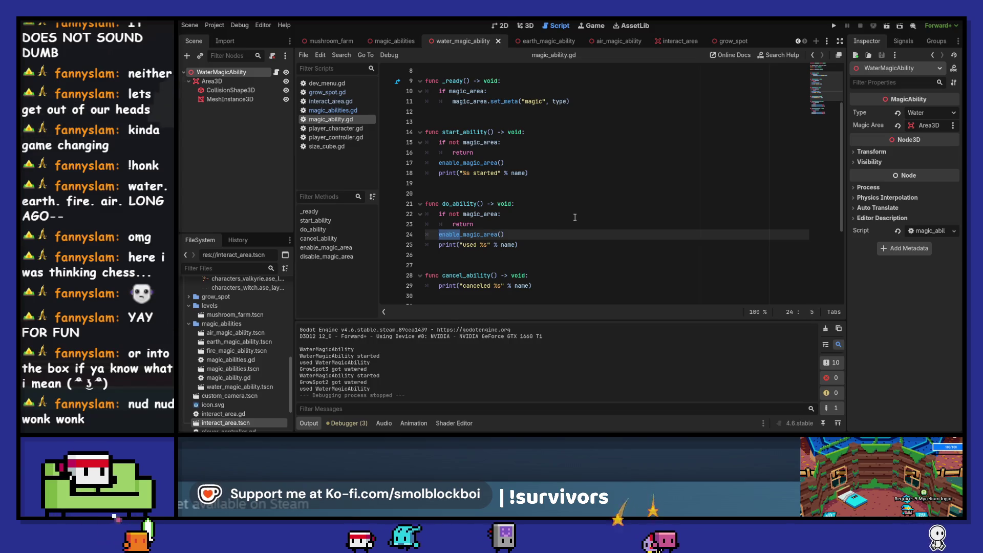
text(dis)
key(Tab)
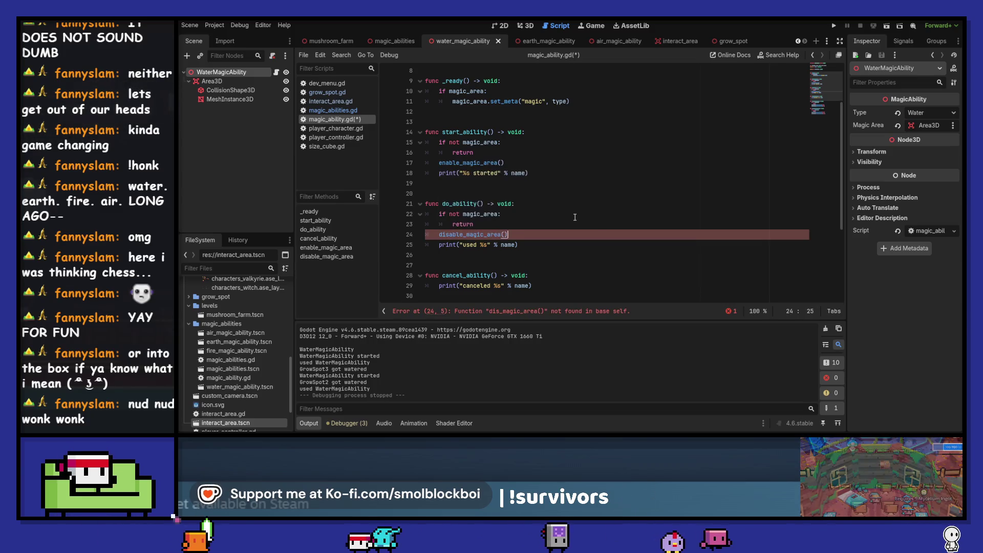
key(F5)
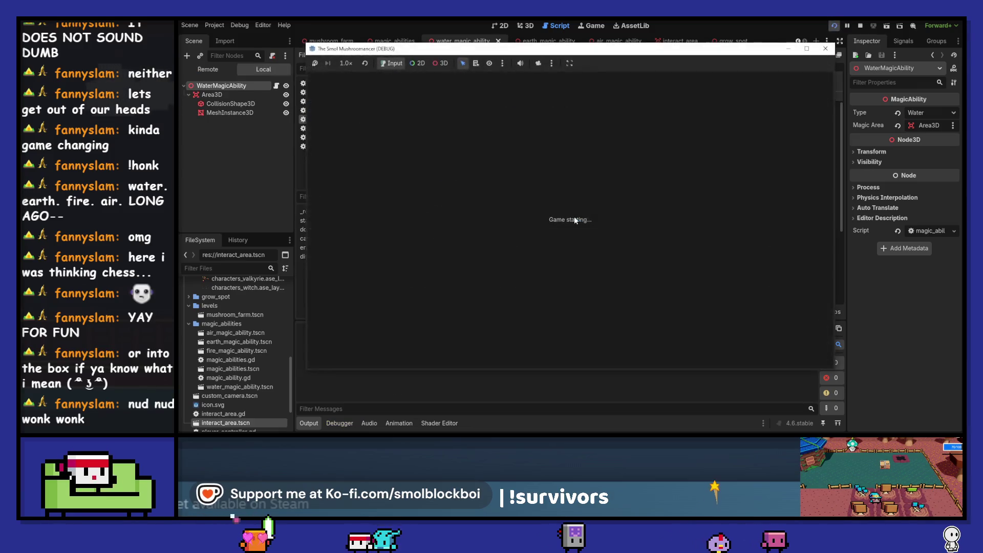
Load the level, walk the character right past the cube and start the water ability.
click(575, 234)
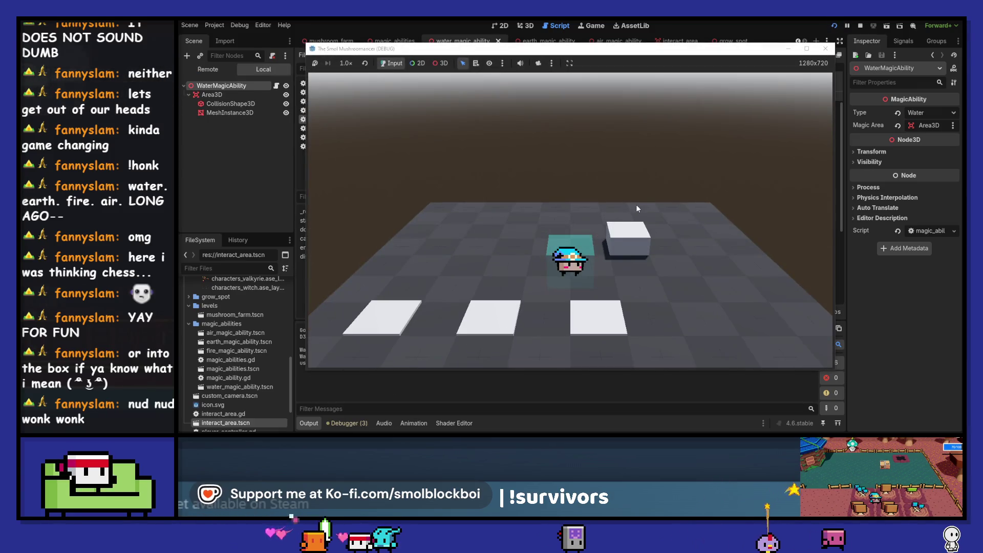
key(d)
drag(675, 51, 703, 28)
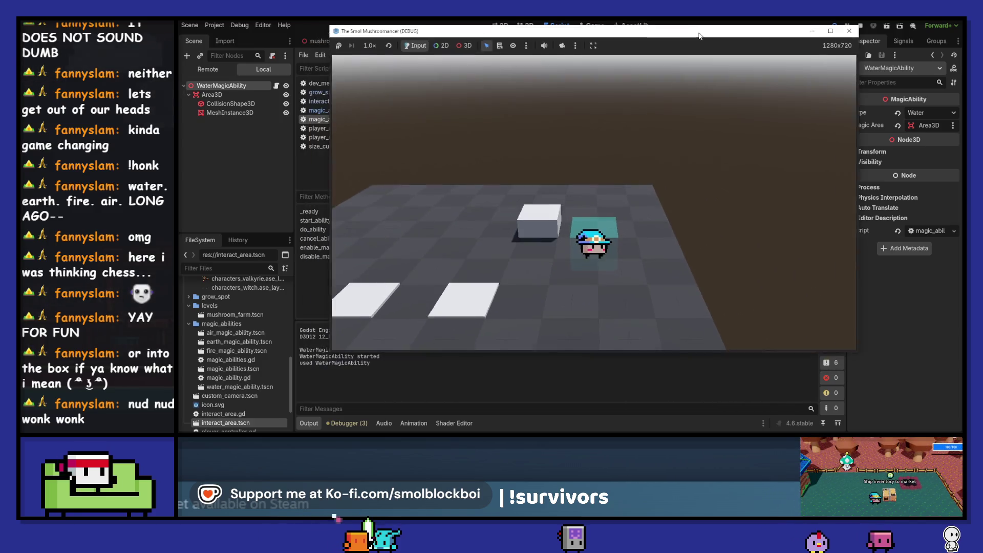
key(s)
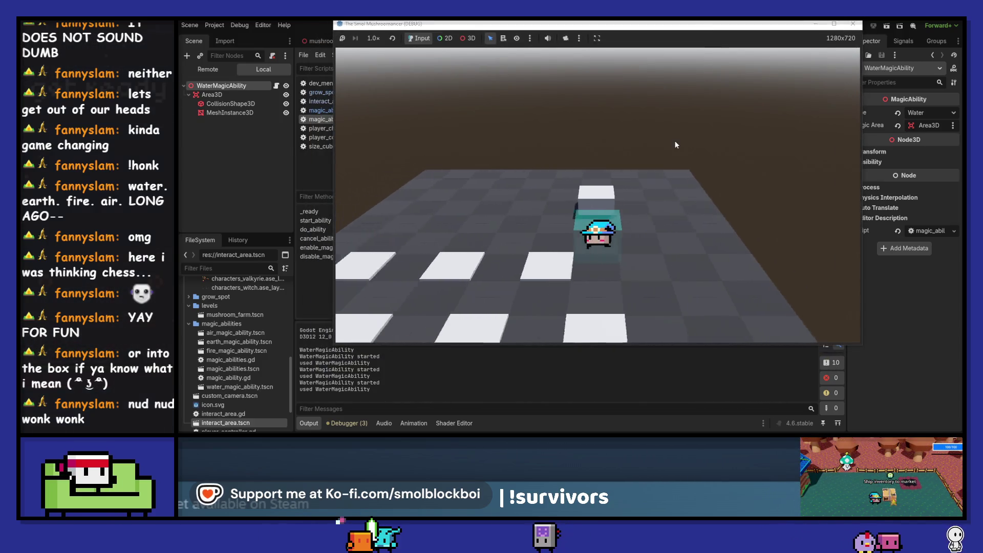
key(d)
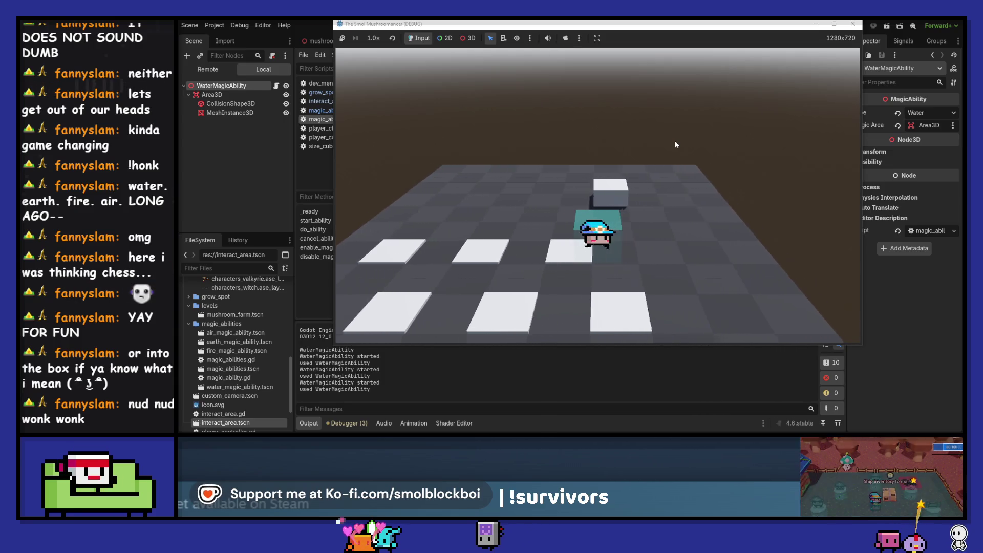
key(e)
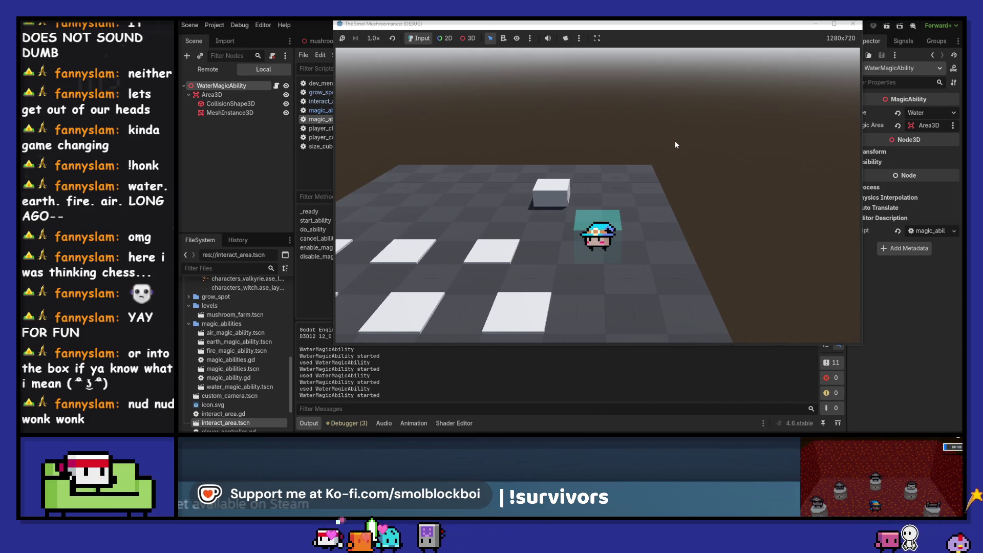
Walk over the grow spots, seeding GrowSpot6 and watering GrowSpots 6, 5 and 4, then stop the game.
key(a)
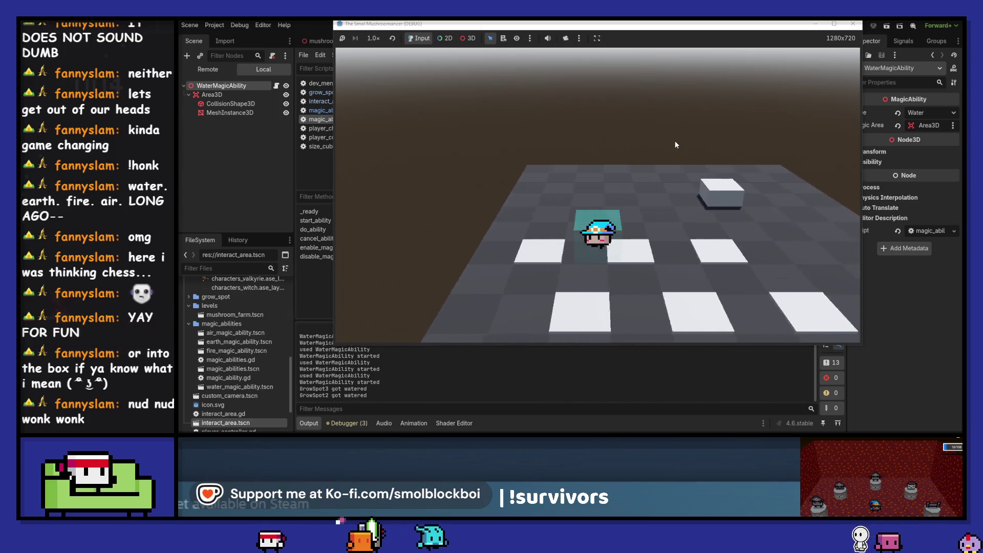
key(d)
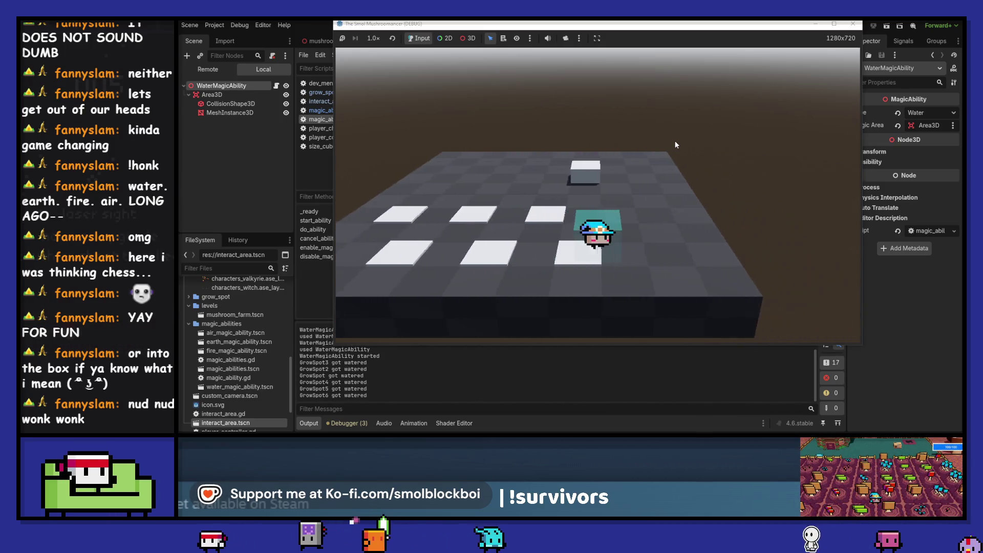
key(e)
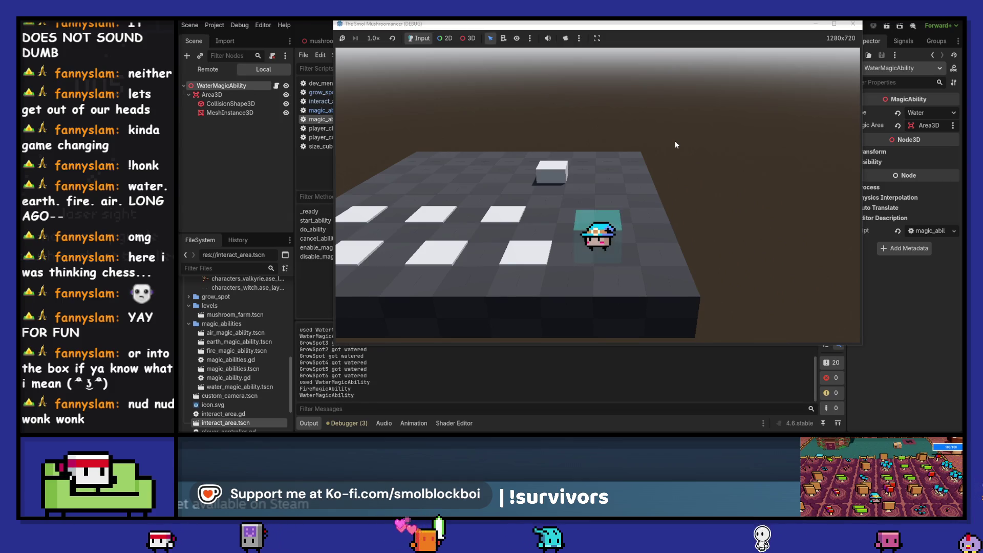
key(a)
key(a)
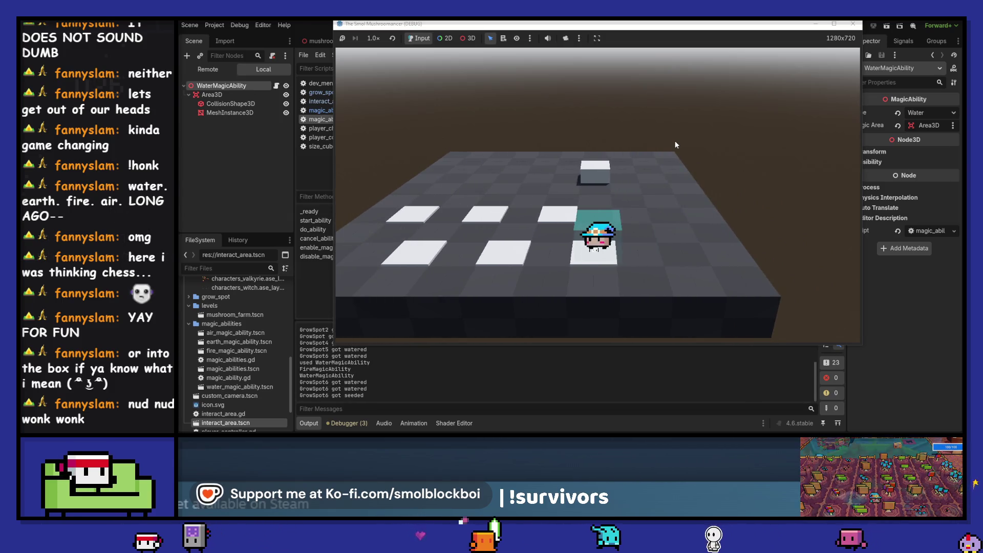
key(e)
key(a)
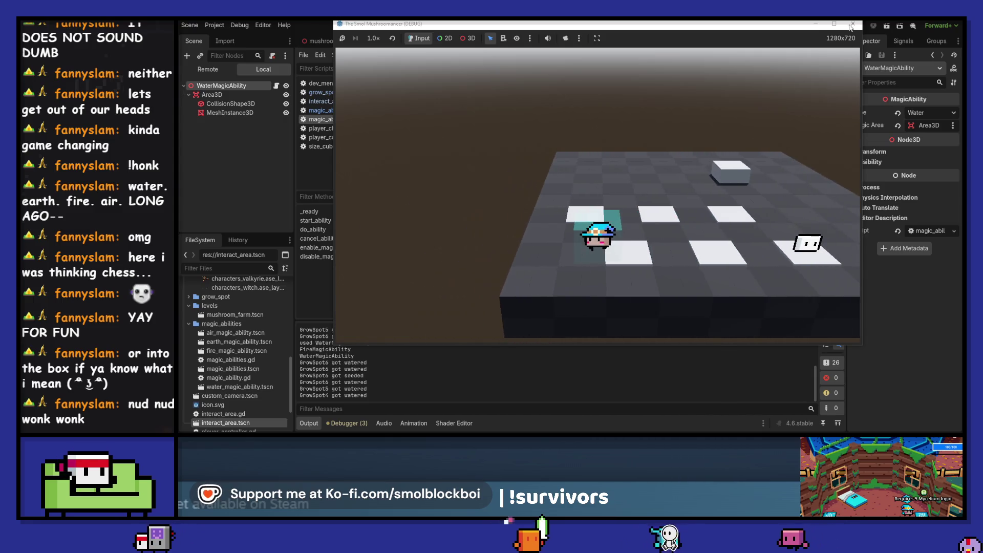
key(F8)
scroll(576, 236, down, 4)
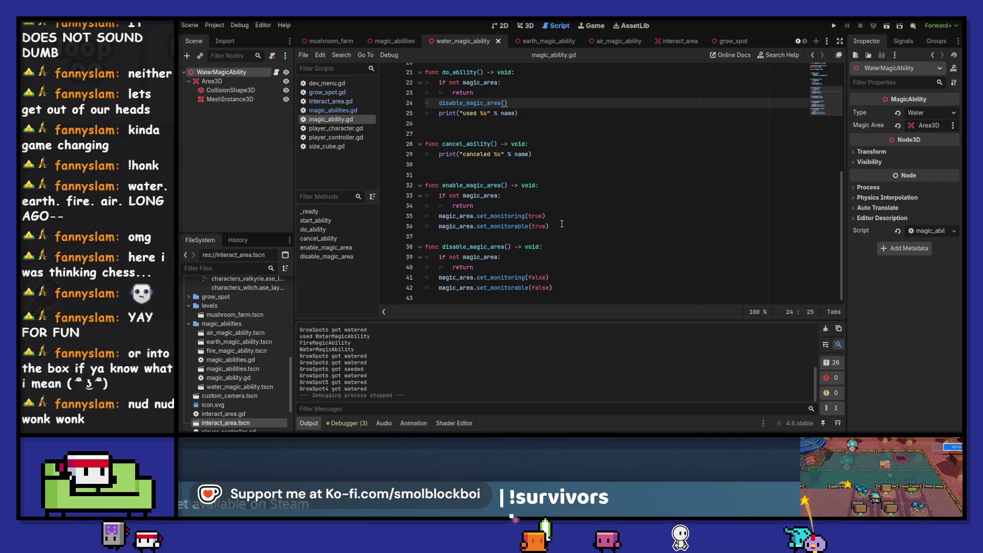
In magic_abilities.gd, delete the i.hide() and selected_ability.show() lines from select_ability.
scroll(575, 235, up, 7)
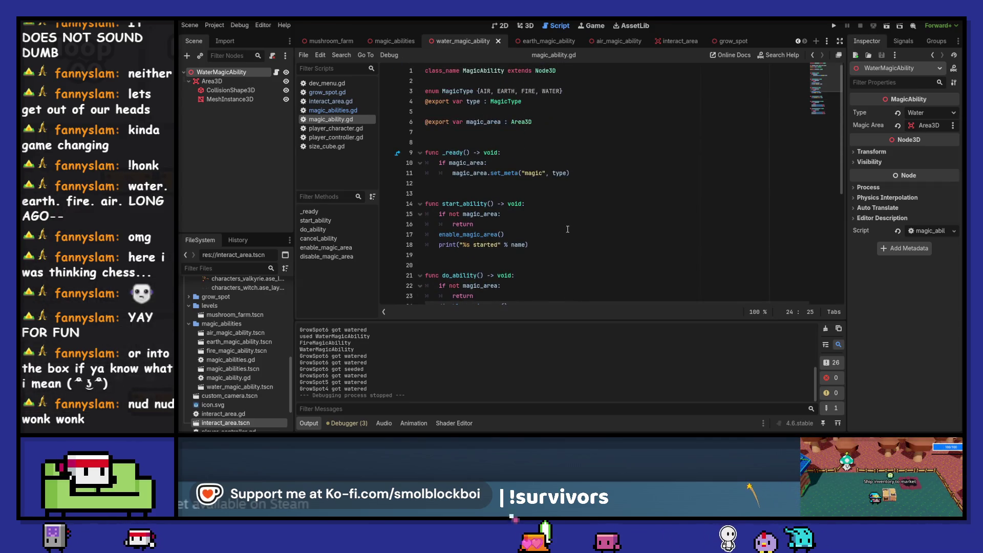
scroll(567, 229, down, 7)
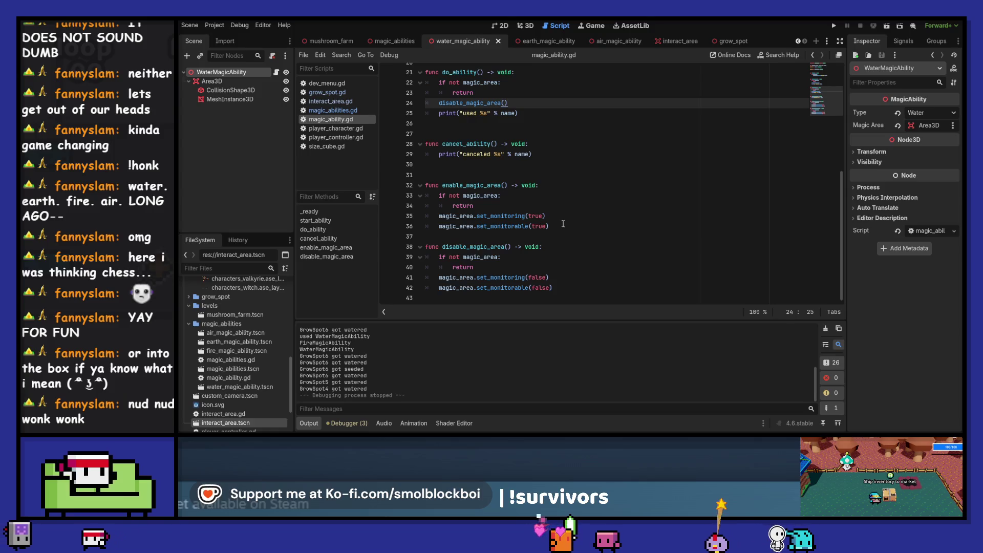
click(331, 110)
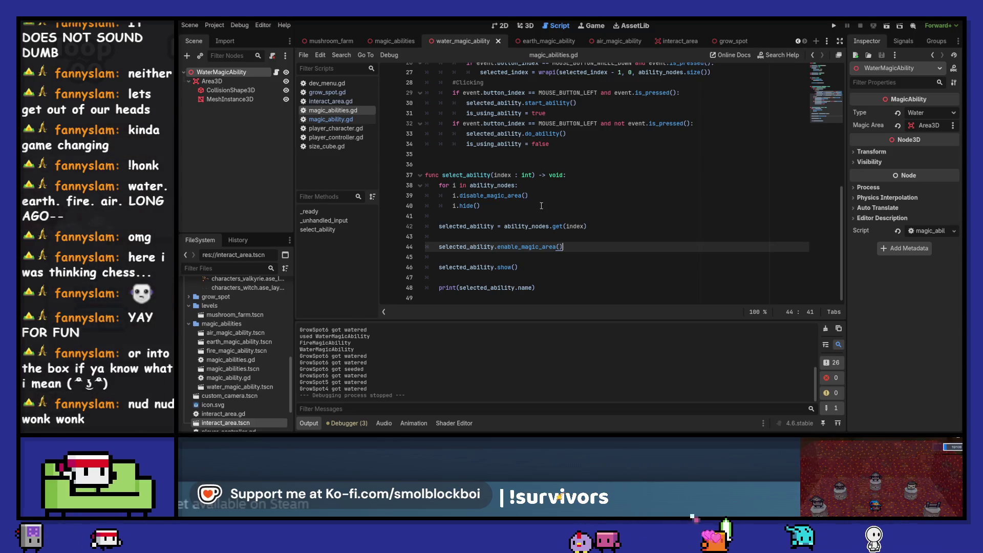
drag(542, 207, 532, 195)
key(BackSpace)
drag(559, 255, 563, 237)
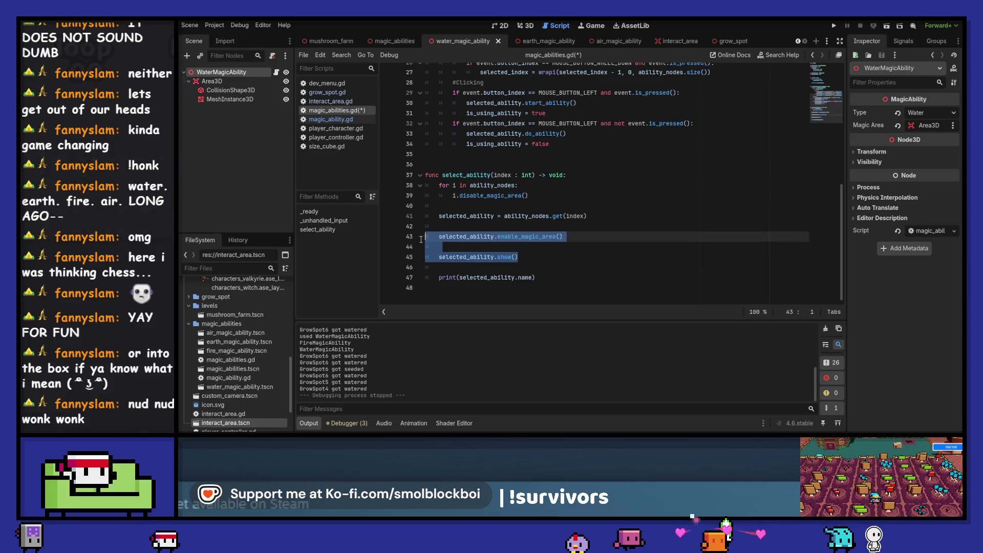
key(BackSpace)
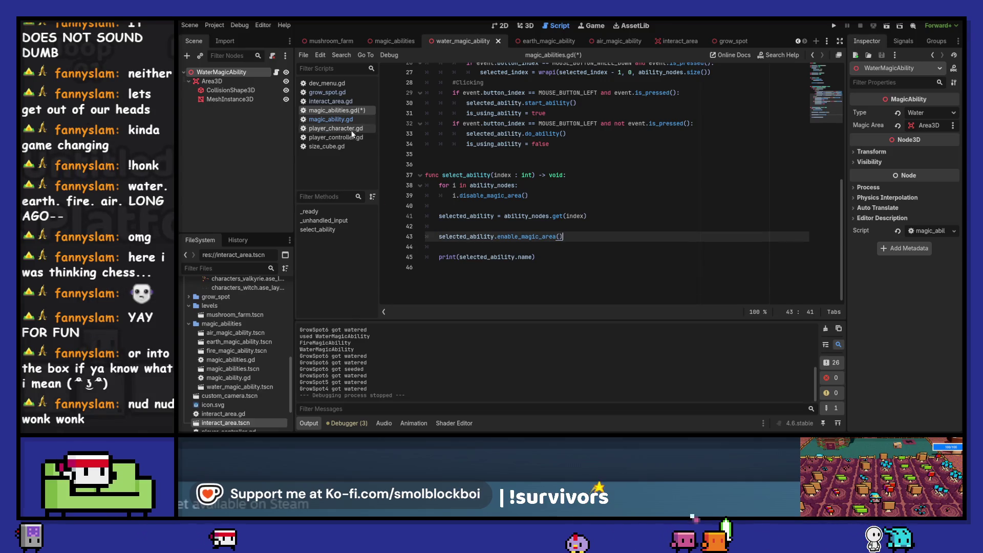
Remove the enable_magic_area() call from select_ability and save magic_abilities.gd.
click(352, 121)
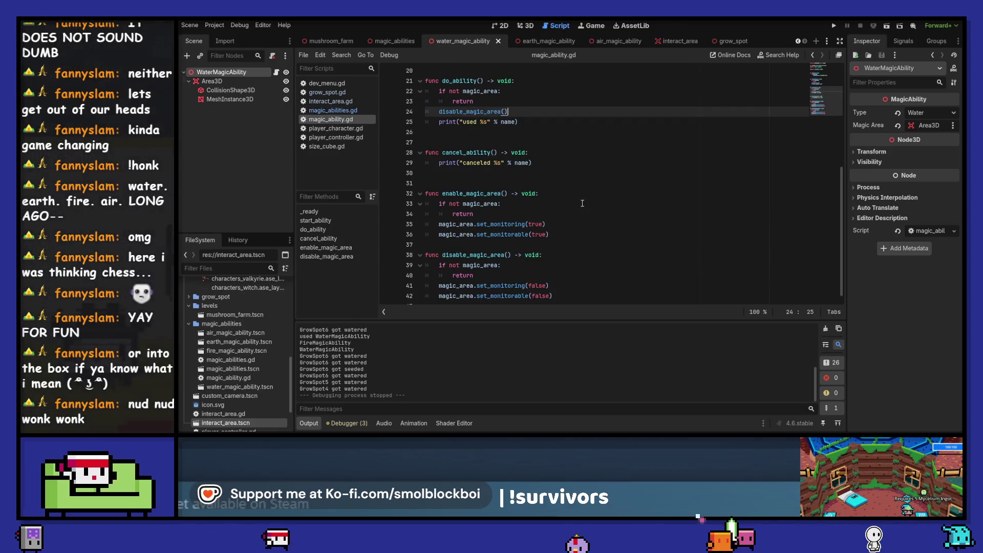
scroll(542, 230, down, 1)
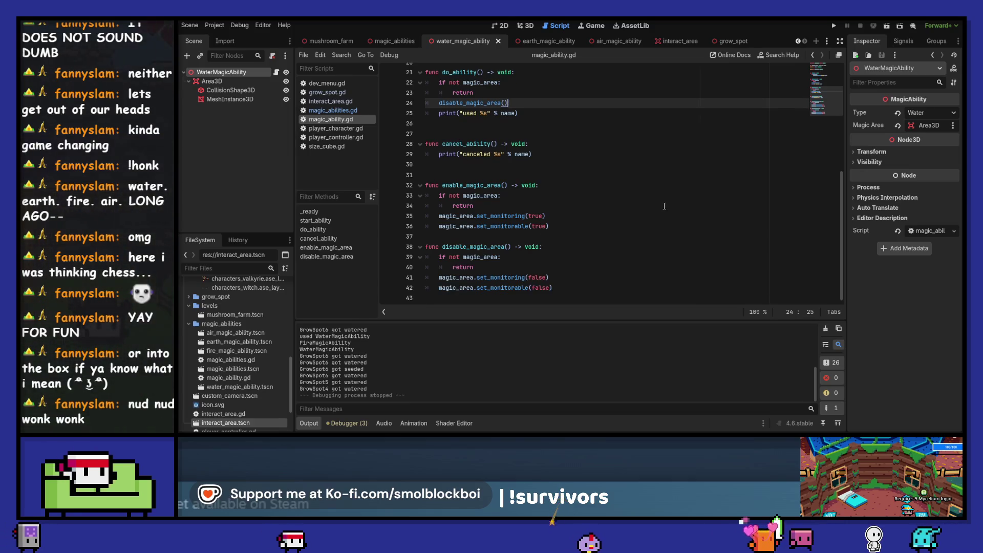
click(343, 110)
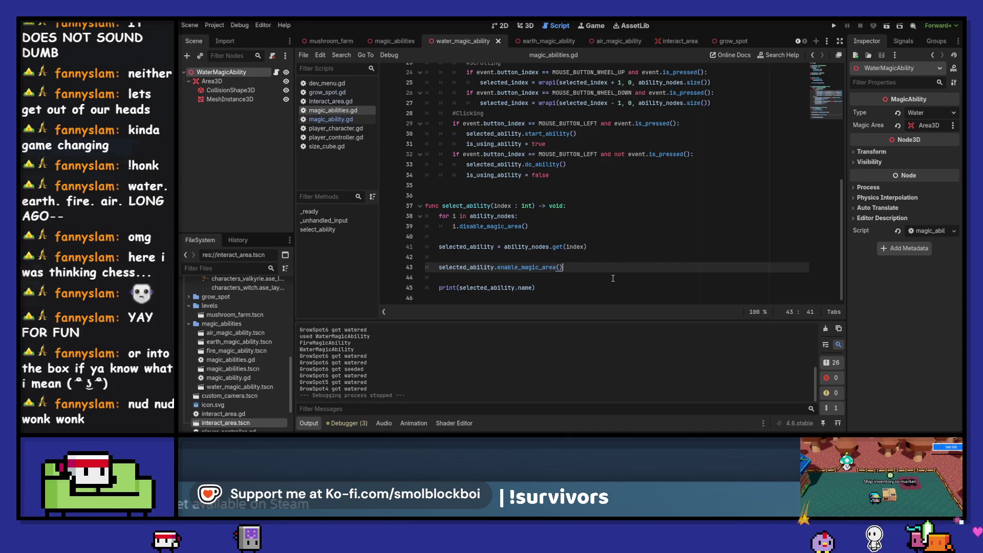
drag(597, 268, 333, 257)
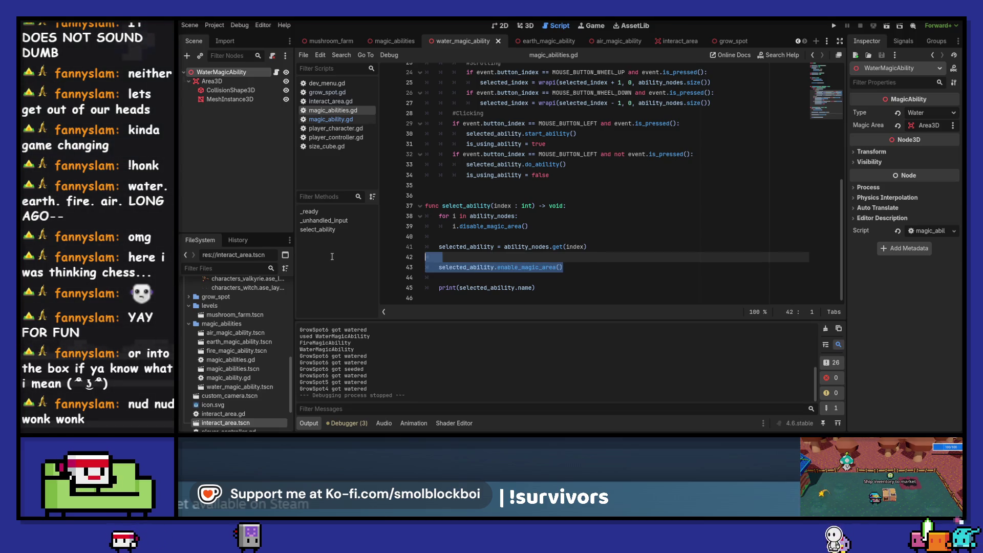
key(BackSpace)
key(BackSpace)
key(ctrl+s)
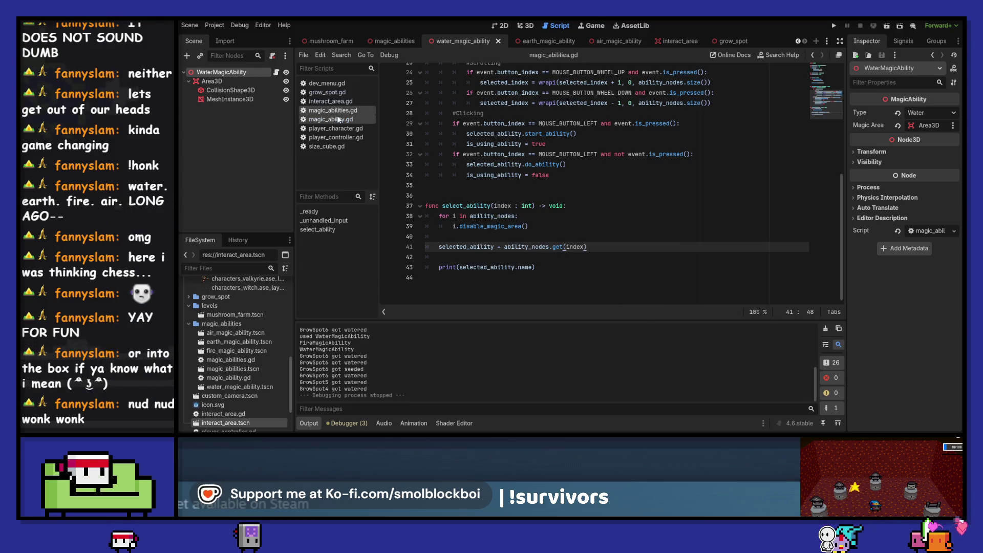
Switch to magic_ability.gd and place the cursor after set_monitorable(true) in enable_magic_area.
click(337, 123)
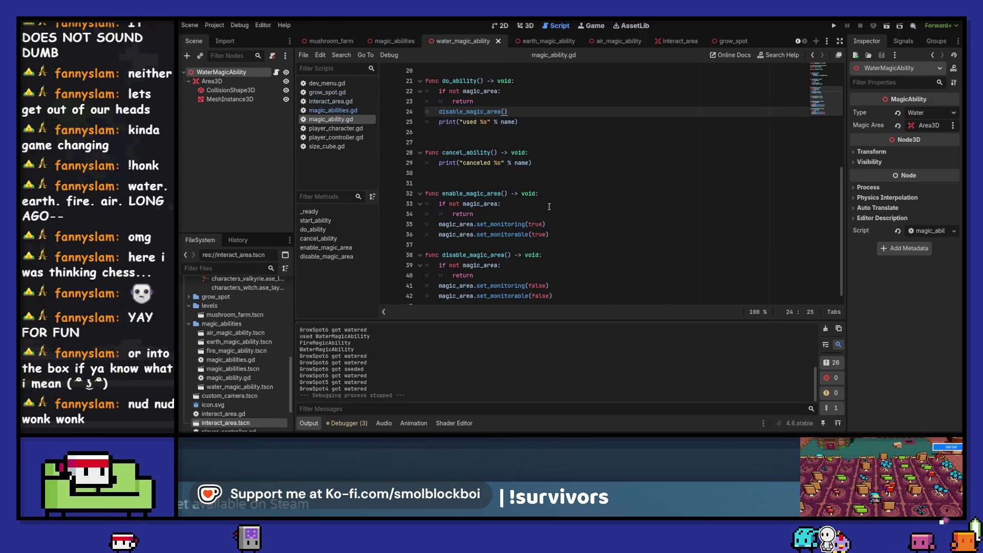
click(348, 108)
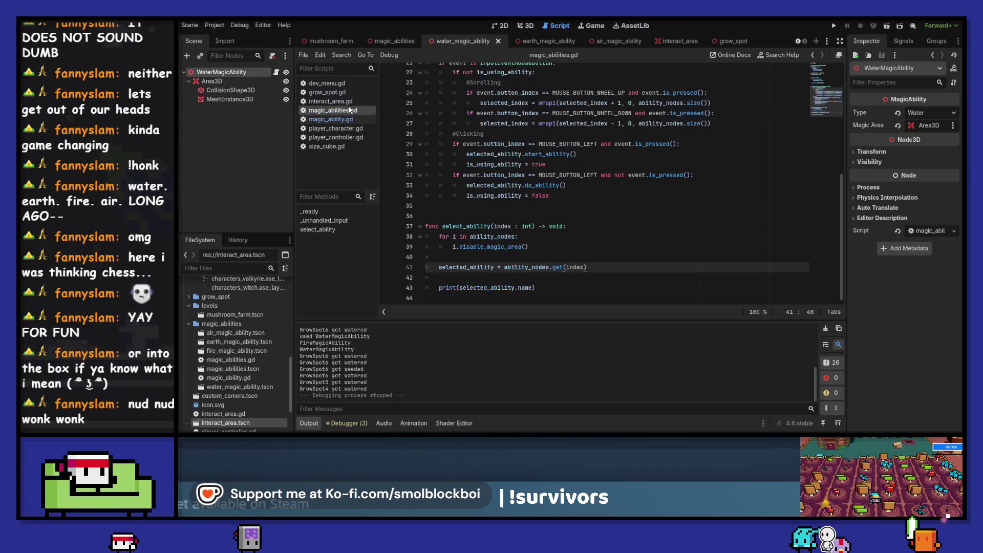
click(338, 119)
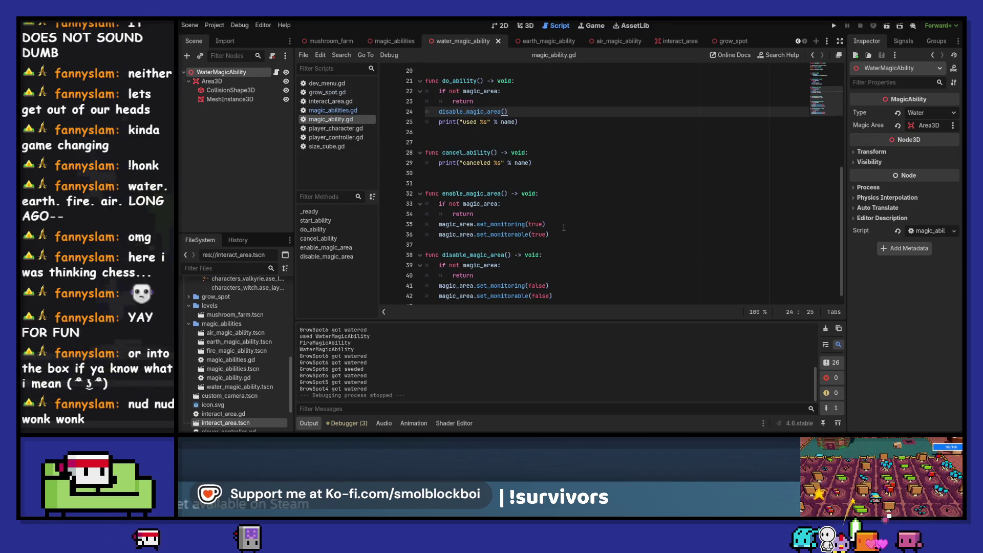
scroll(564, 227, down, 1)
click(564, 227)
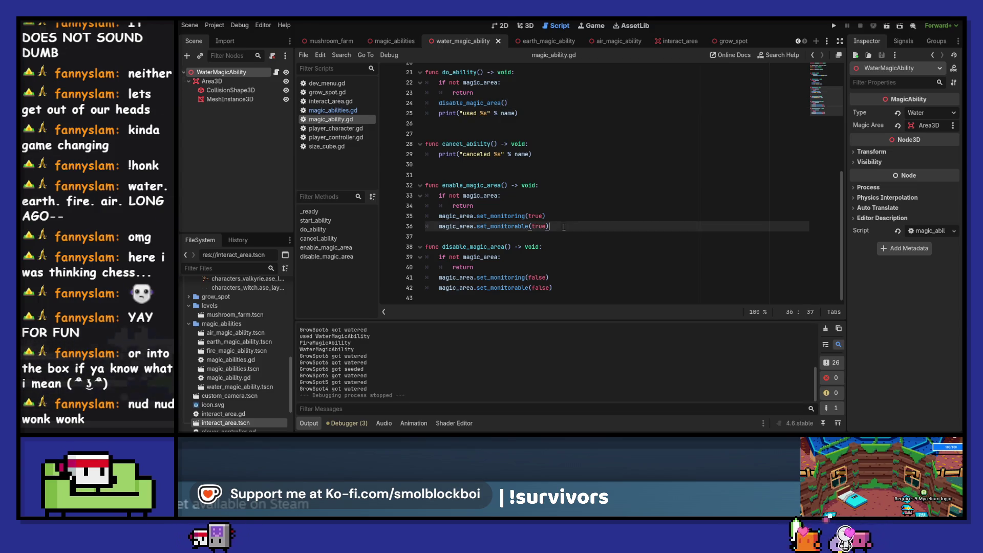
Add show() to enable_magic_area and hide() to disable_magic_area, then save magic_ability.gd.
key(Return)
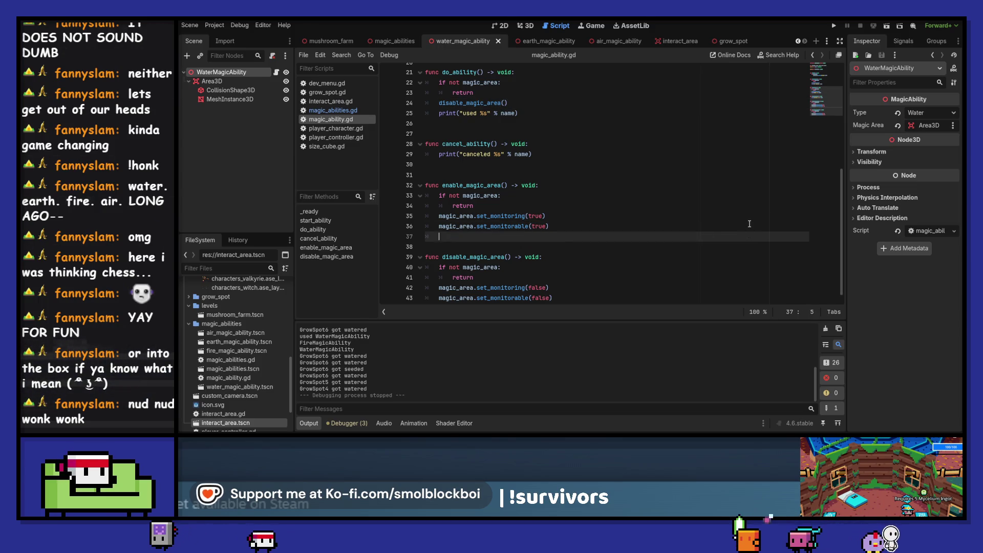
key(Return)
key(Down)
key(Return)
text(show()
key(alt+Down)
key(alt+Down)
key(alt+Down)
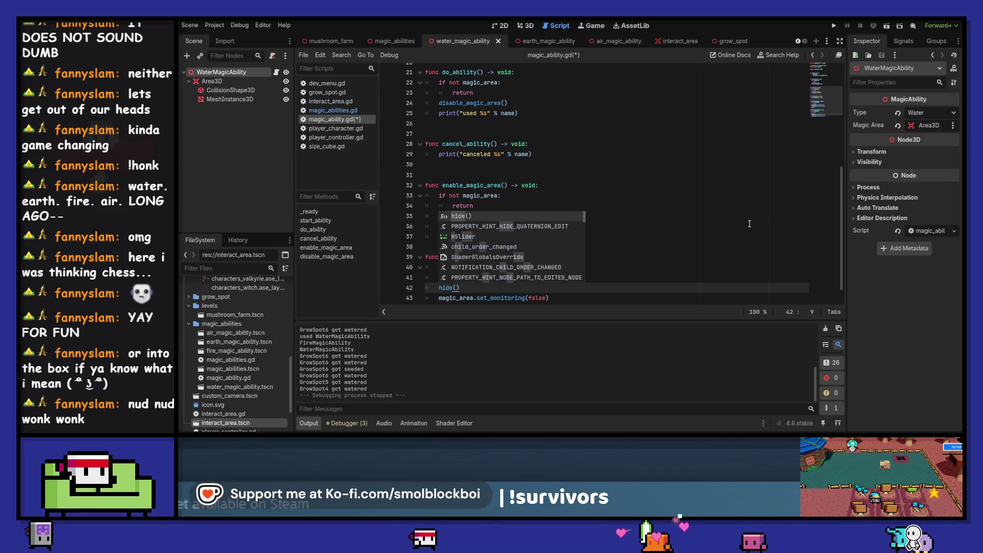
key(ctrl+s)
Add blank spacing lines around the show() and hide() calls, then run the project into mushroom_farm.
scroll(523, 262, down, 1)
key(Return)
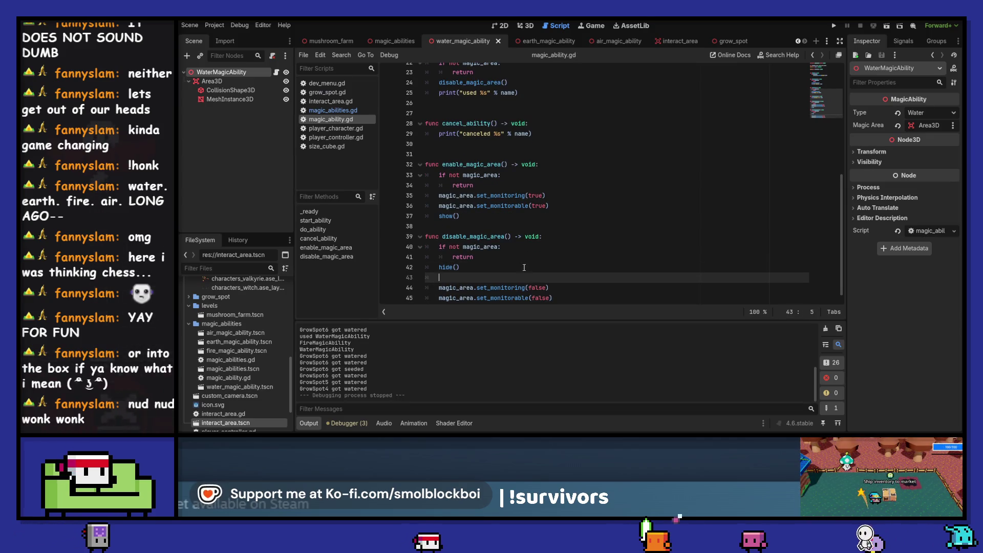
key(Return)
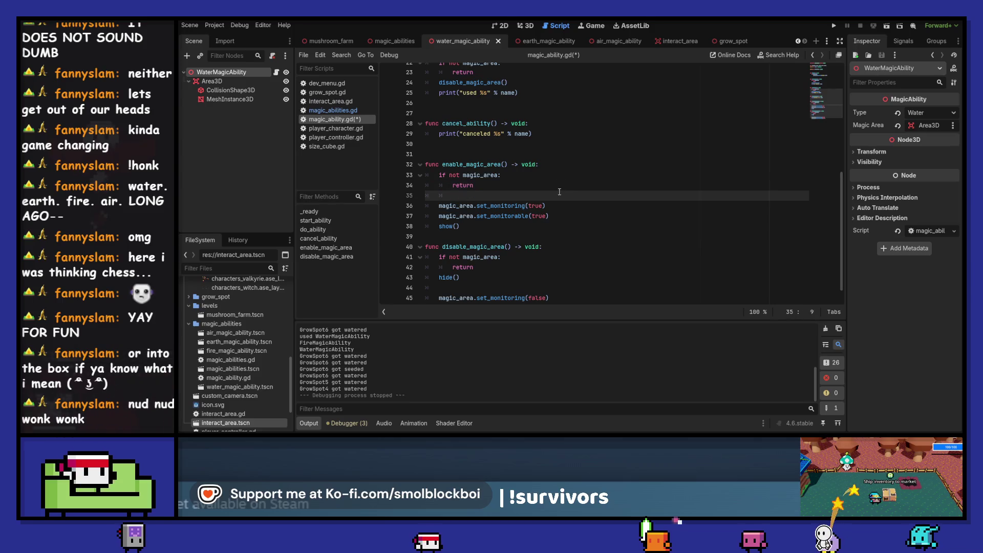
click(577, 216)
key(Return)
scroll(563, 230, down, 1)
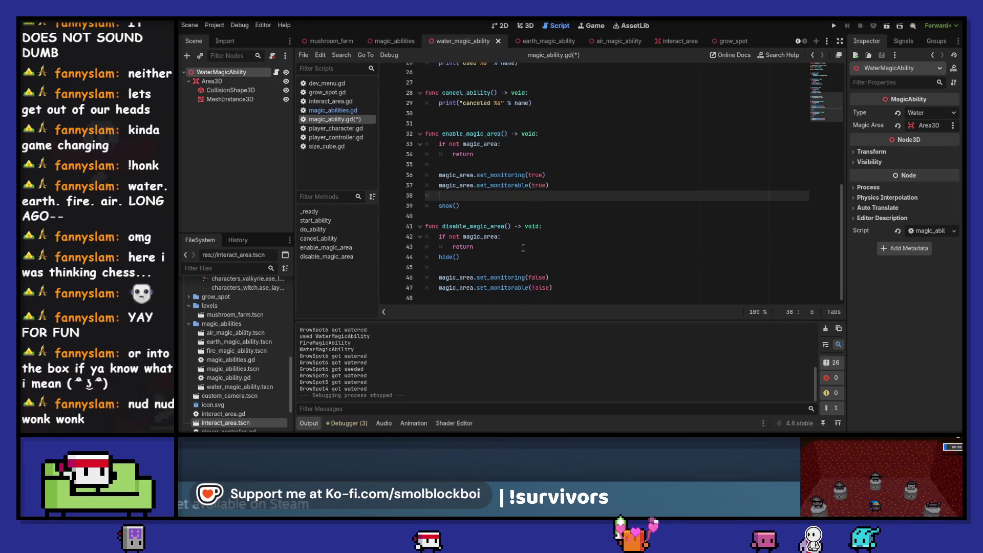
click(521, 253)
key(Return)
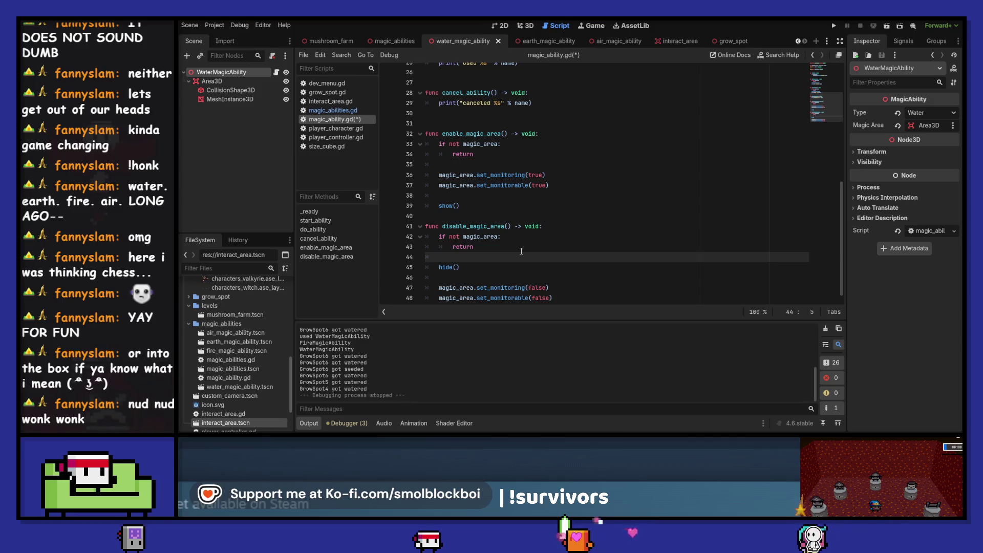
key(F5)
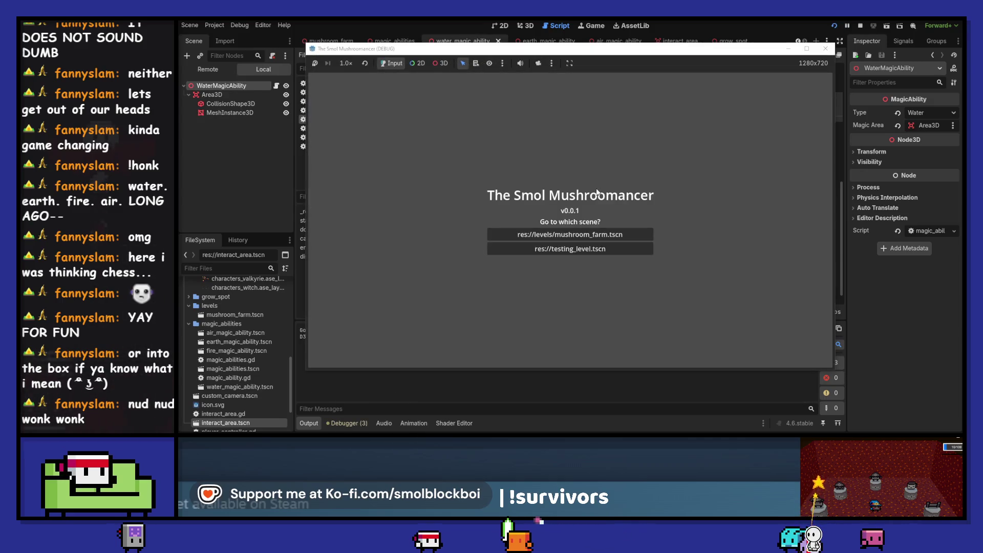
click(593, 234)
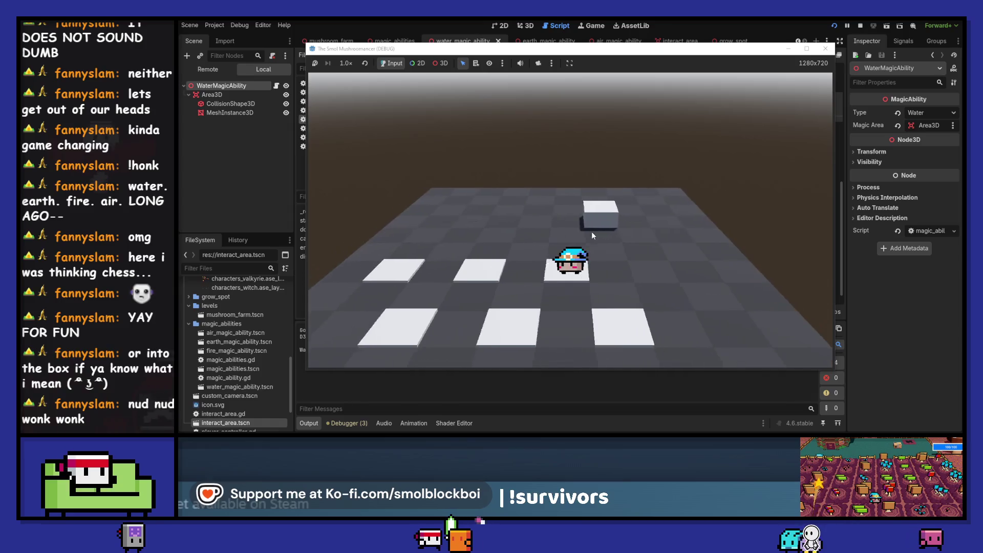
Walk the character back and forth over the grow spots, seeding and harvesting them.
key(a)
key(w)
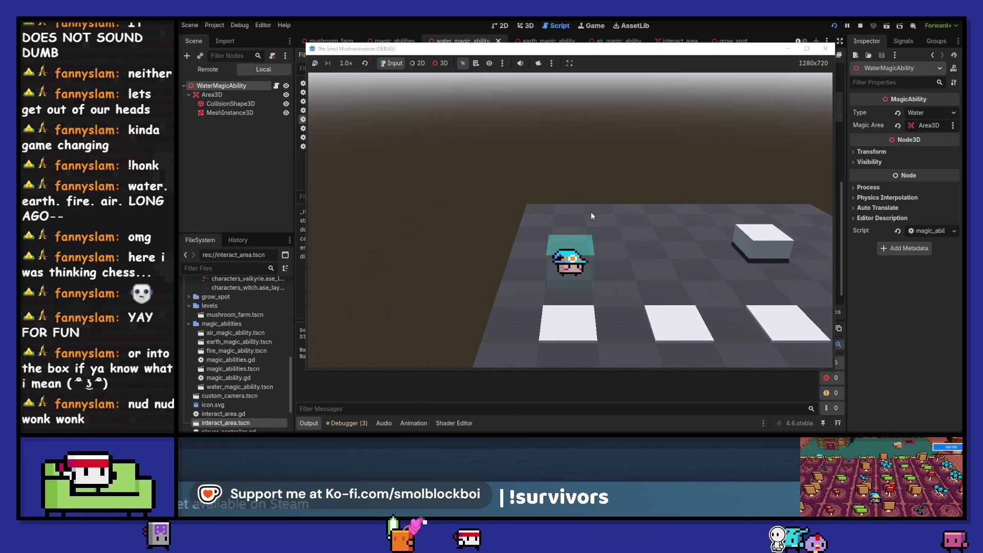
key(d)
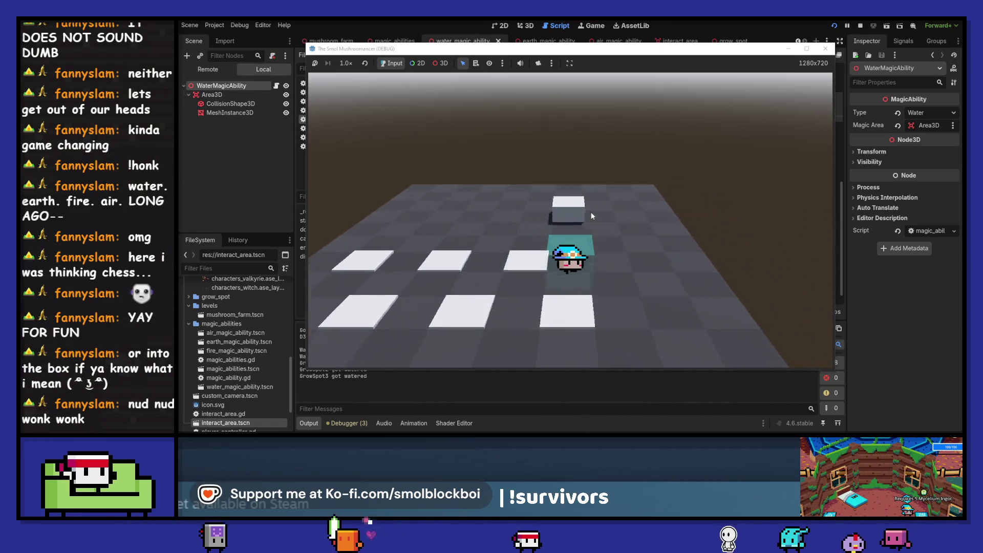
key(a)
key(space)
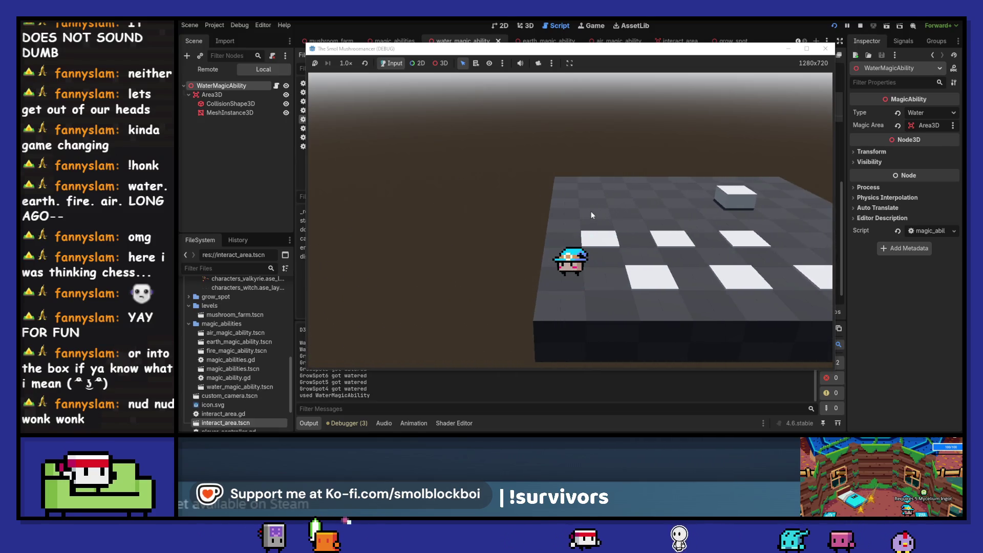
key(d)
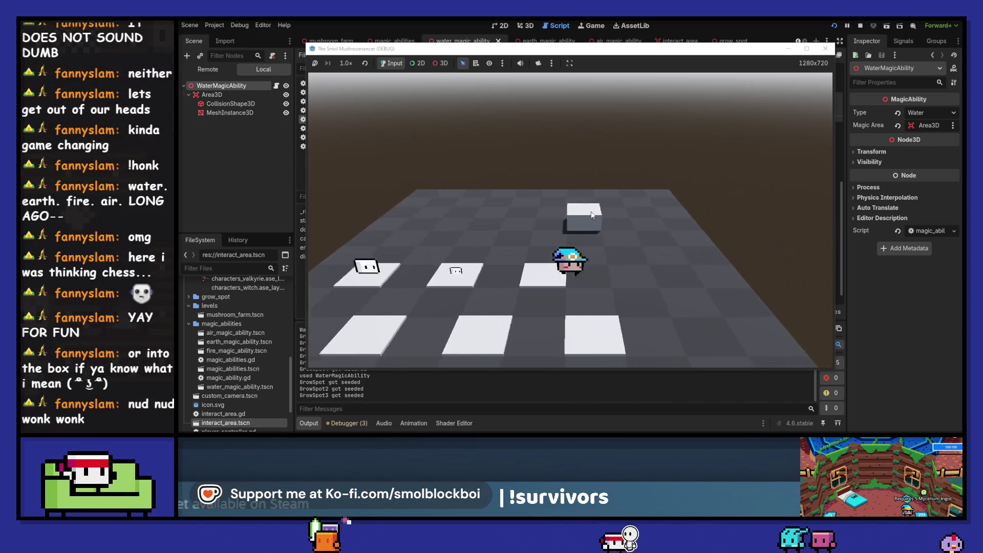
key(a)
key(d)
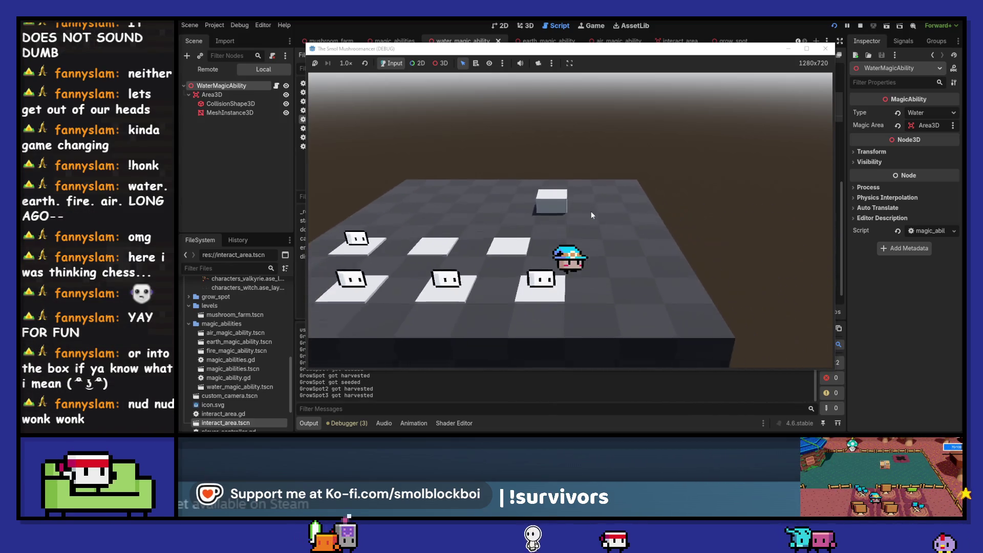
key(a)
Charge and release the water ability over GrowSpots 3, 4 and 5, then close the game.
key(w)
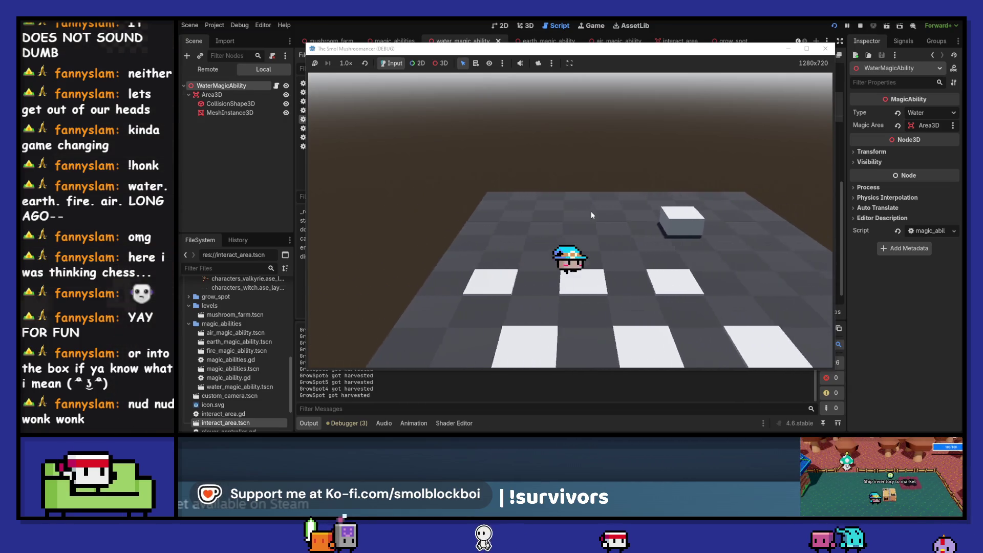
key(d)
key(e)
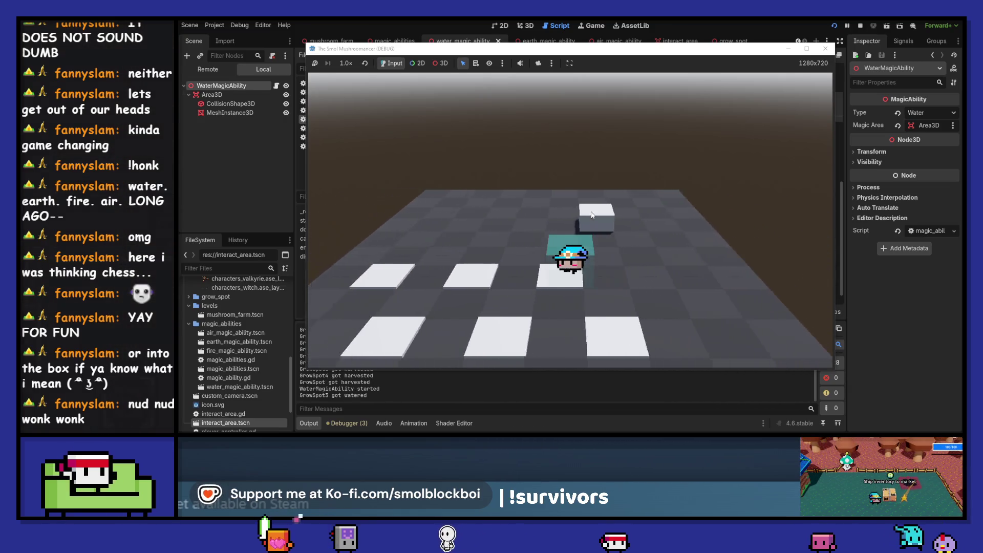
key(s)
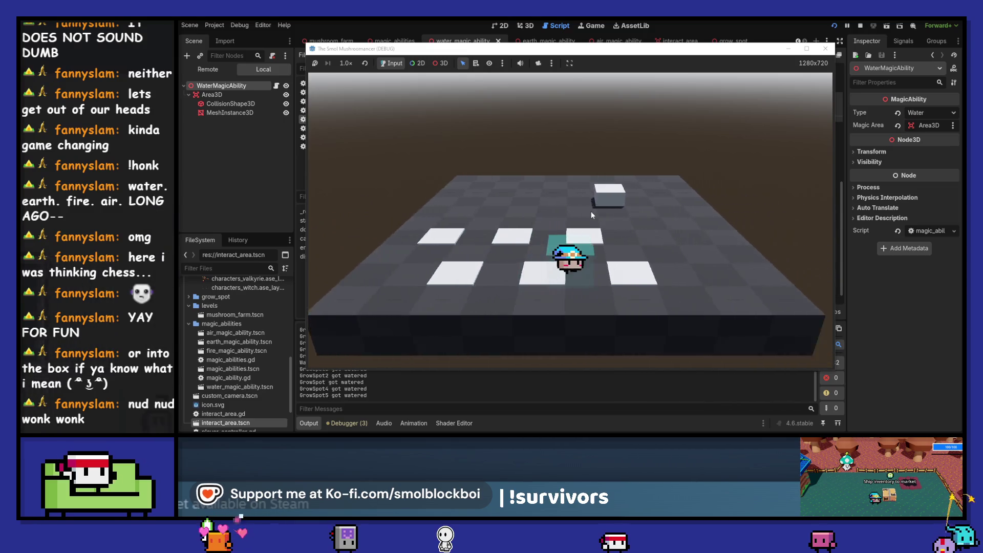
key(d)
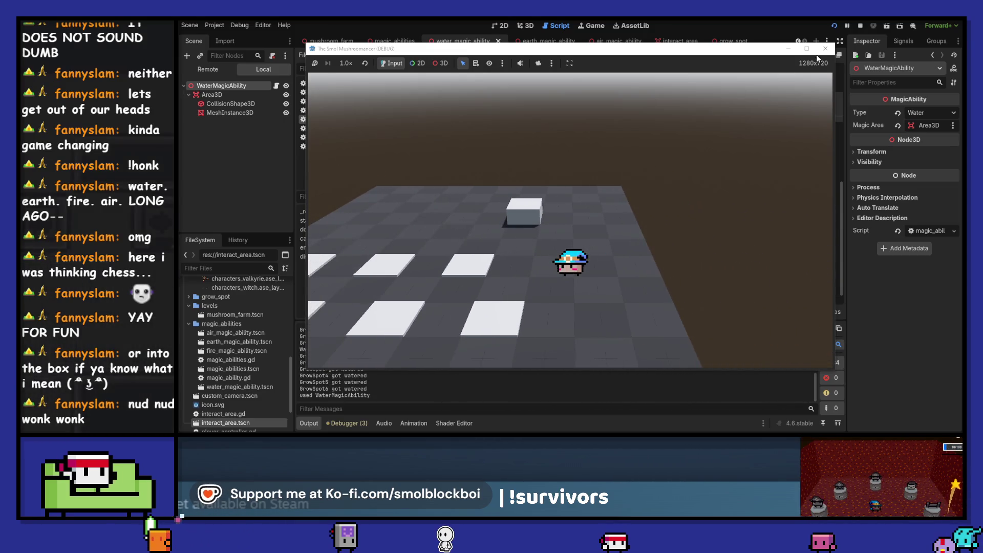
click(824, 49)
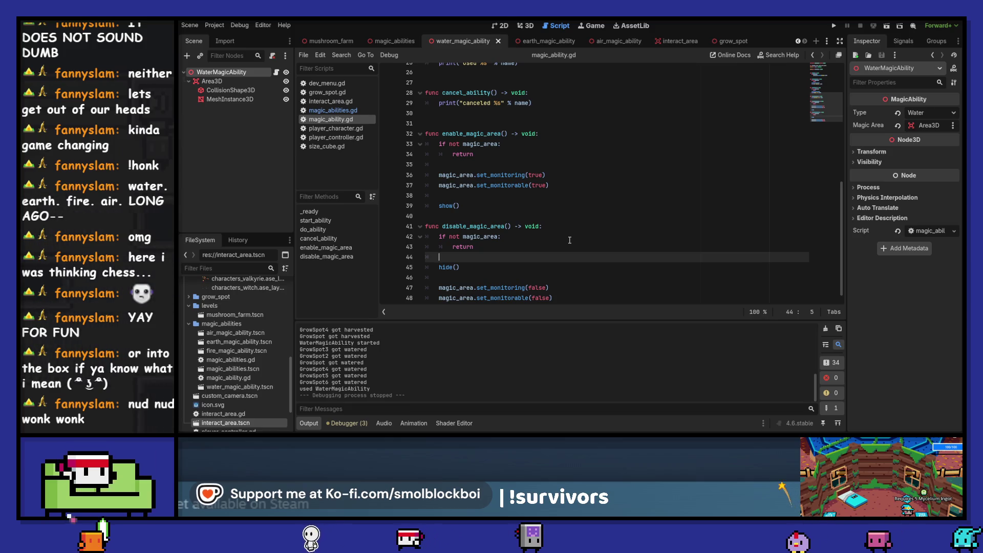
Look over magic_ability.gd in the script editor and relaunch the project.
scroll(569, 240, down, 1)
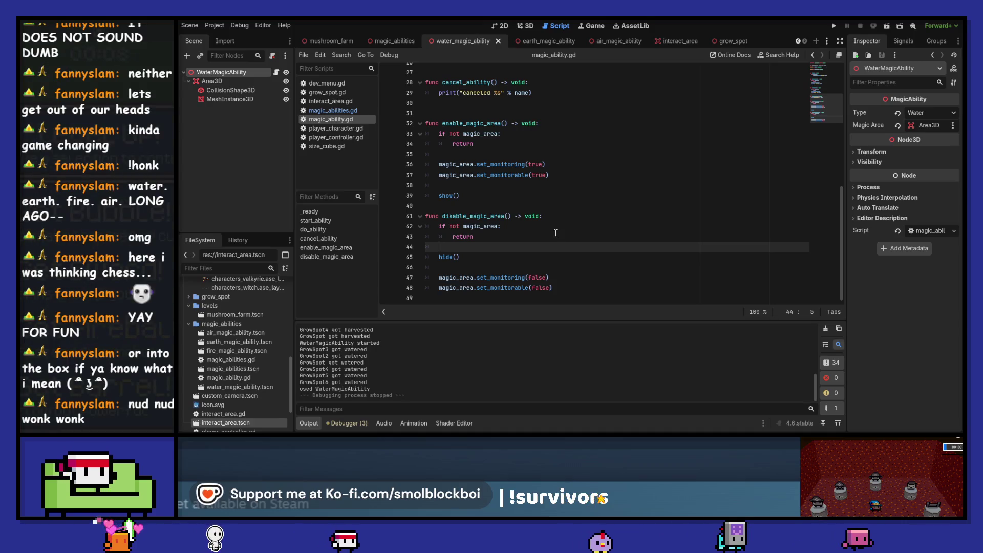
scroll(557, 234, up, 6)
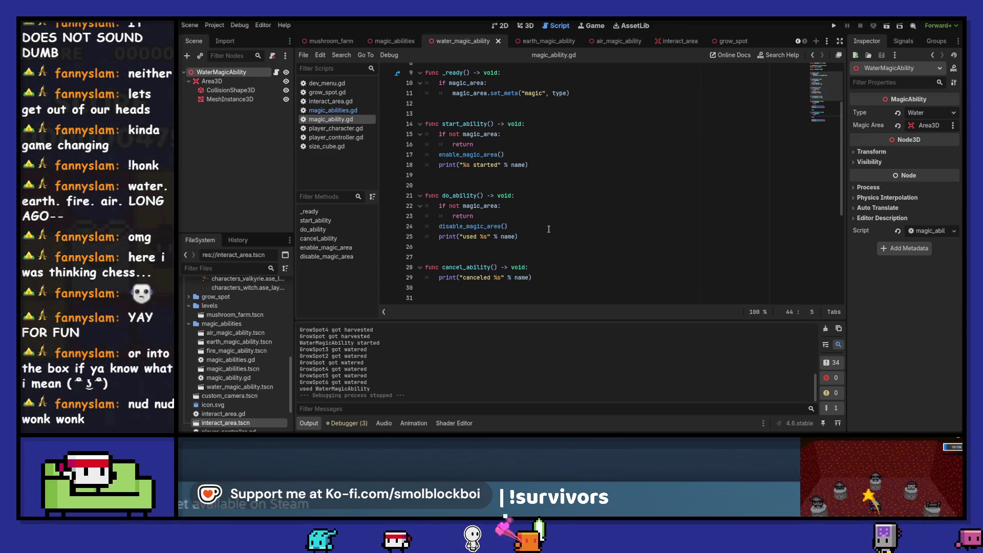
click(834, 25)
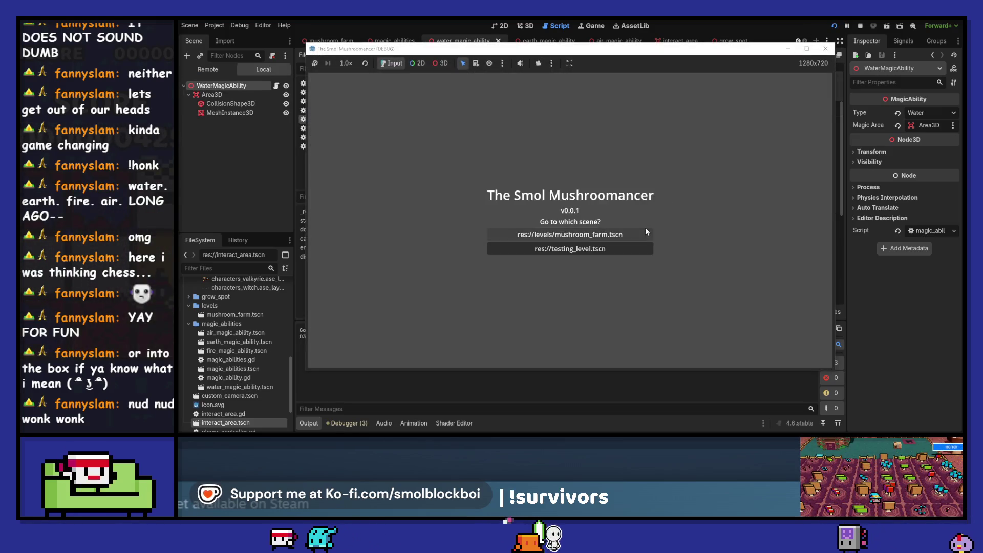
Load the grow-spot level, water the grow spots with the water ability, then switch to Steam.
click(645, 228)
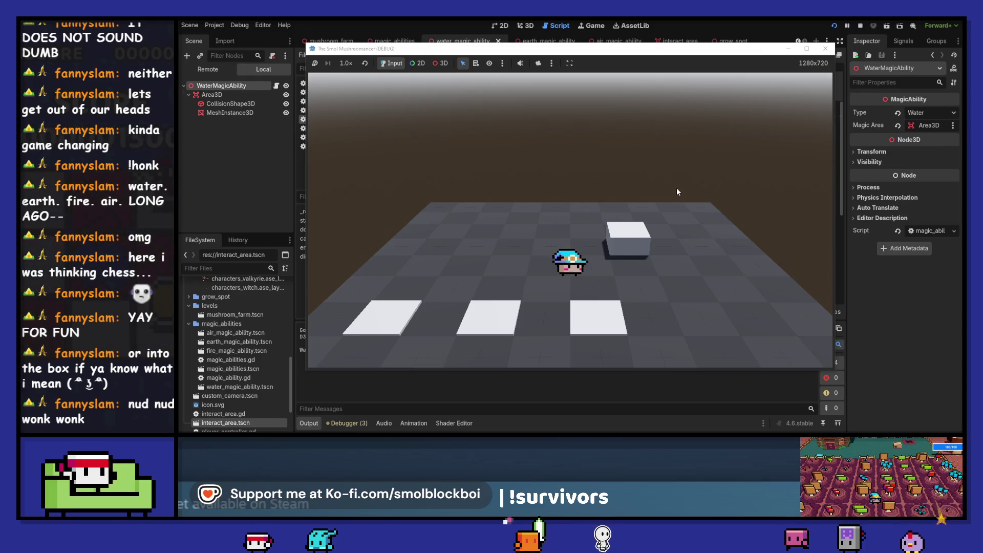
key(d)
key(a)
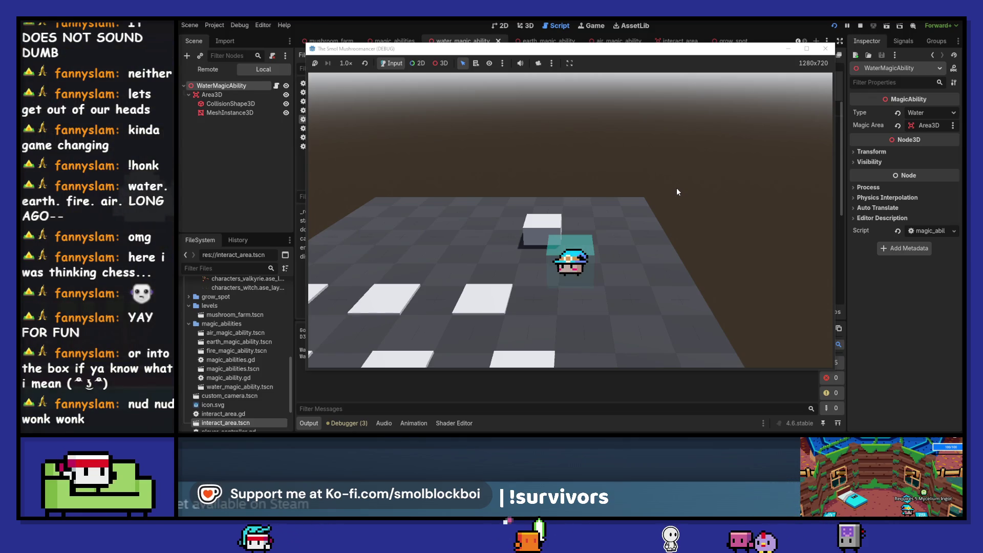
key(d)
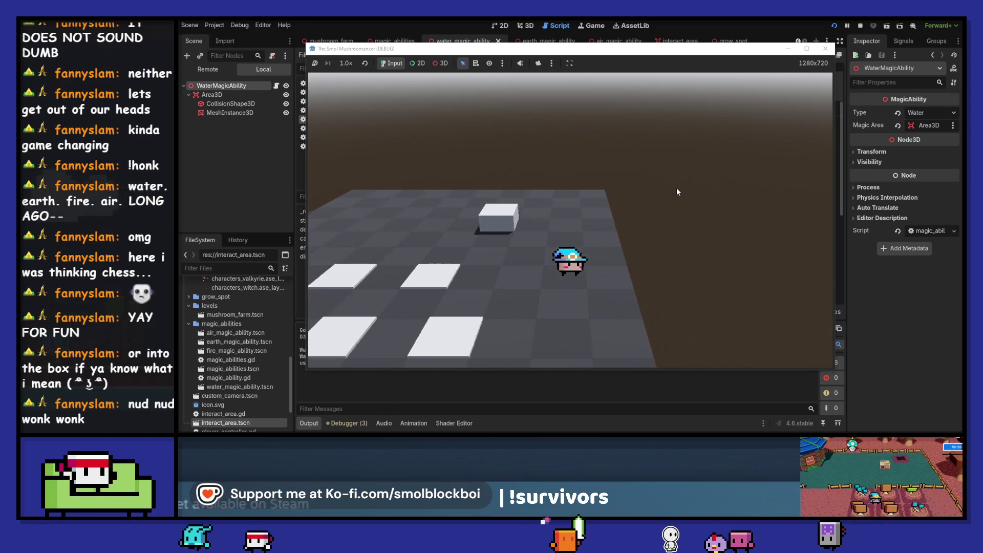
key(a)
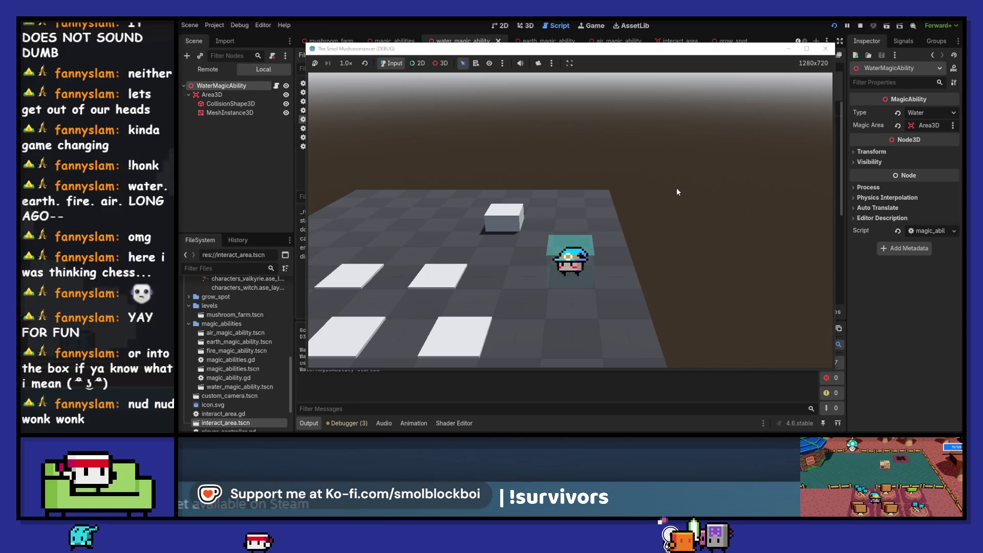
key(a)
key(d)
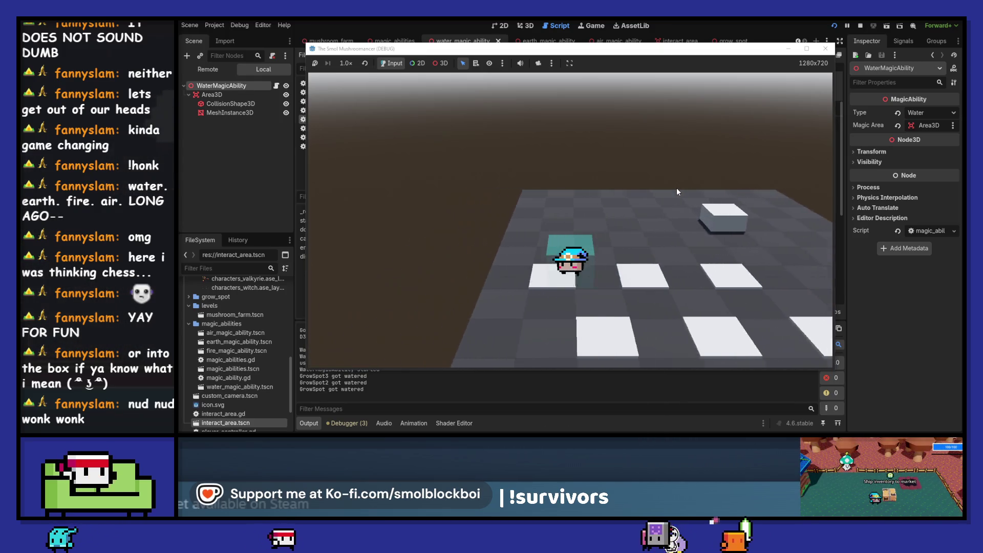
key(d)
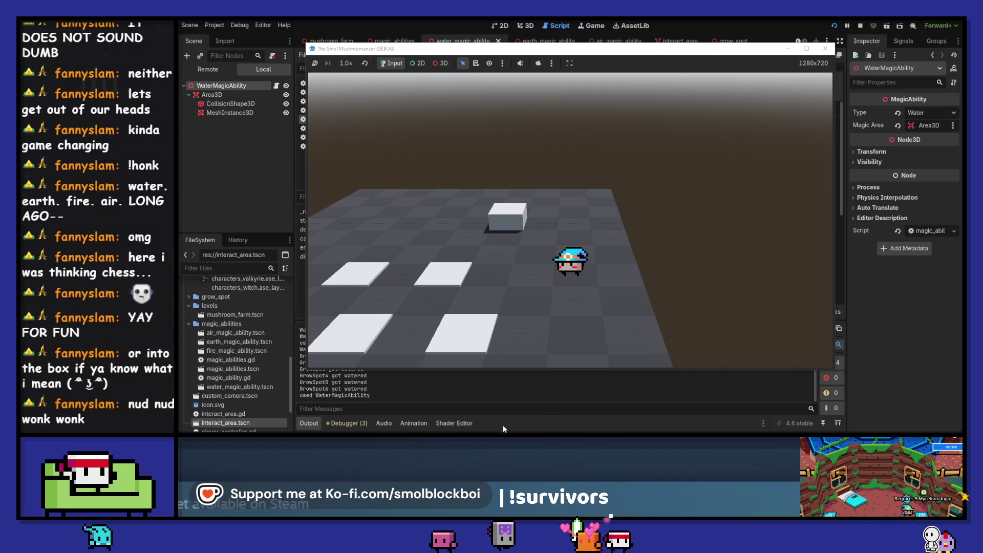
key(alt+Tab)
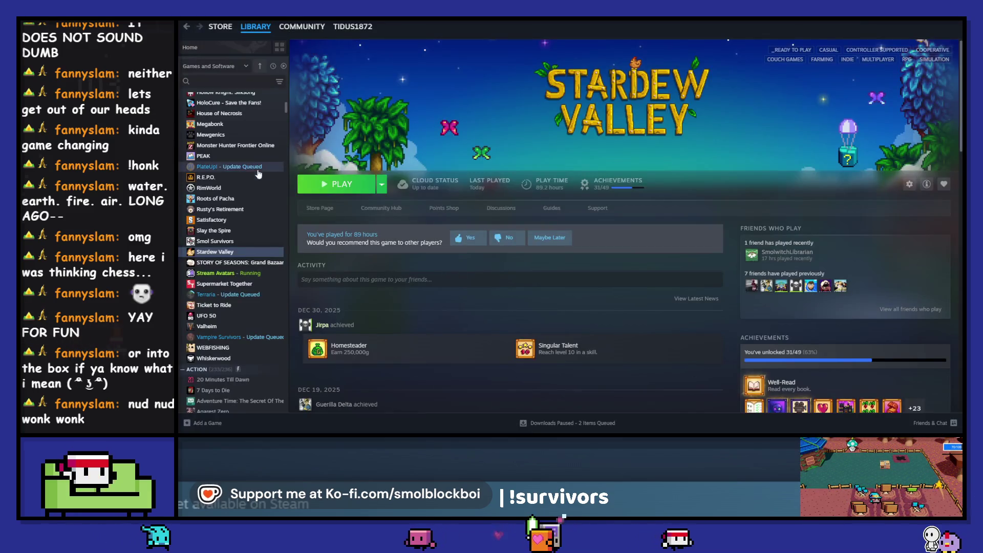
View The Smol Mushroomancer store page and enlarge then close its first screenshot.
click(220, 27)
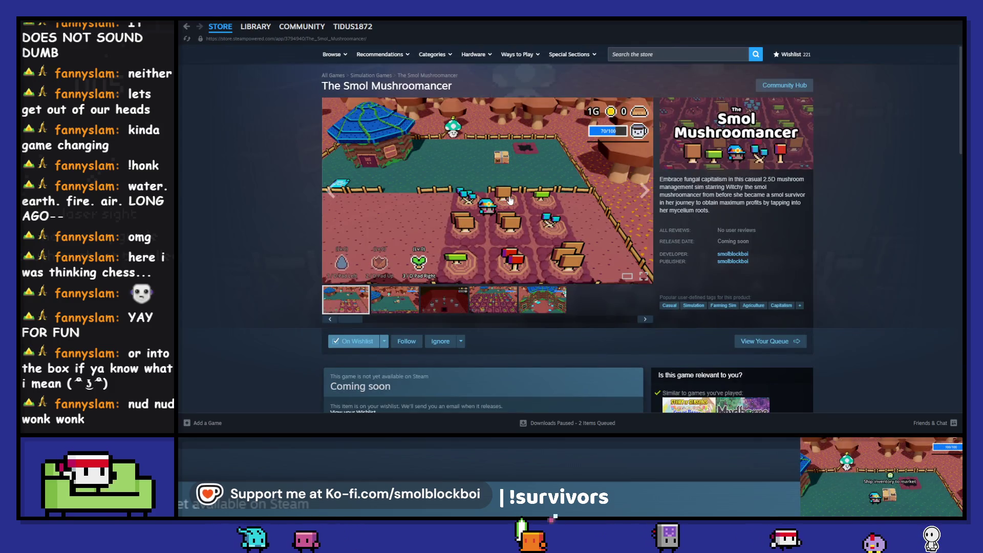
click(579, 113)
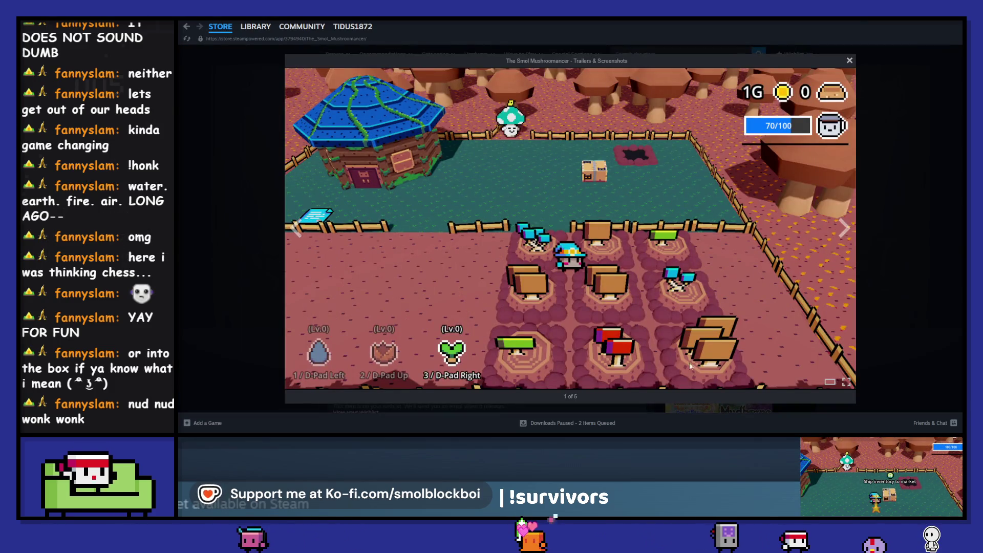
click(916, 207)
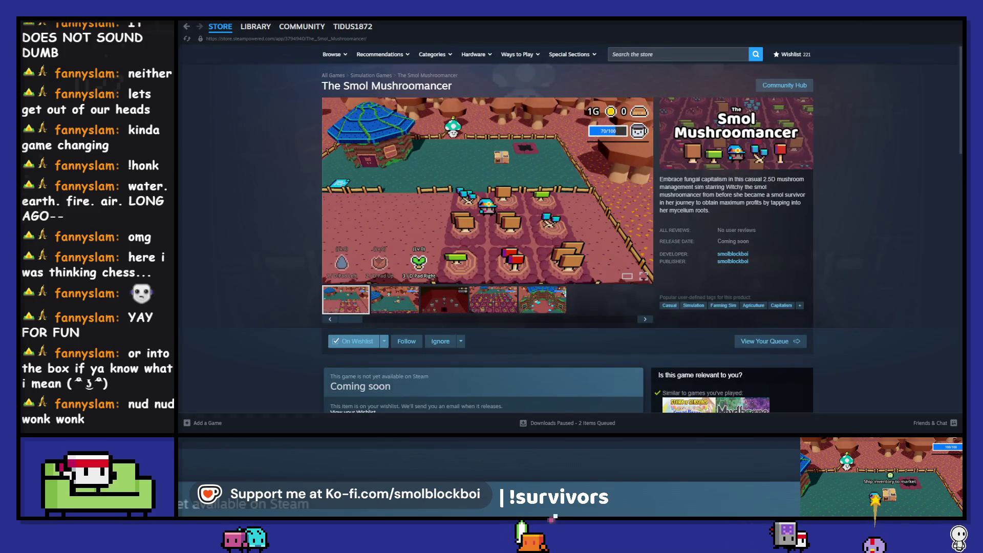
Back in Godot, run the game, water the grow spots, close it and select Area3D.
key(alt+Tab)
key(F5)
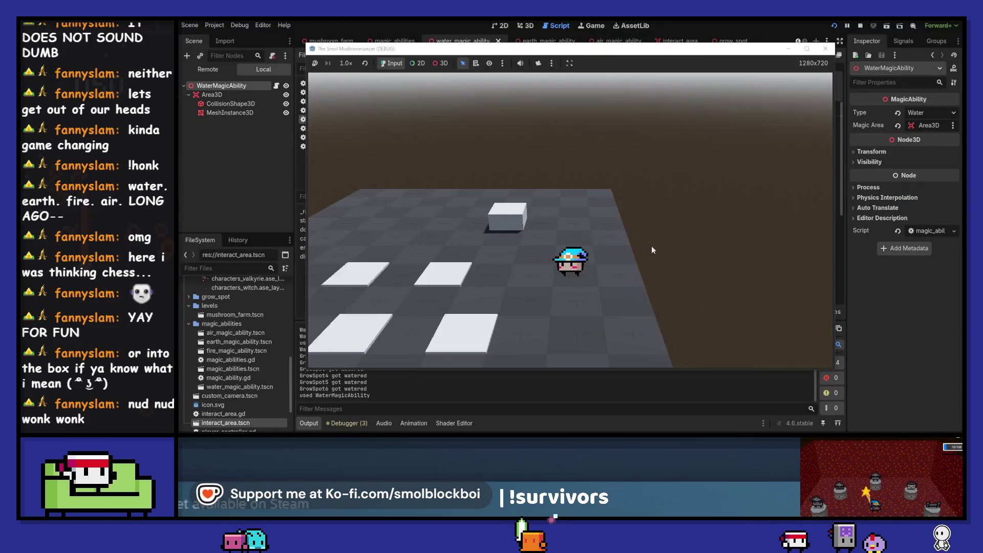
key(a)
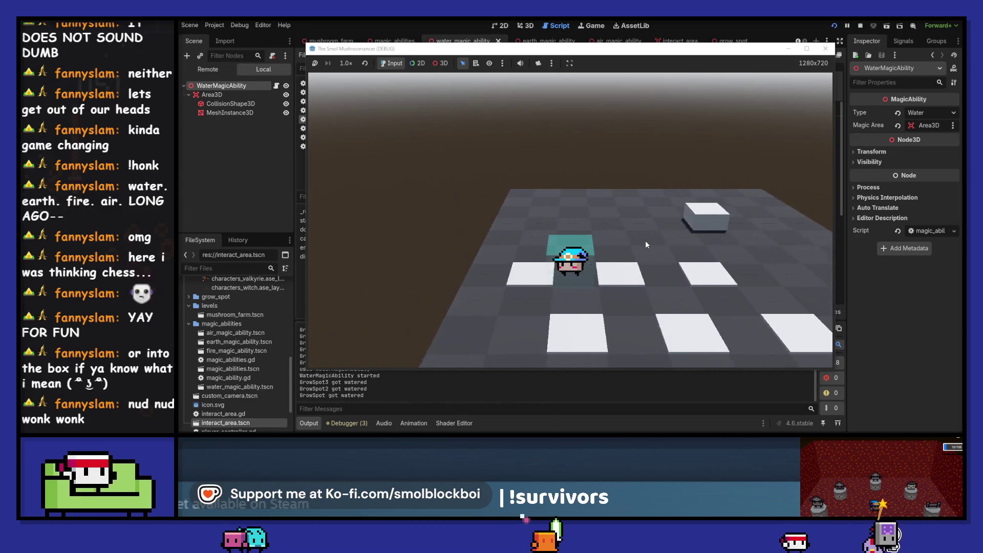
key(d)
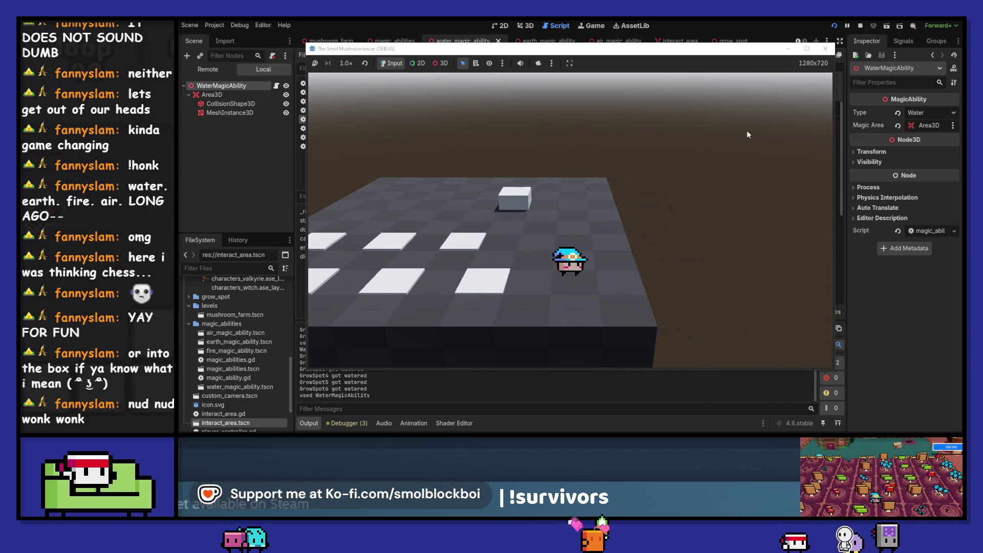
click(825, 49)
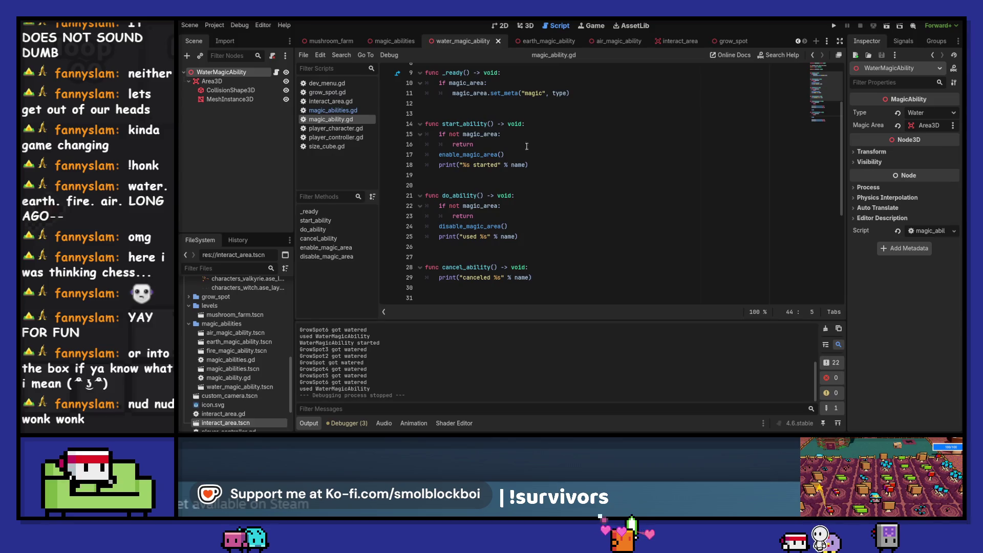
click(228, 81)
Set the water ability Area3D's Transform Scale to 3.0 on all axes and run the game.
click(524, 26)
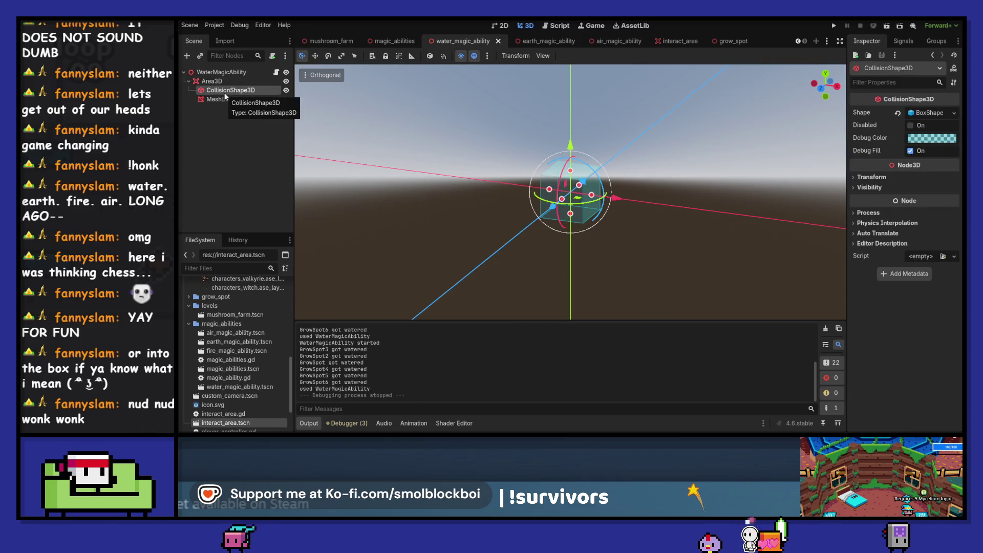
scroll(933, 268, down, 2)
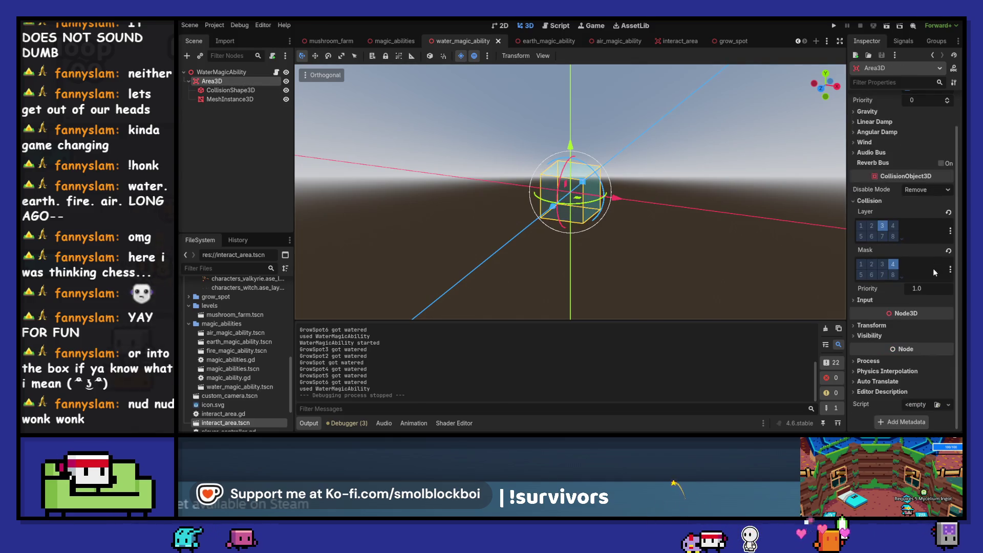
click(871, 325)
click(870, 396)
text(2)
key(Tab)
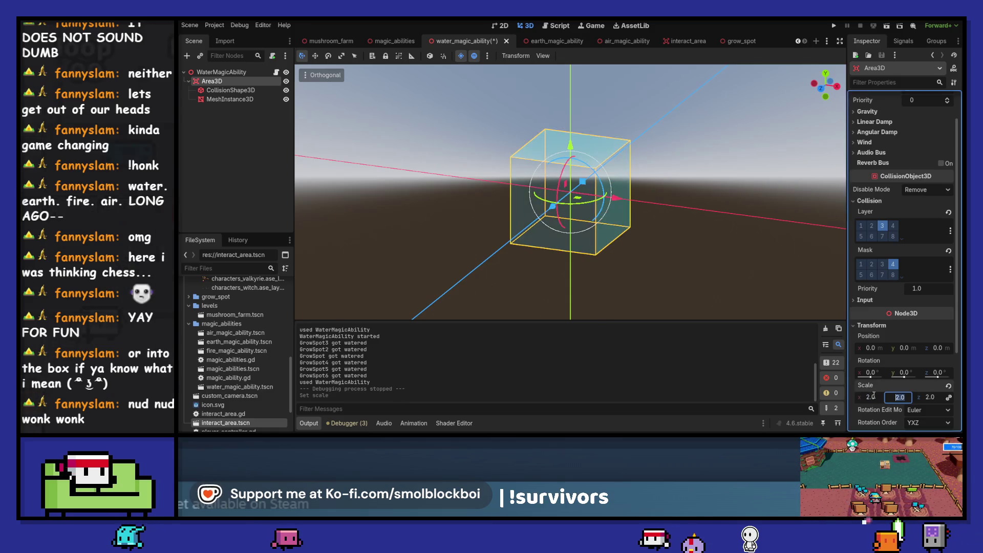
click(873, 398)
key(Tab)
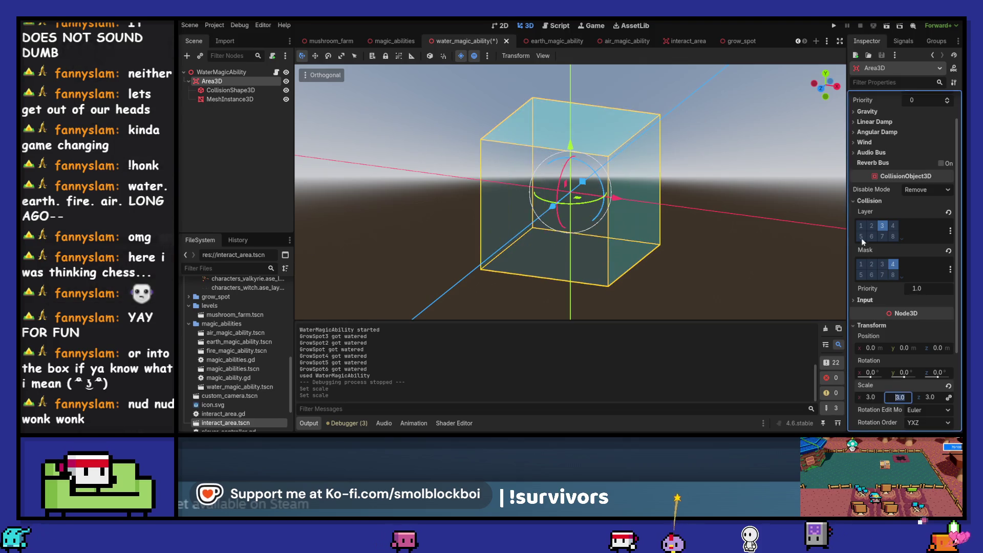
key(F5)
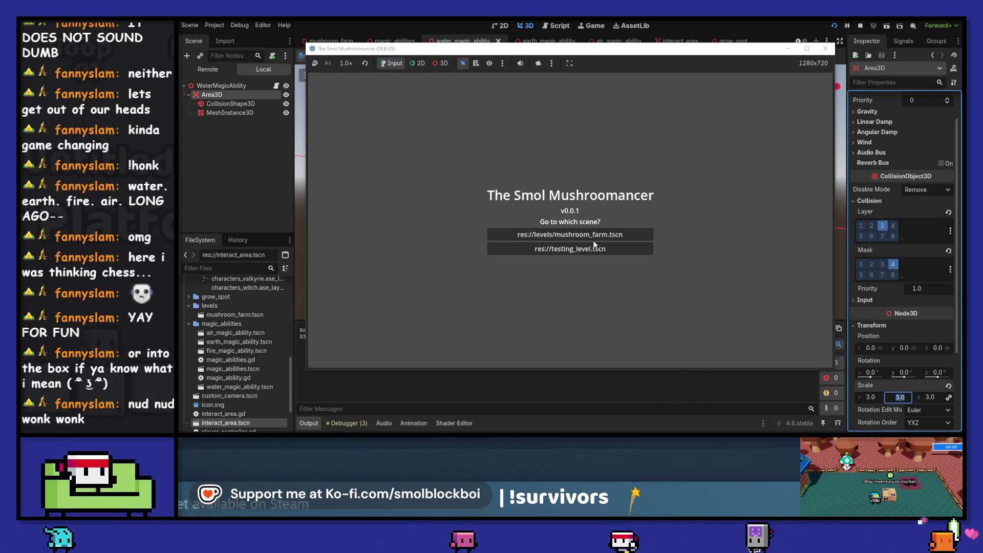
Load the testing level, use the water ability, then seed the grow spots while walking left.
click(593, 248)
key(w)
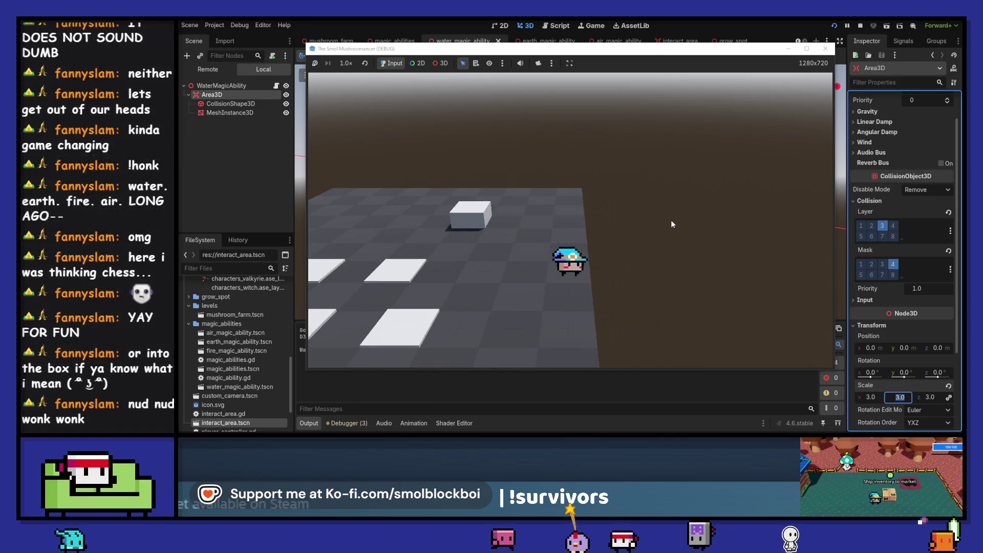
key(e)
key(d)
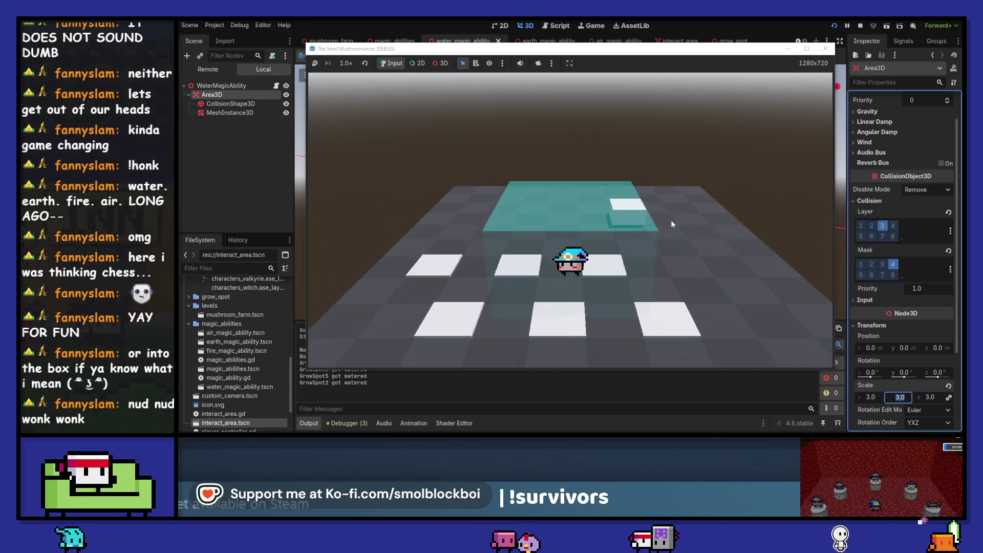
key(a)
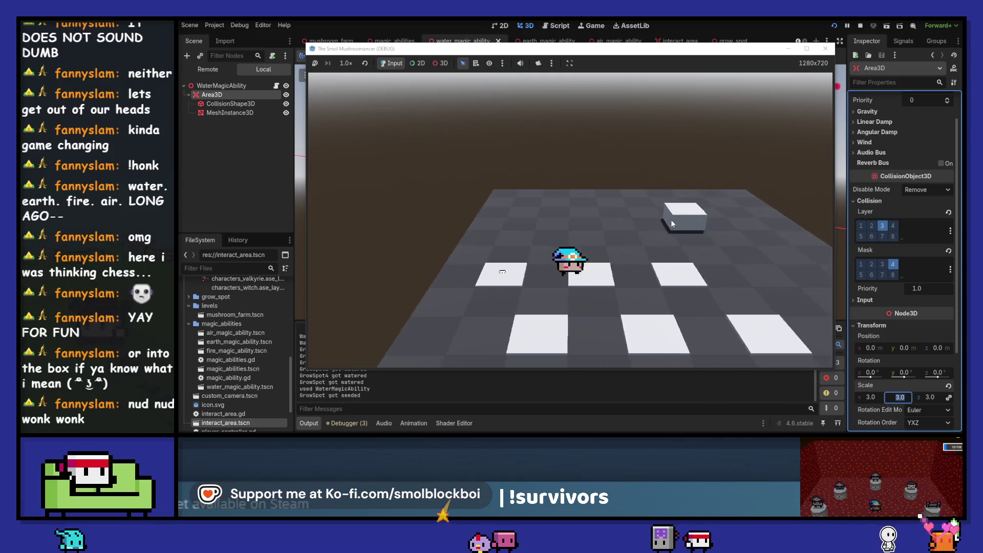
key(e)
Seed the back-row grow spot, water all six seeded spots in one use, and stop the game.
key(w)
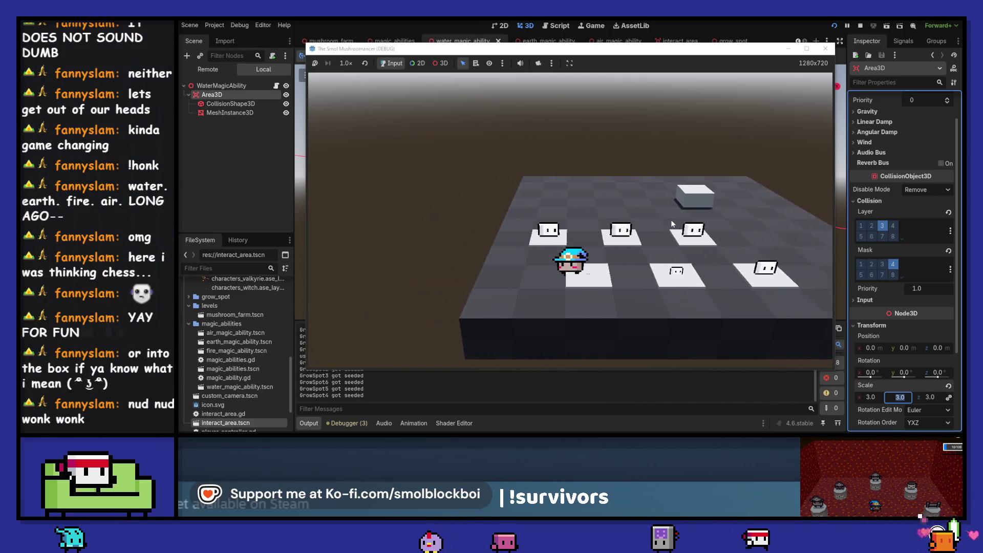
key(e)
key(d)
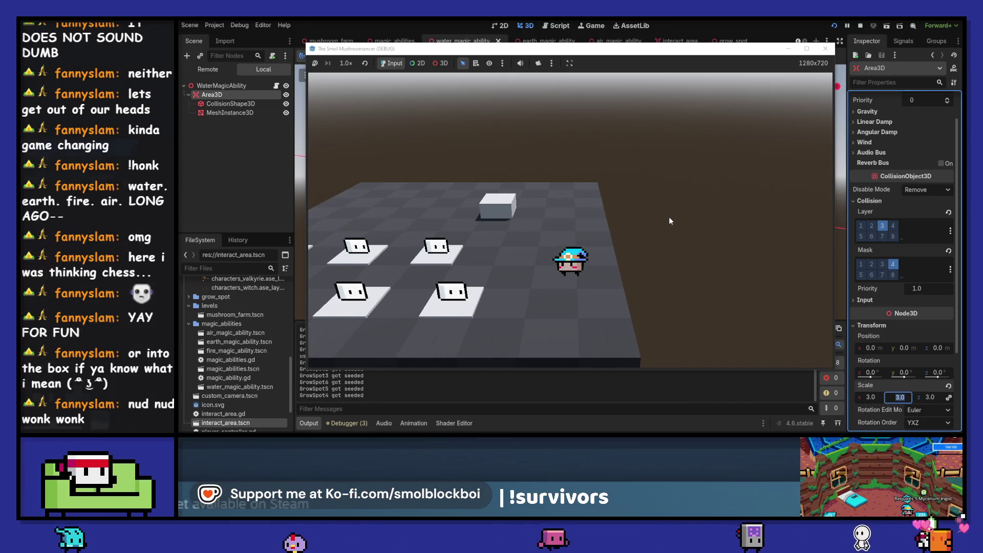
key(a)
key(e)
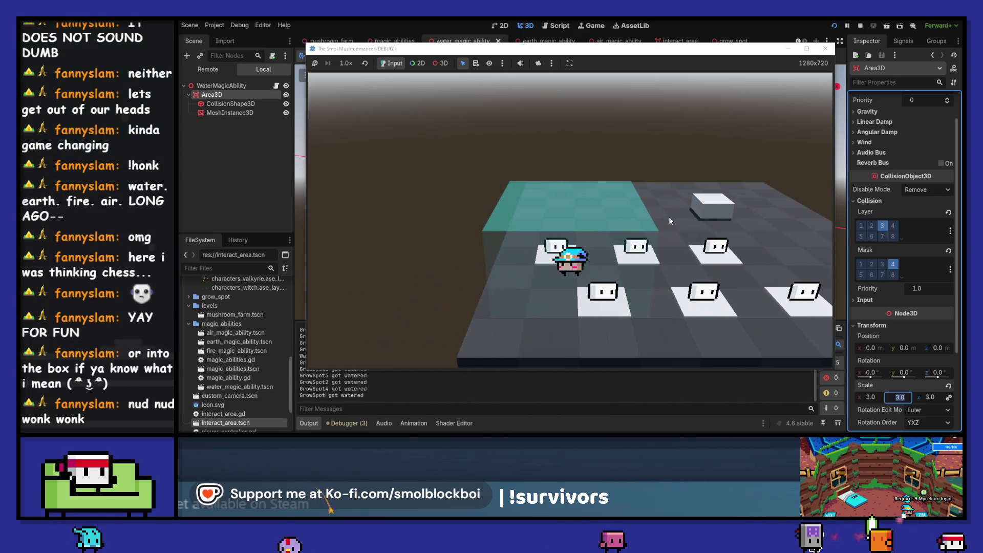
key(F8)
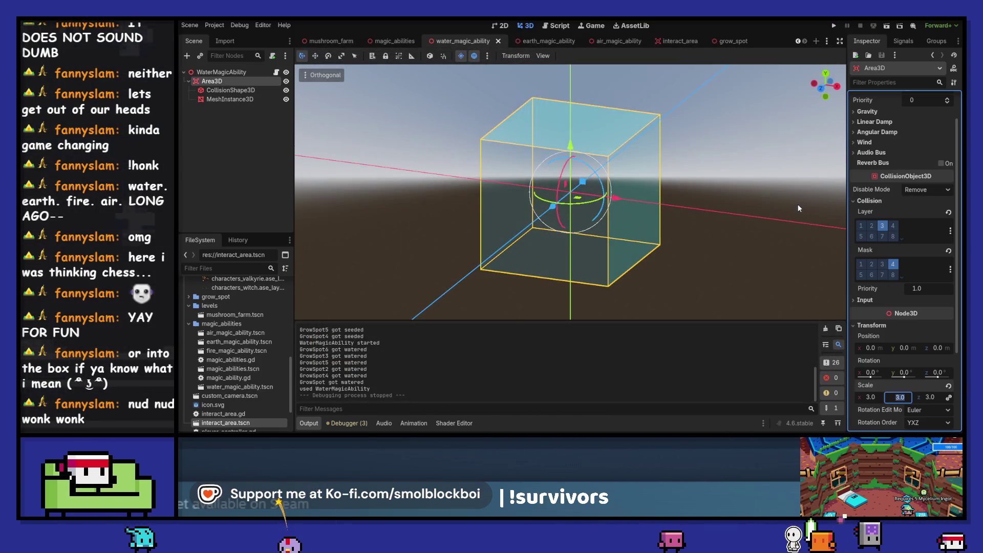
Reset the Area3D scale to 1.0 and select the WaterMagicAbility root node.
text(2.0)
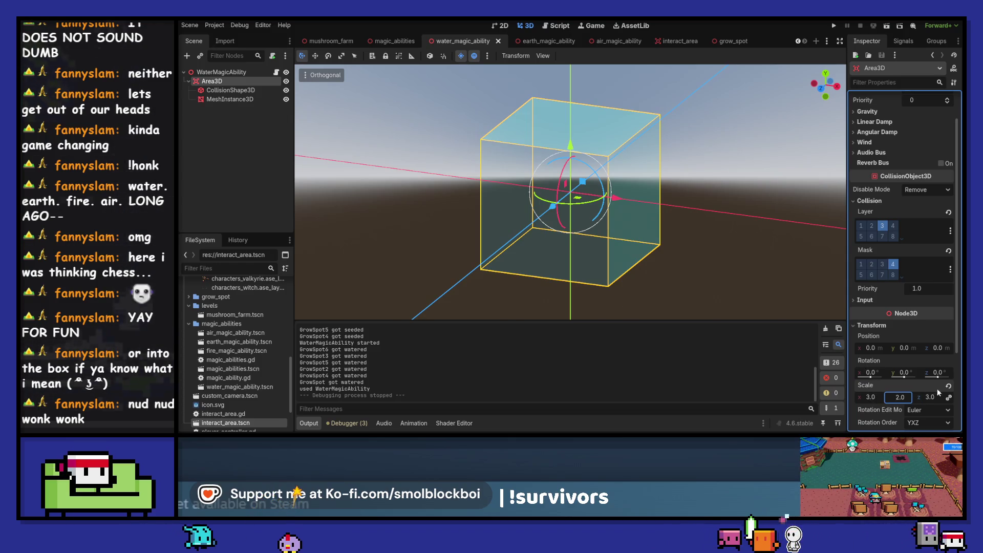
text(1)
key(Return)
click(221, 71)
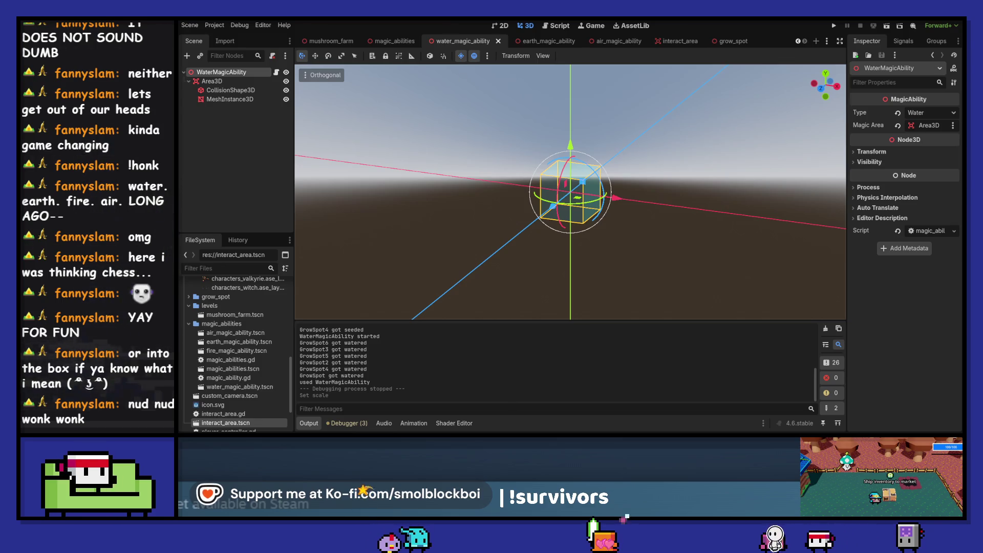
Review the changes in the git client, then clear the Output log in Godot.
key(alt+Tab)
key(alt+Tab)
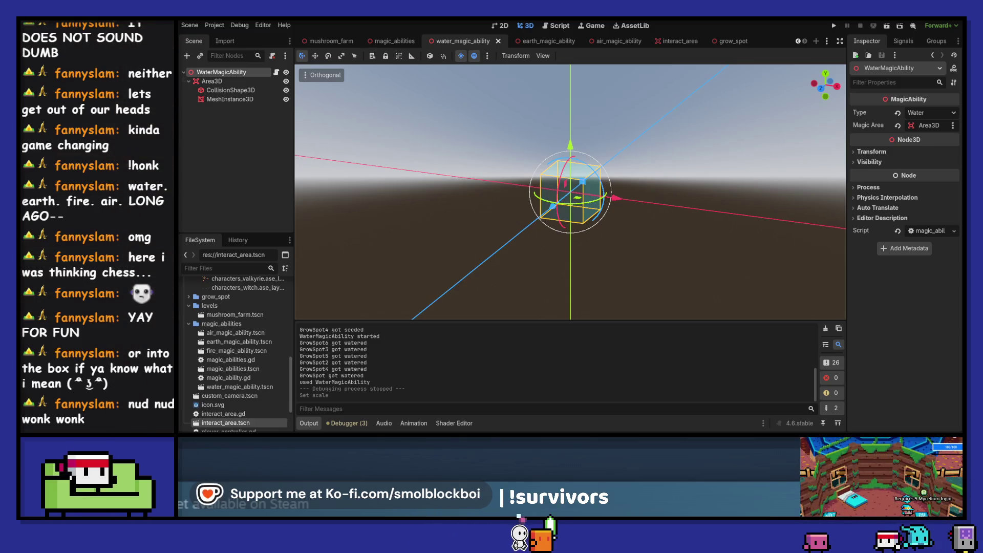
key(alt+Tab)
key(alt+Tab)
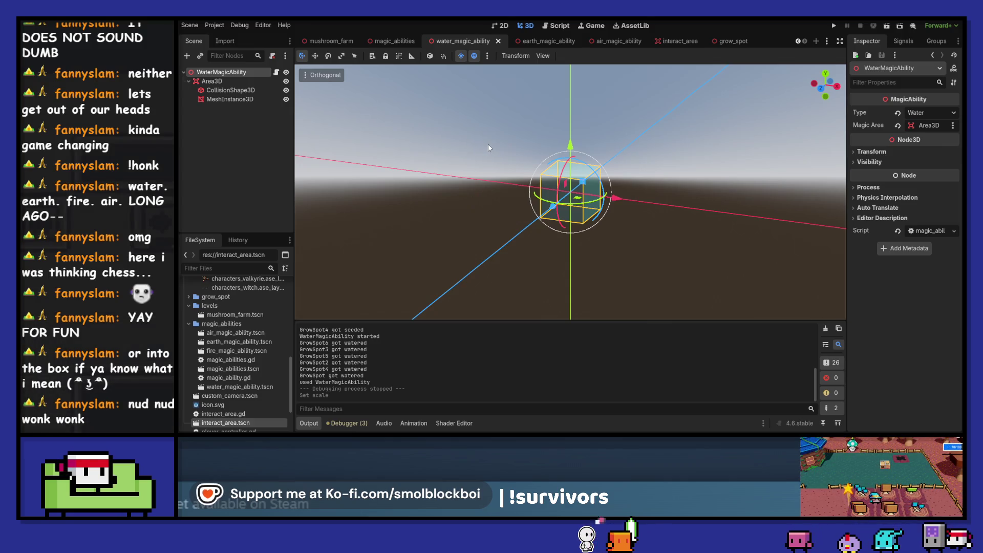
click(826, 329)
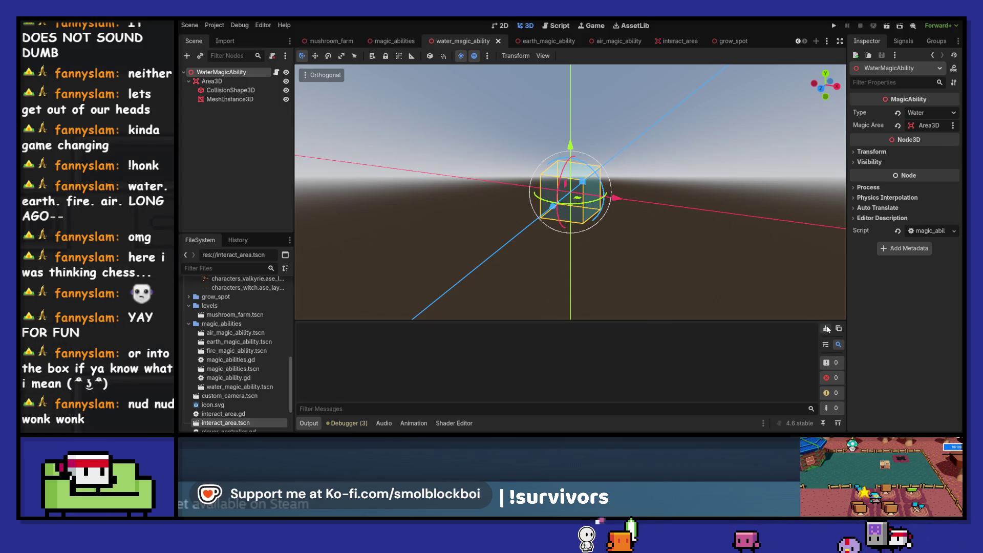
Look over the Script, 2D and 3D workspaces of the project.
click(557, 26)
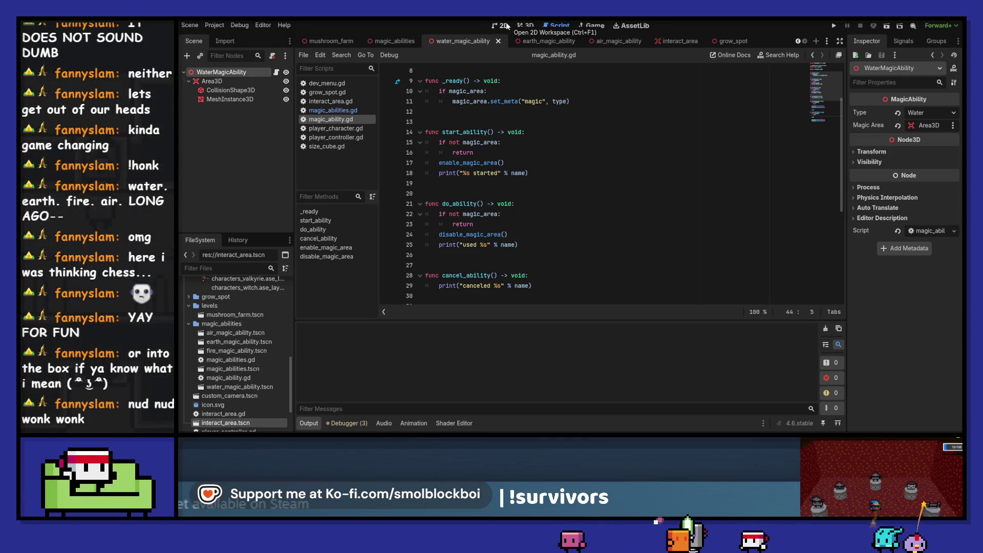
click(504, 26)
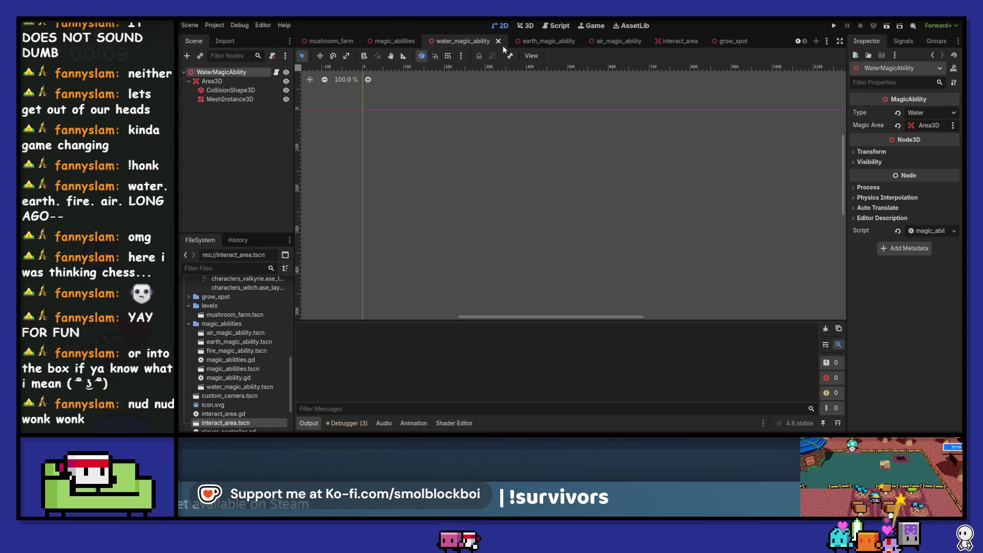
click(560, 26)
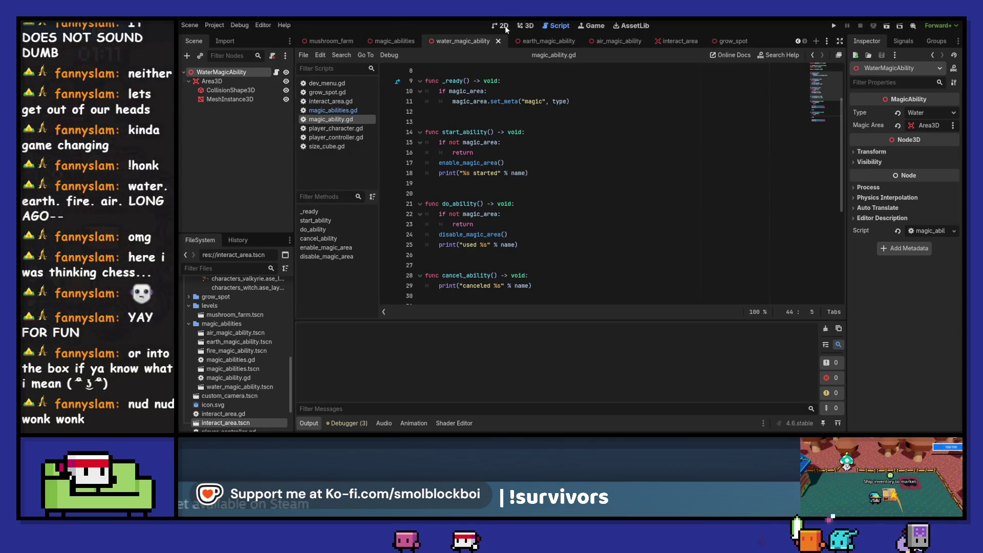
scroll(654, 202, up, 3)
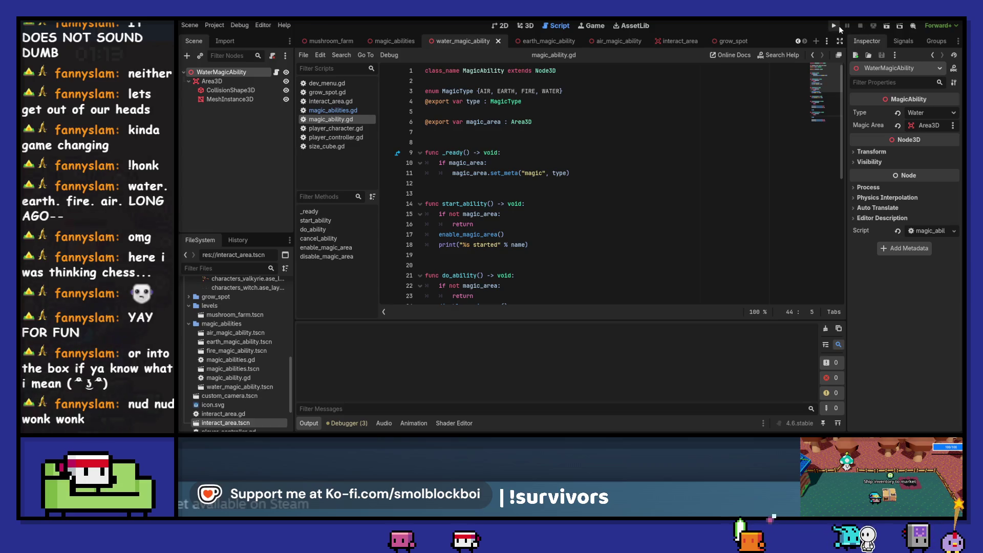
key(ctrl+F1)
click(528, 26)
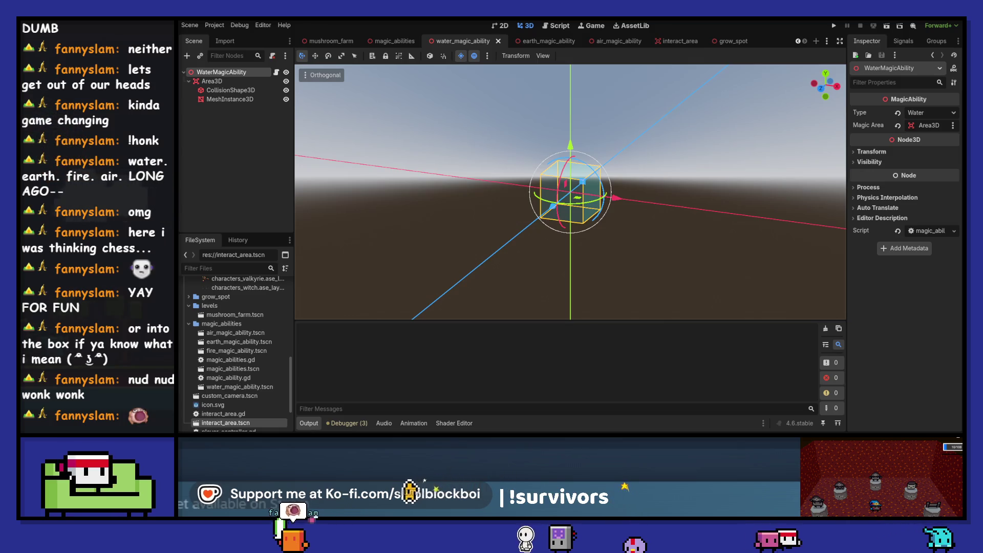
Open magic_ability.gd in the Script editor and save the scene with Ctrl+S.
click(276, 72)
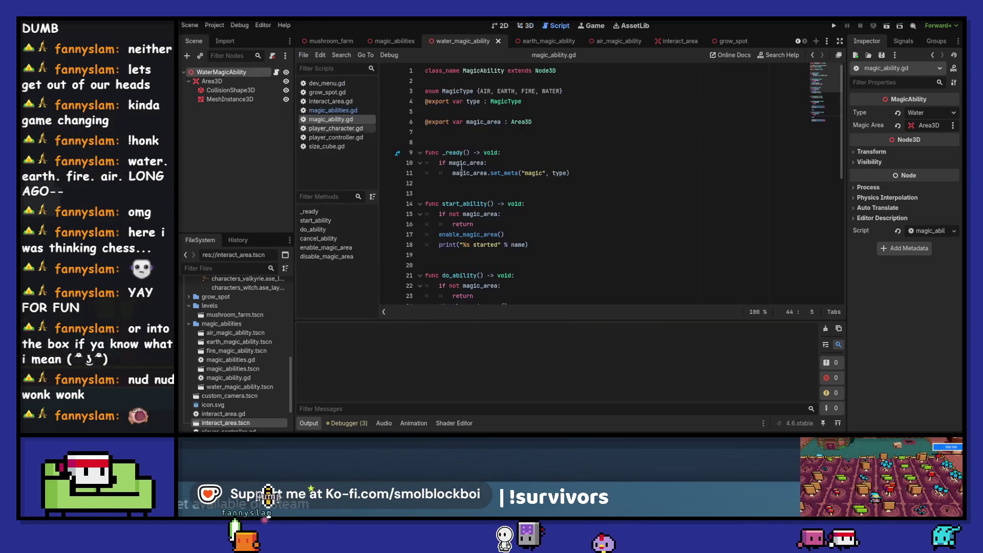
click(564, 162)
key(ctrl+s)
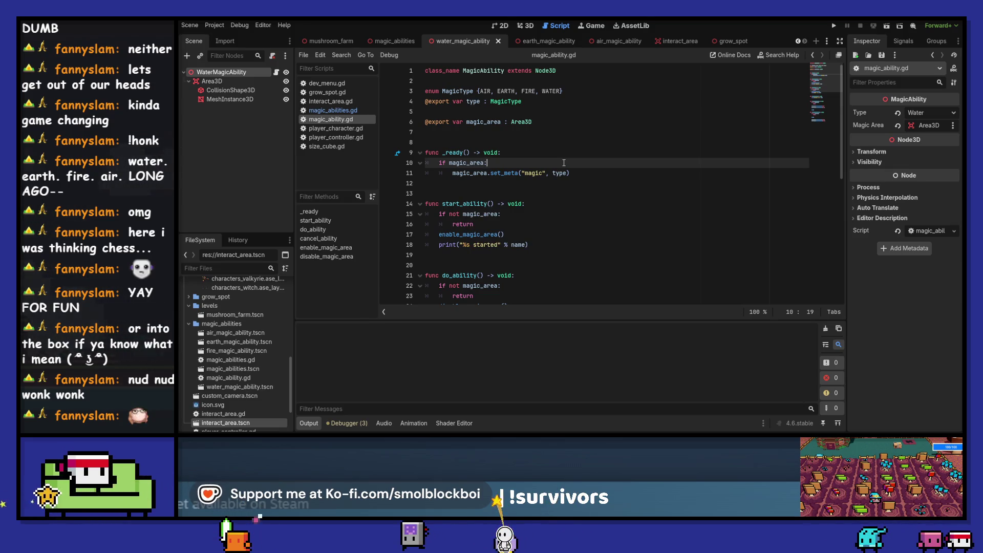
Declare var magic_power : float = 1.0 below the exports and save the script.
click(524, 133)
key(Return)
text(var )
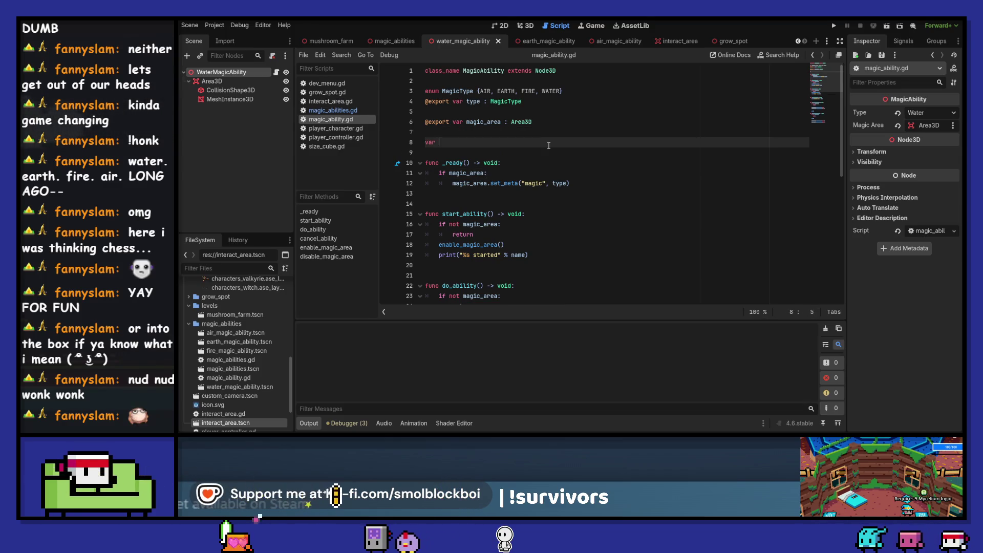
text(magic_powers)
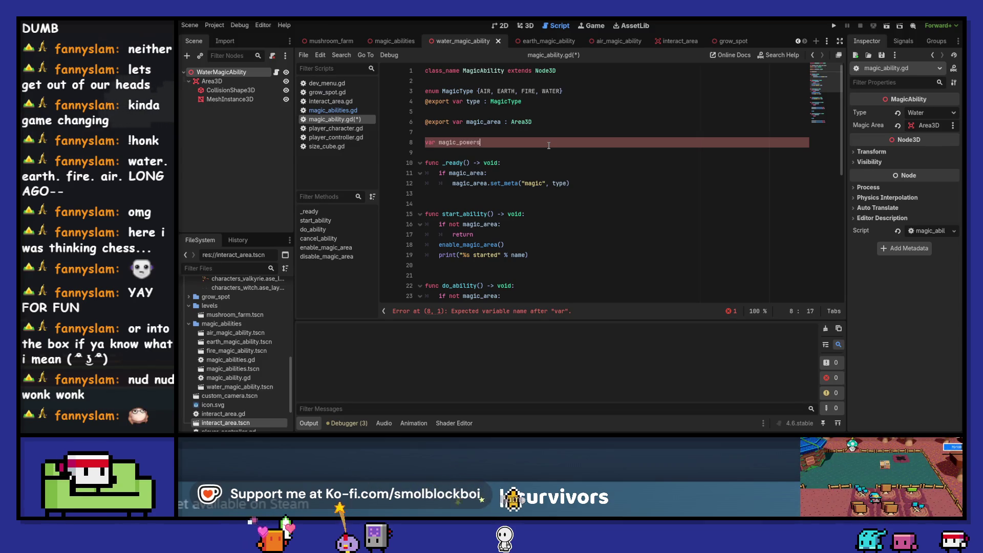
key(BackSpace)
text(: float)
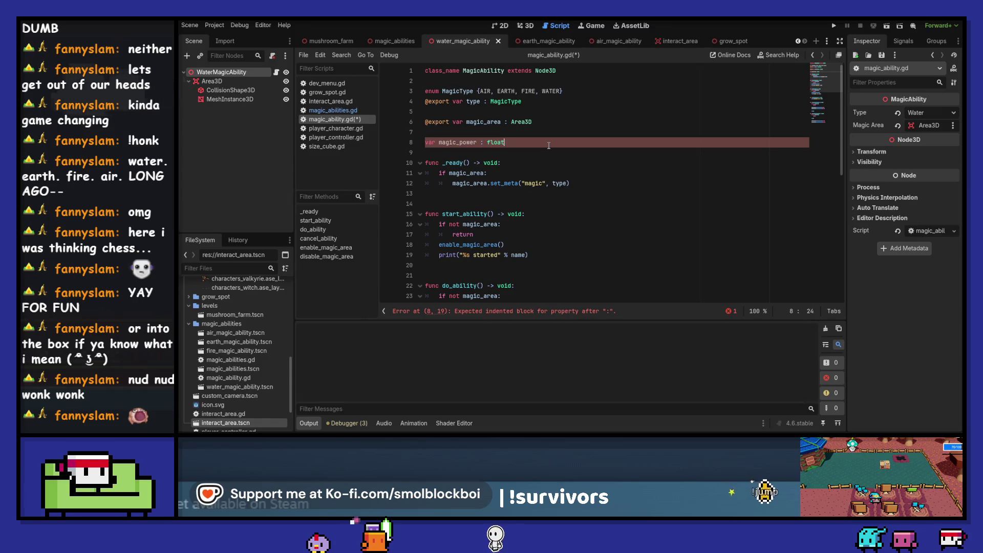
text( = 1.0)
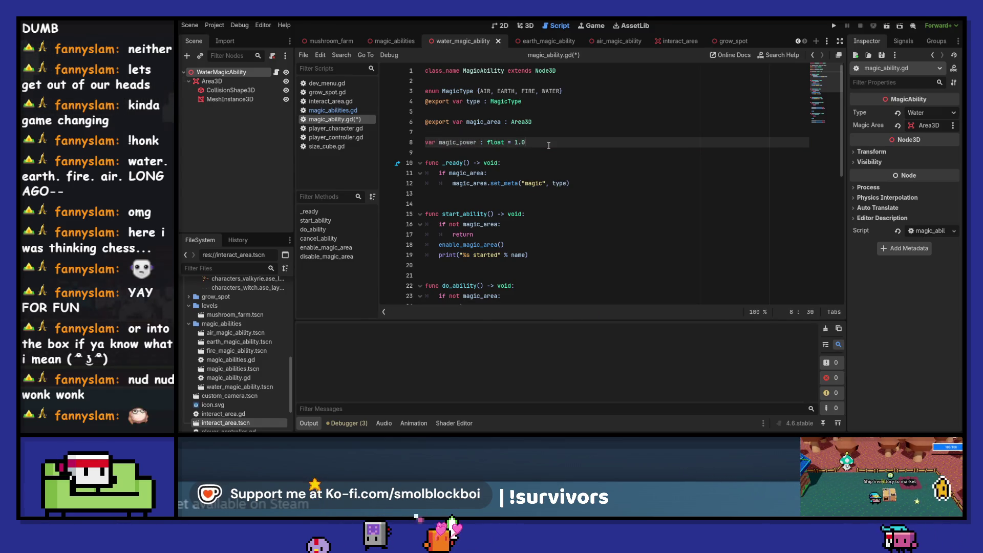
key(Down)
key(Return)
key(ctrl+s)
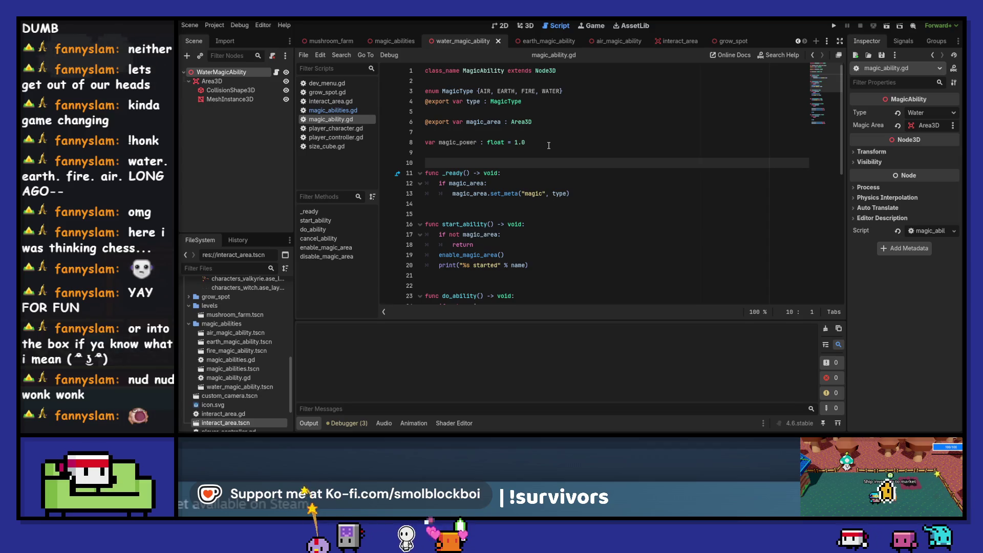
double_click(457, 143)
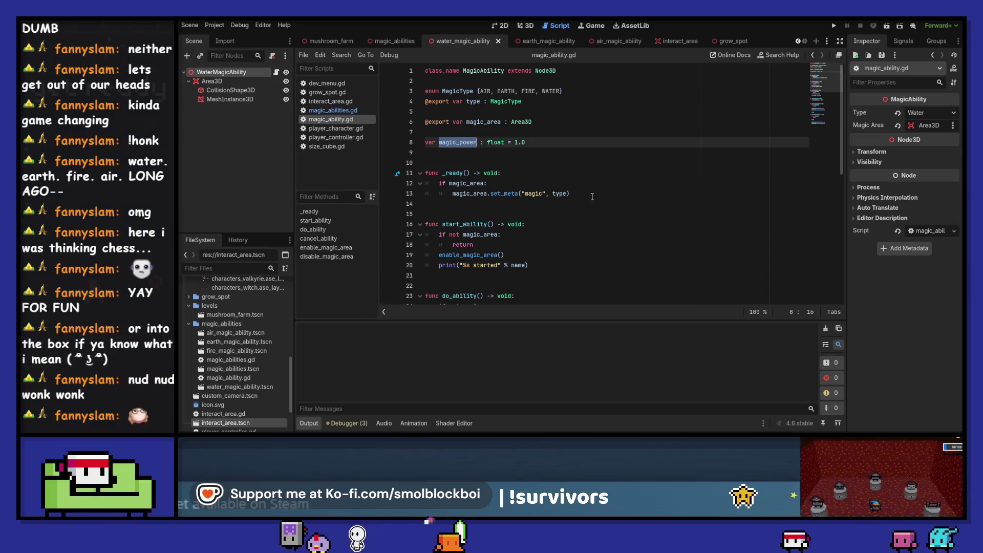
scroll(627, 190, down, 1)
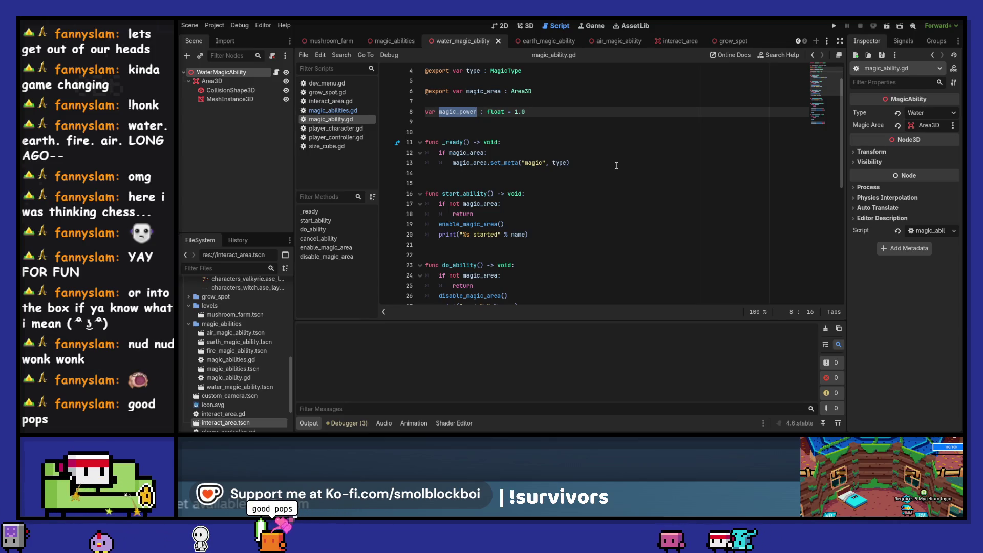
Add an is_charging : bool declaration just above magic_power and save.
click(488, 105)
key(Return)
scroll(638, 152, up, 2)
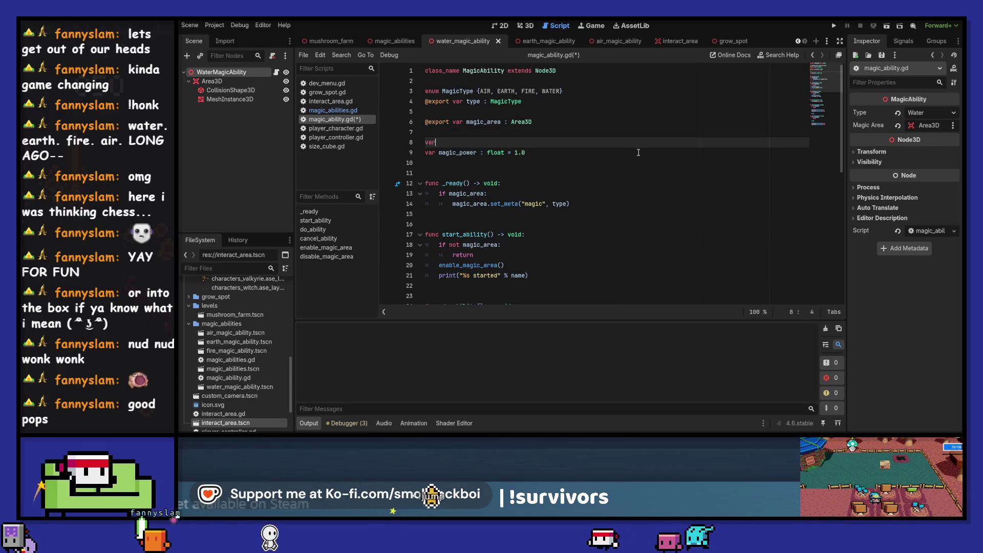
key(ctrl+shift+comma)
scroll(635, 156, up, 10)
click(633, 161)
scroll(633, 161, down, 4)
click(353, 119)
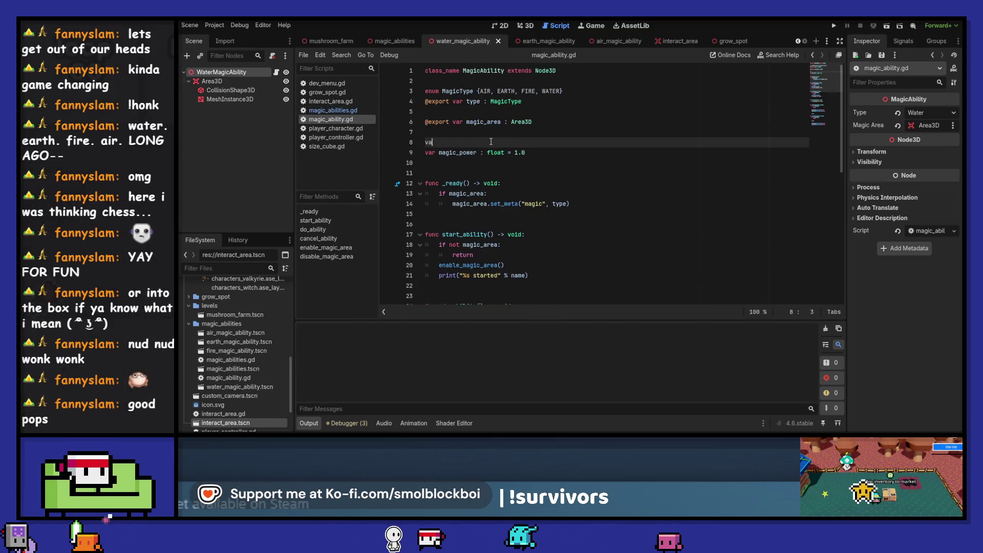
text(is_charging : )
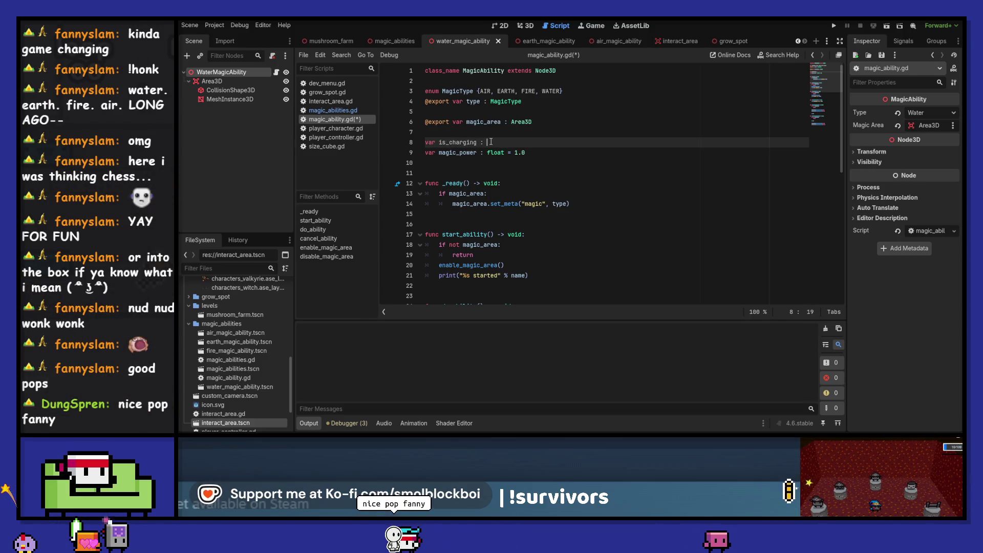
text(bool)
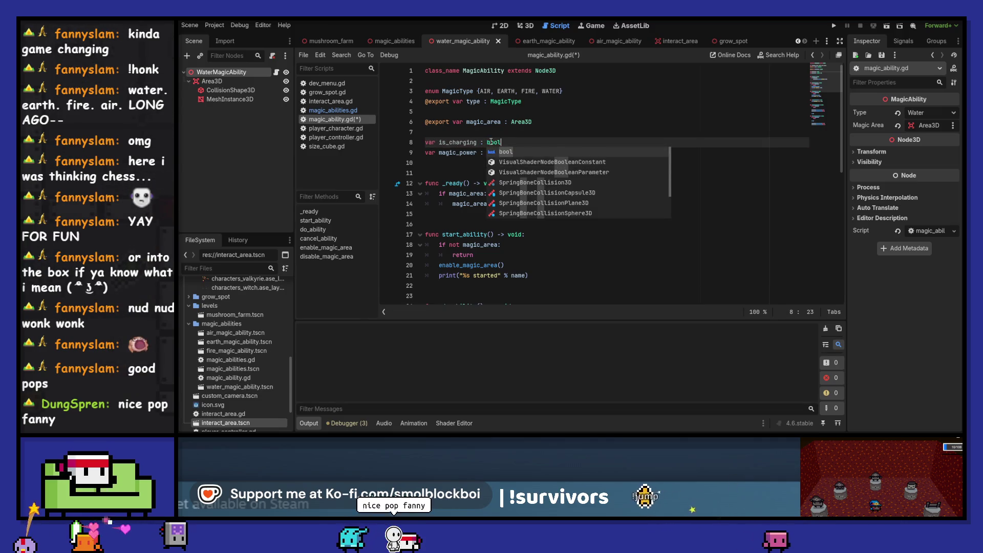
key(Escape)
key(Return)
key(ctrl+s)
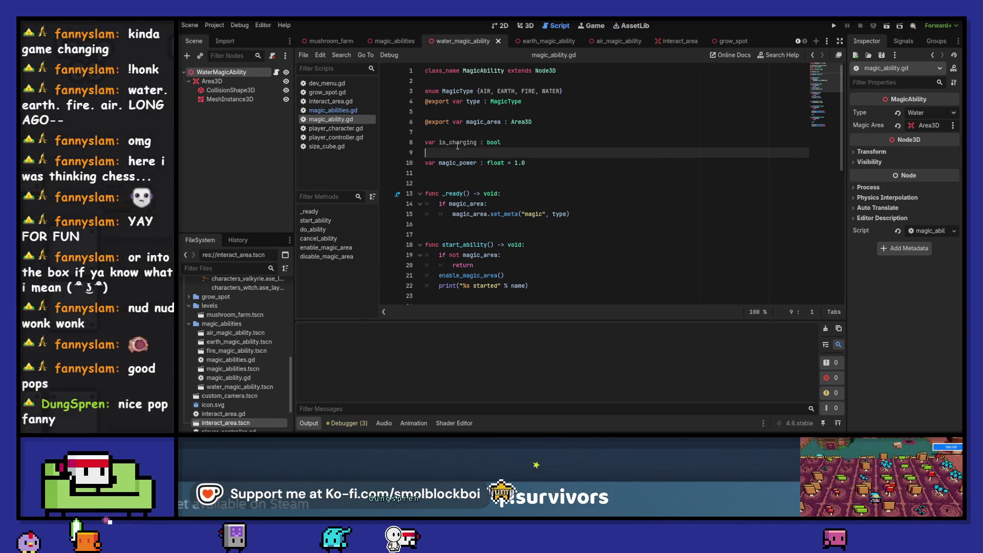
double_click(459, 146)
scroll(479, 210, down, 2)
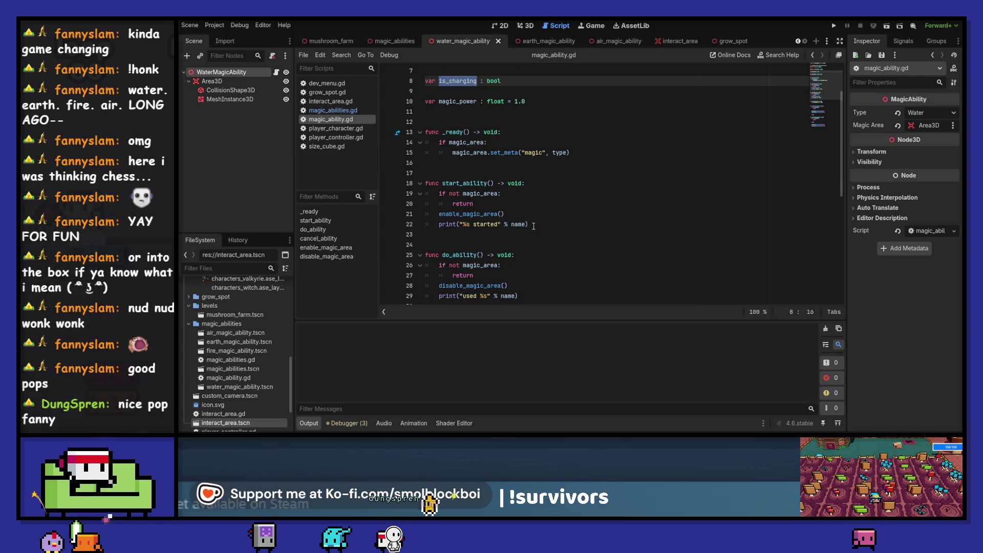
ctrl+click(479, 213)
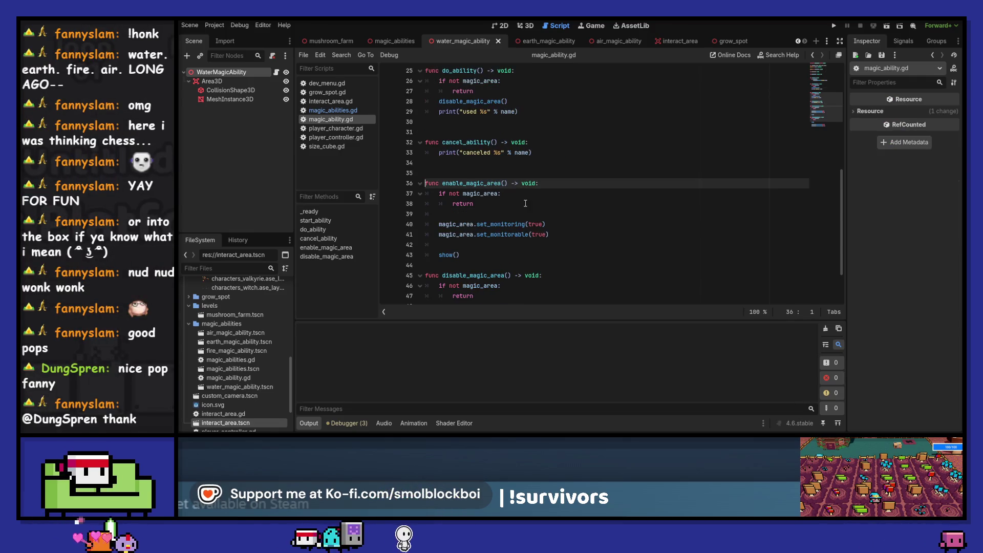
Set is_charging = true in enable_magic_area and is_charging = false in disable_magic_area, then save.
click(527, 213)
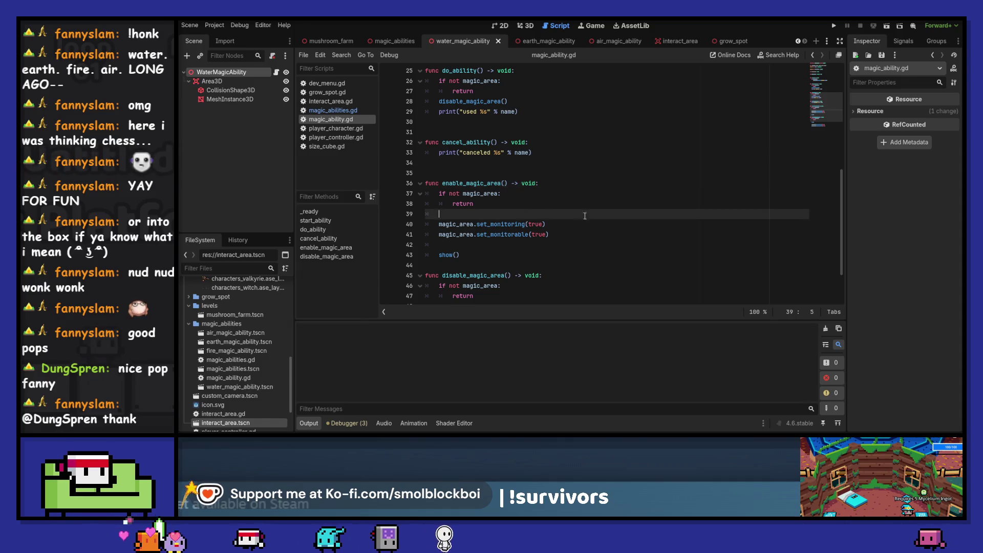
key(Return)
key(Return)
key(Up)
key(ctrl+v)
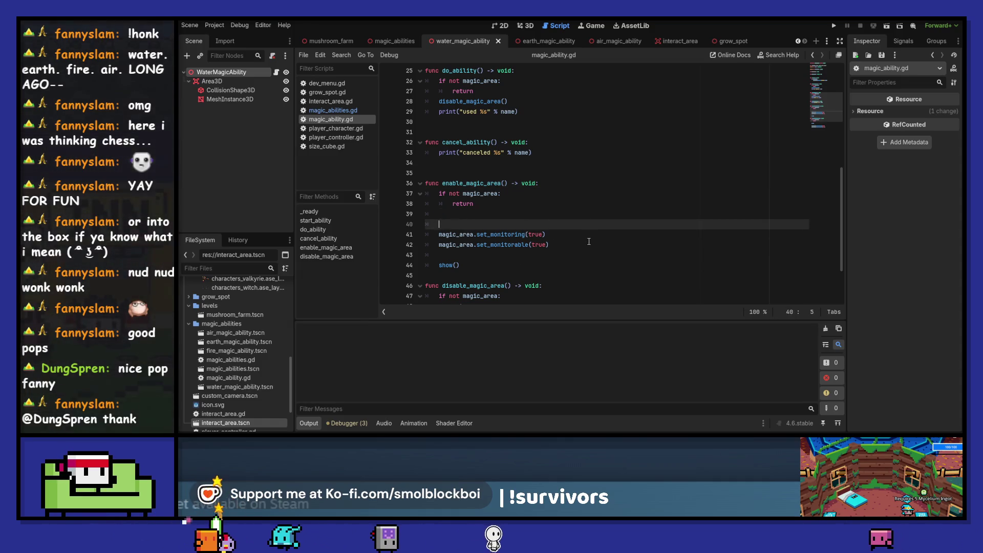
text(tr)
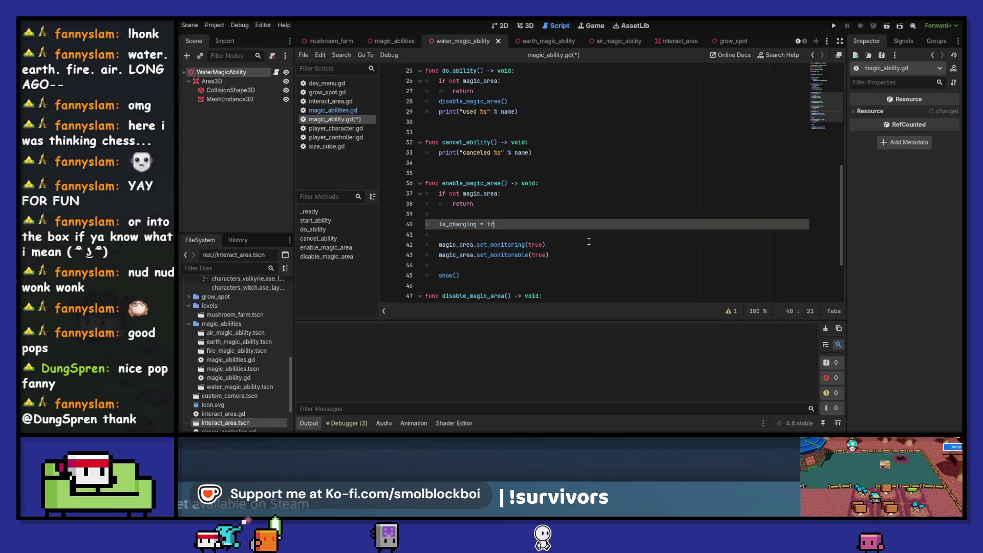
key(ctrl+shift+d)
key(alt+Down)
key(alt+Down)
key(alt+Down)
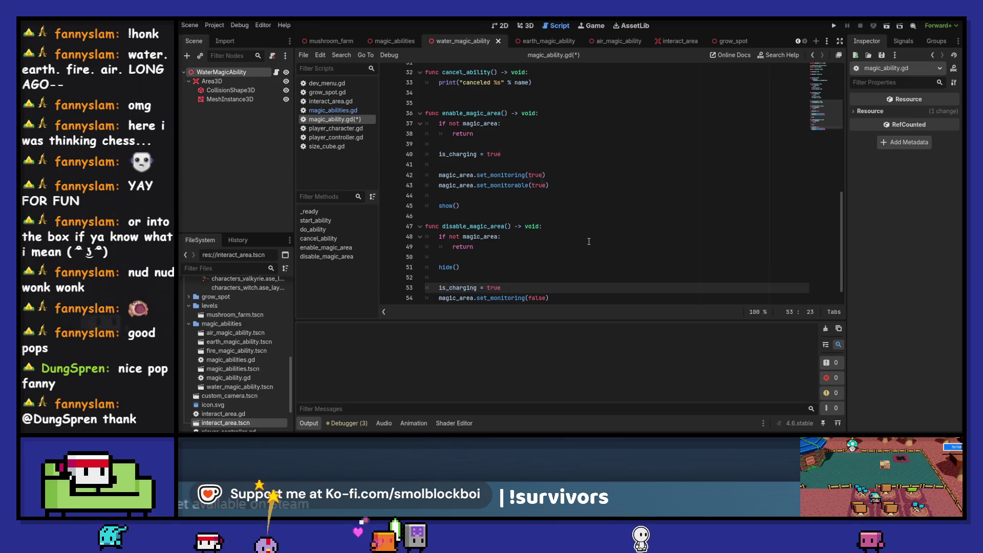
text(lse)
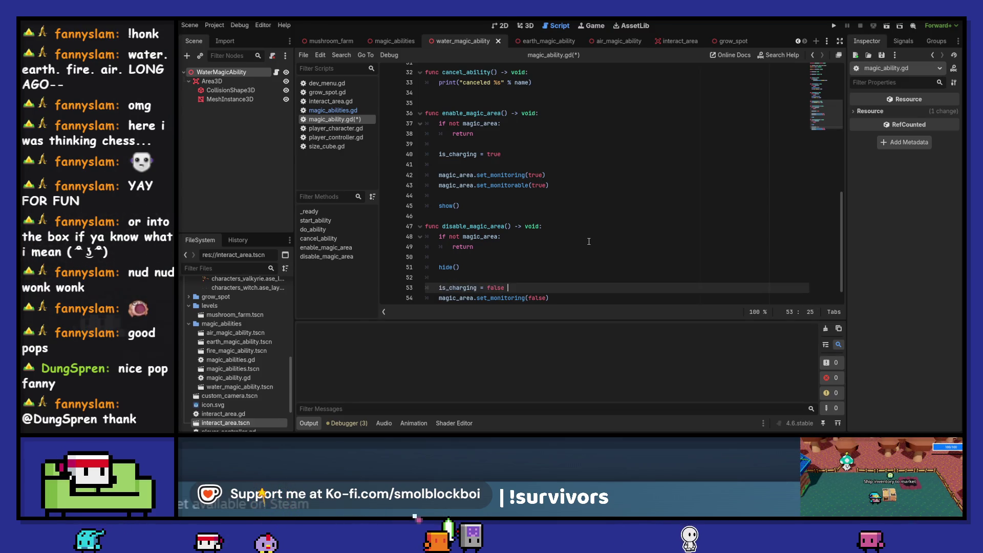
key(Return)
key(ctrl+s)
Reset magic_power = 1.0 in disable_magic_area and save the script.
scroll(586, 243, up, 8)
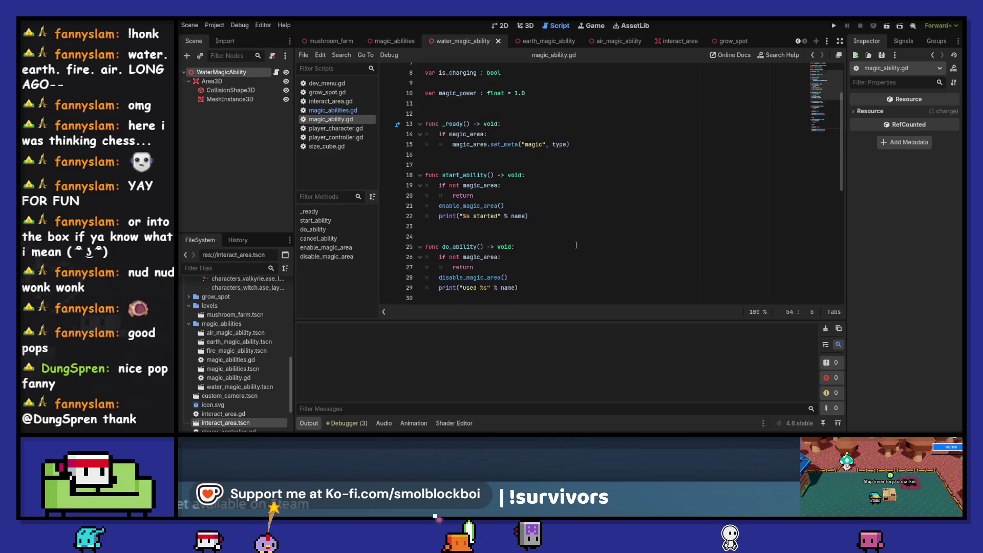
scroll(448, 134, up, 2)
double_click(451, 154)
scroll(458, 156, down, 6)
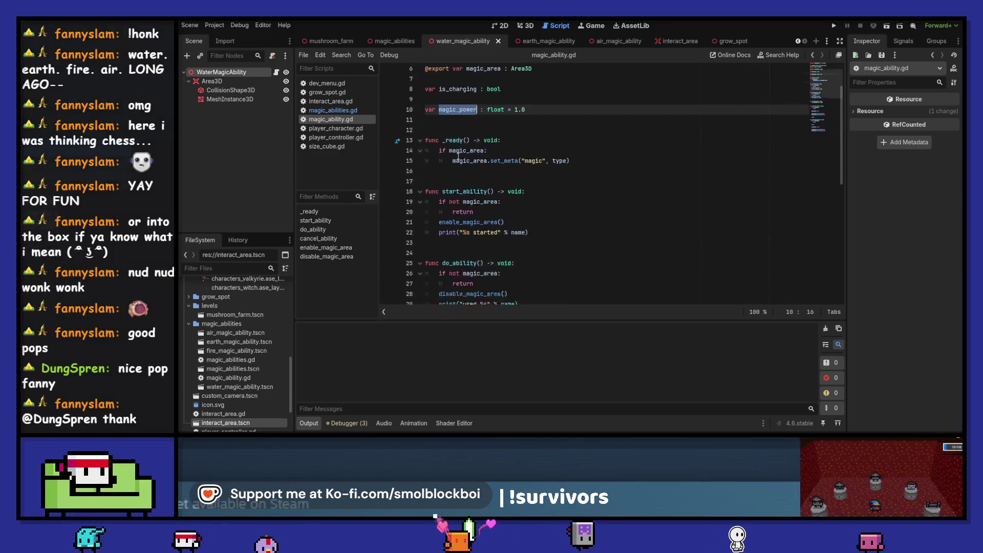
scroll(458, 155, down, 5)
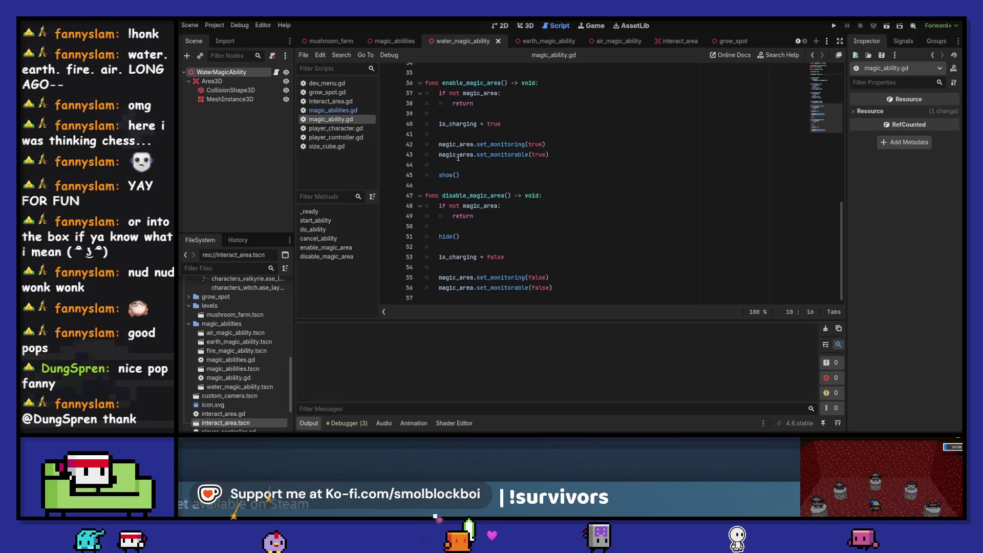
click(478, 268)
text(magic_power )
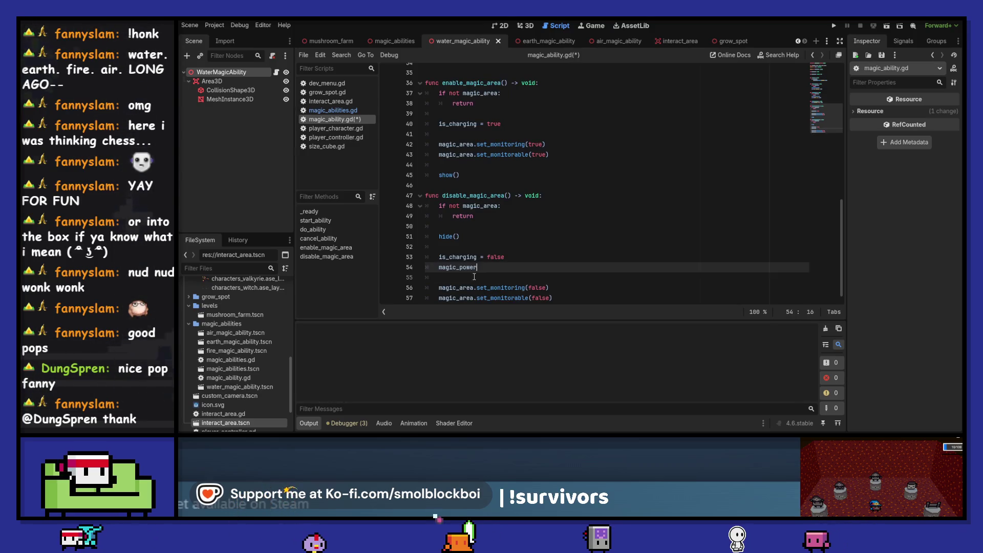
text(= 1.0)
key(ctrl+s)
click(480, 267)
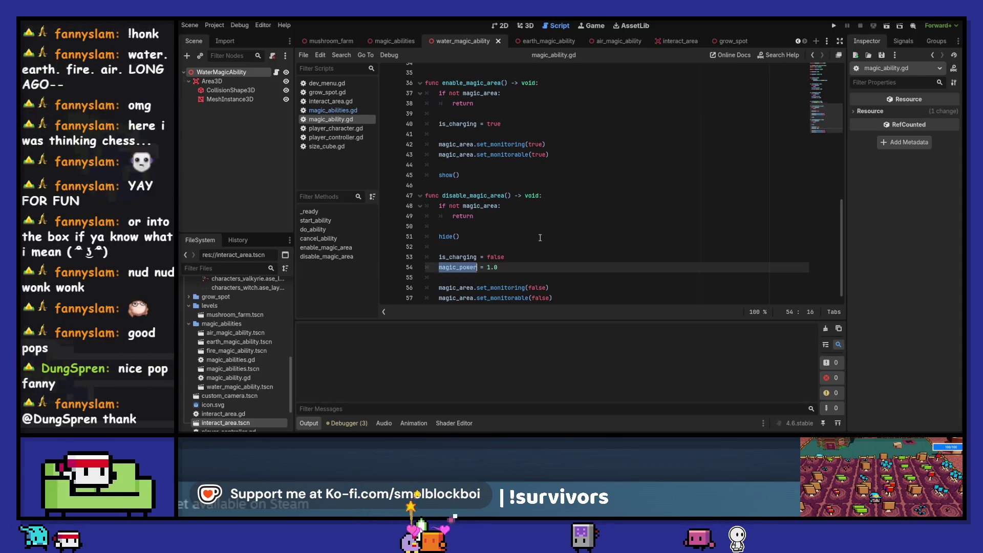
scroll(540, 238, up, 5)
scroll(540, 238, up, 4)
Add _process(delta) above start_ability that adds delta to magic_power while is_charging, and save.
click(487, 175)
click(488, 165)
key(Return)
key(Up)
text(func _pr)
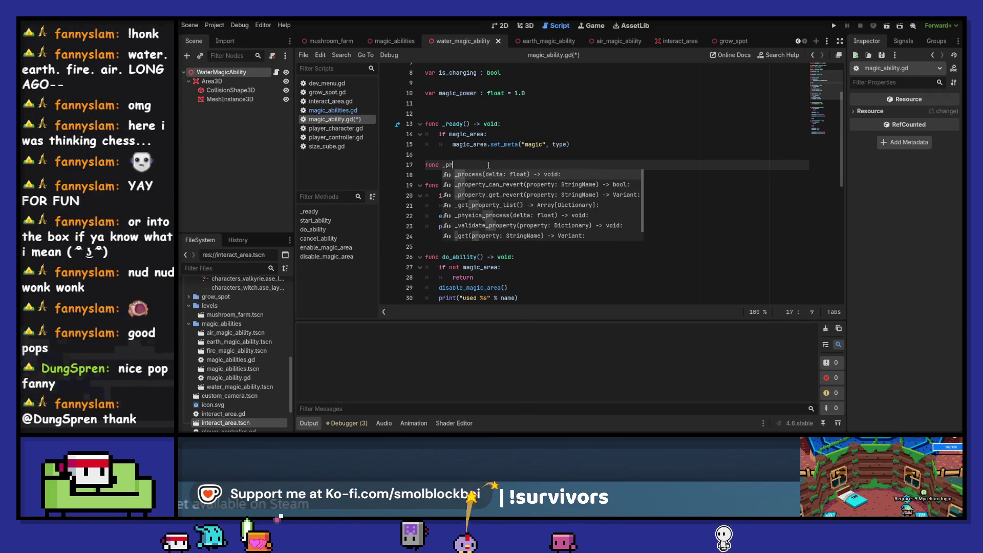
key(Return)
key(Return)
text(if)
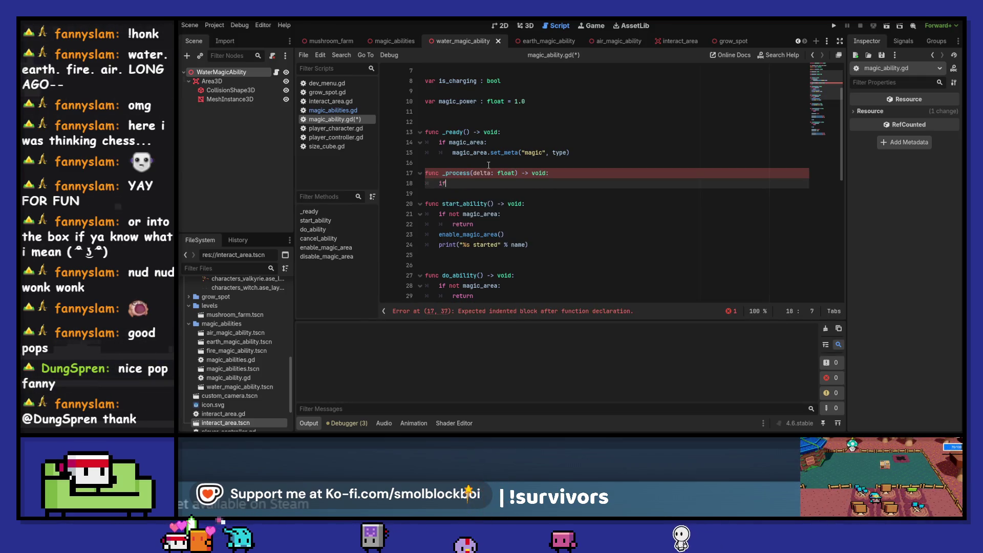
text( is_charging:)
key(Return)
text(magic_power.)
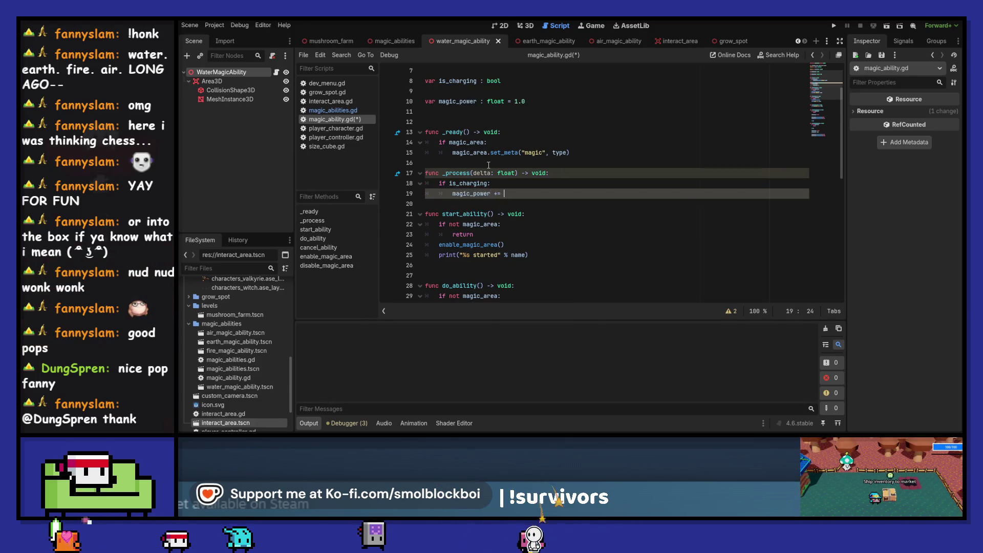
text(delta)
key(Return)
key(Up)
key(Up)
key(Up)
key(Return)
key(ctrl+s)
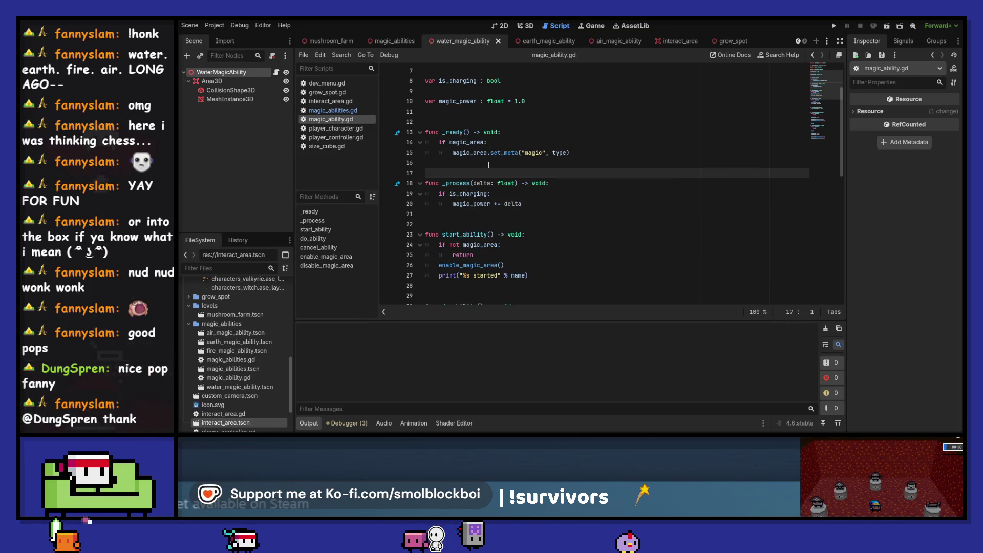
Begin a magic_area.scale assignment under the magic_power increment line.
scroll(584, 174, up, 2)
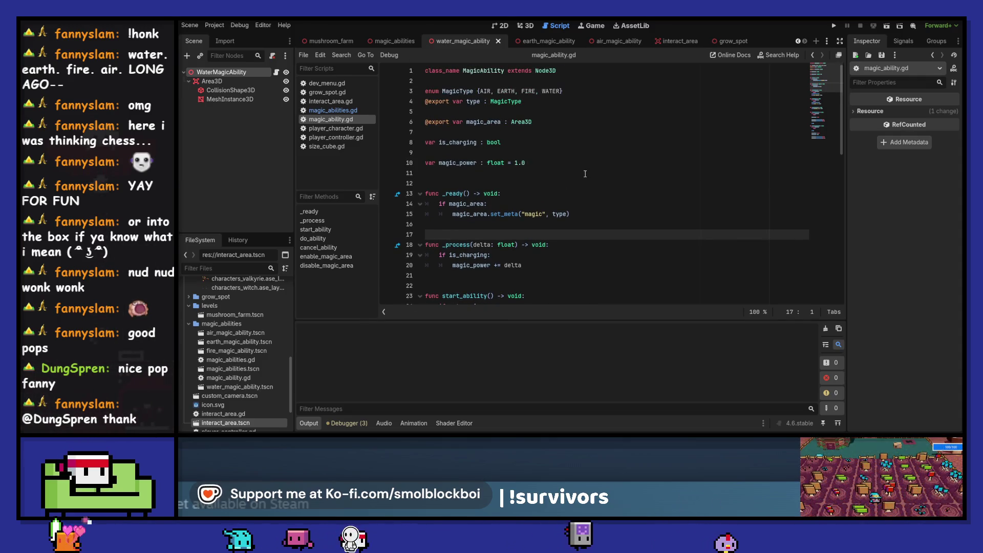
click(323, 110)
scroll(663, 157, up, 4)
scroll(664, 157, down, 7)
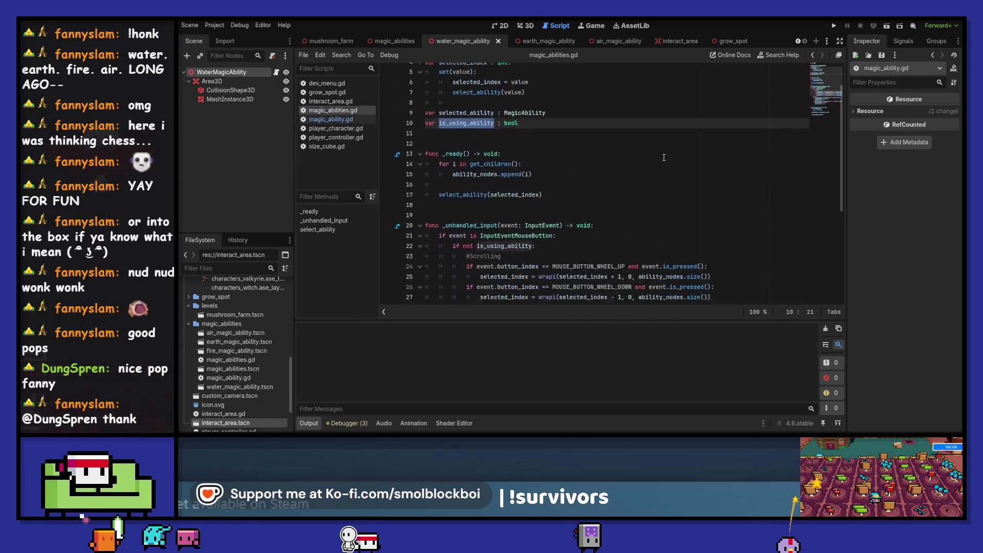
click(330, 119)
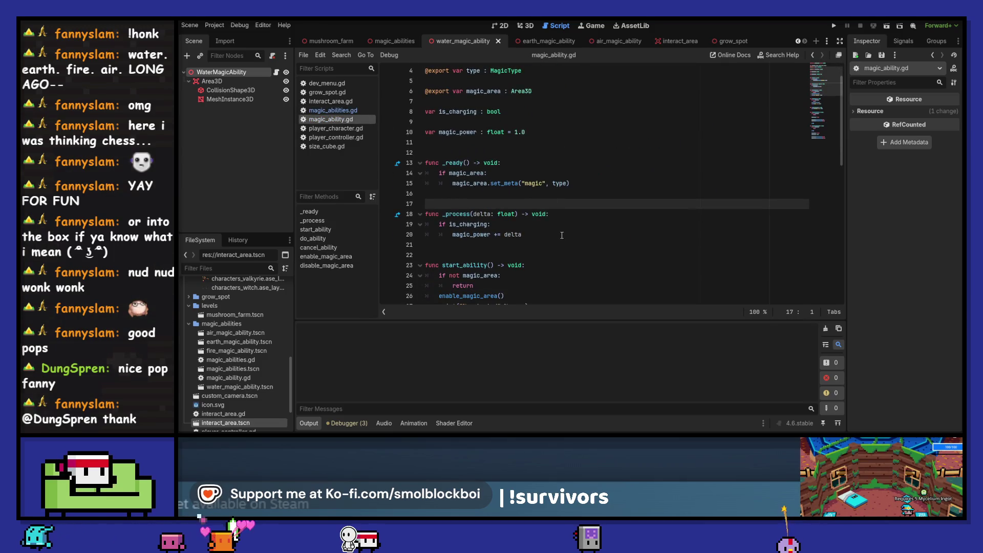
click(562, 235)
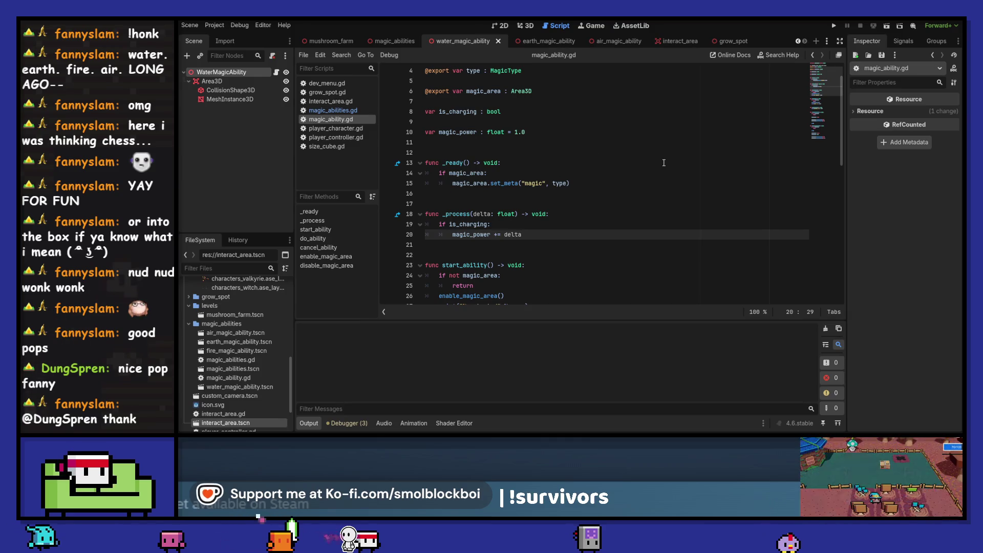
scroll(615, 179, up, 1)
double_click(483, 122)
scroll(542, 210, down, 1)
click(569, 233)
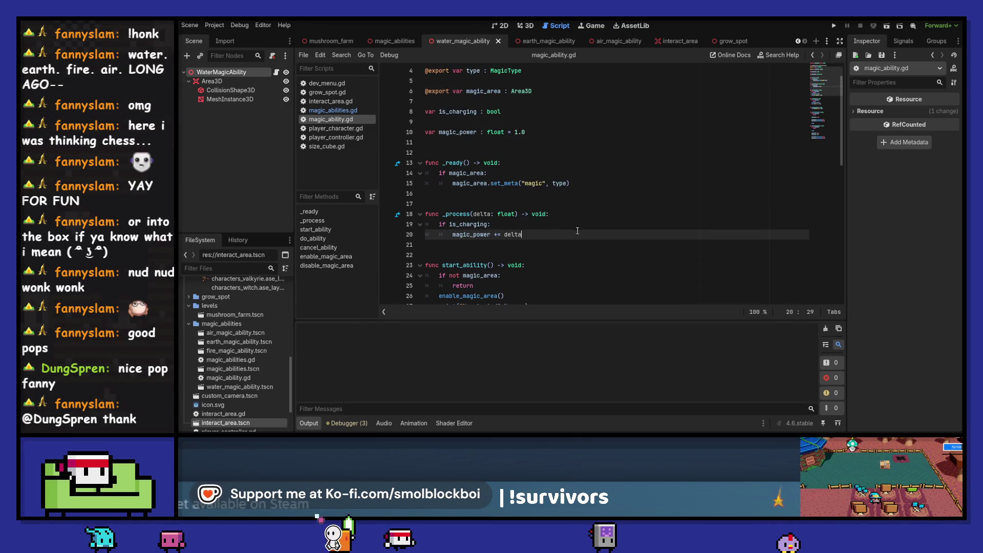
key(Return)
text(magic_area.sca)
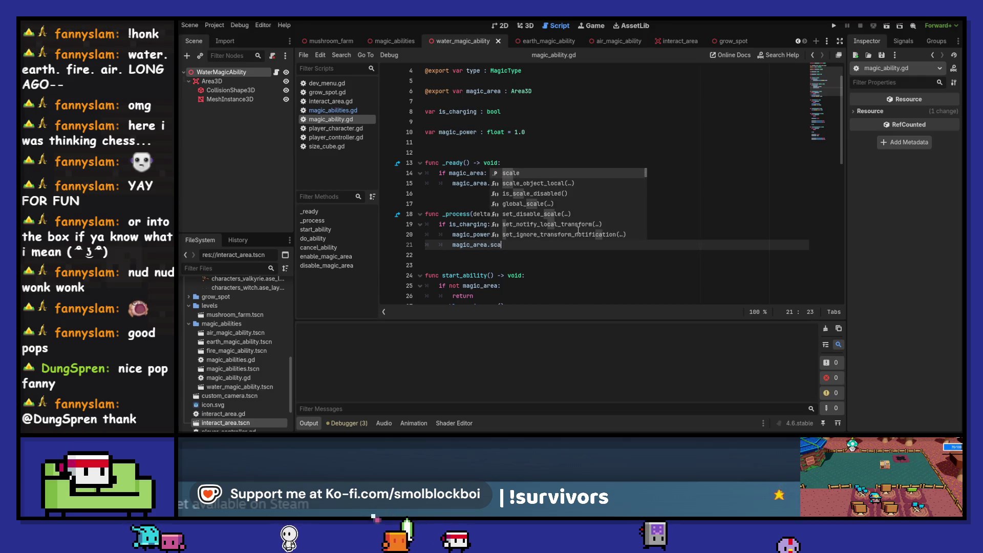
text(le =)
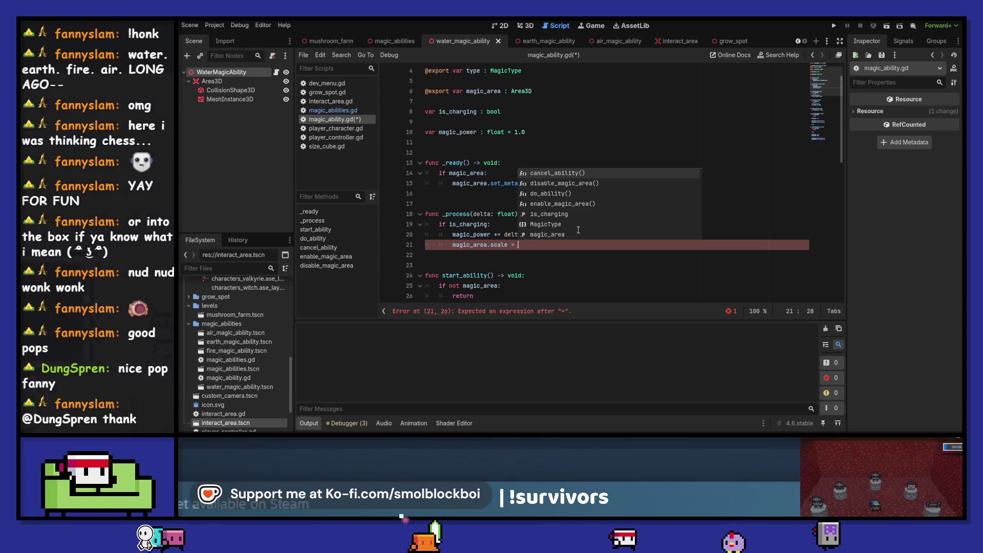
Try a Vector3(1.0, …) scale value and check the Area3D's scale in the 3D view.
text(cl)
key(BackSpace)
key(BackSpace)
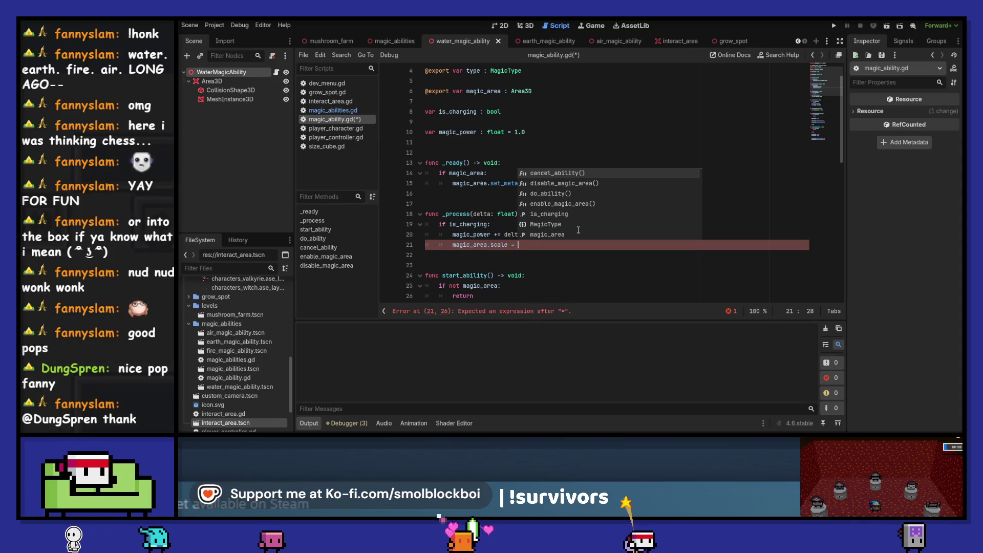
text(Vector3)
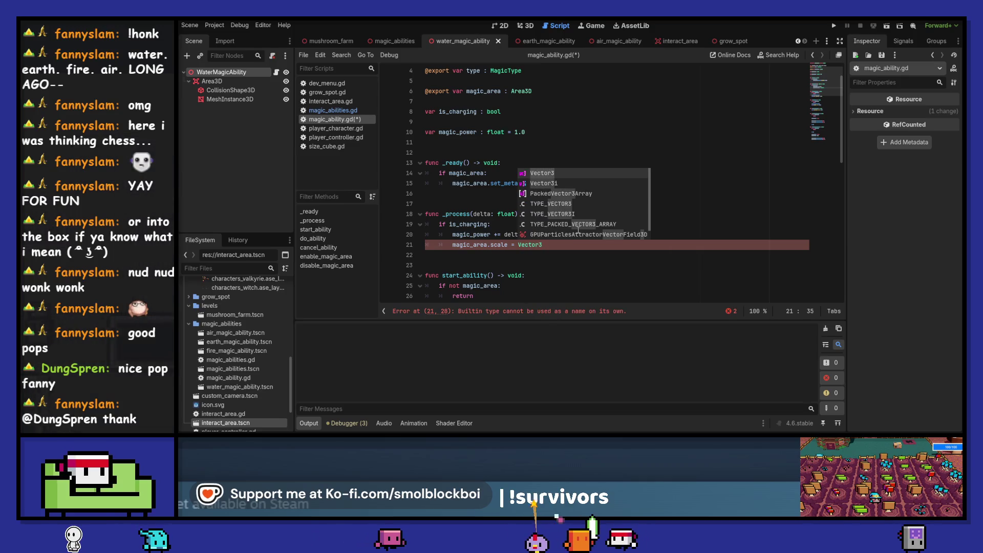
text((1.0)
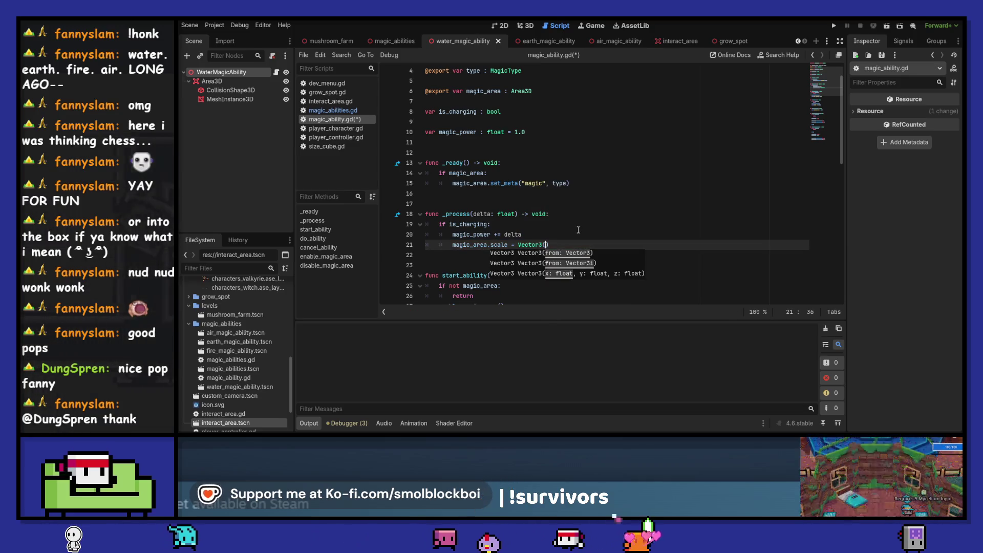
text(,)
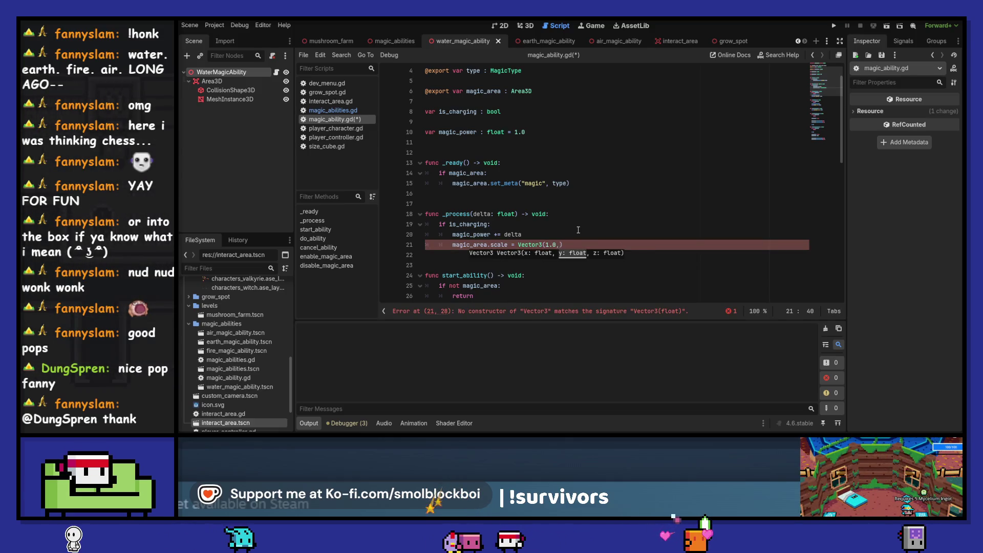
click(525, 25)
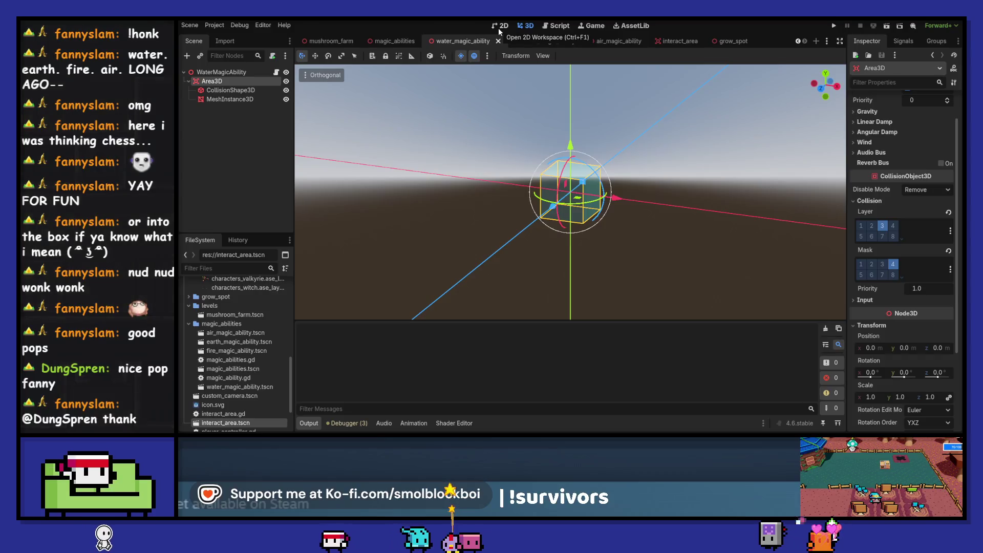
click(561, 24)
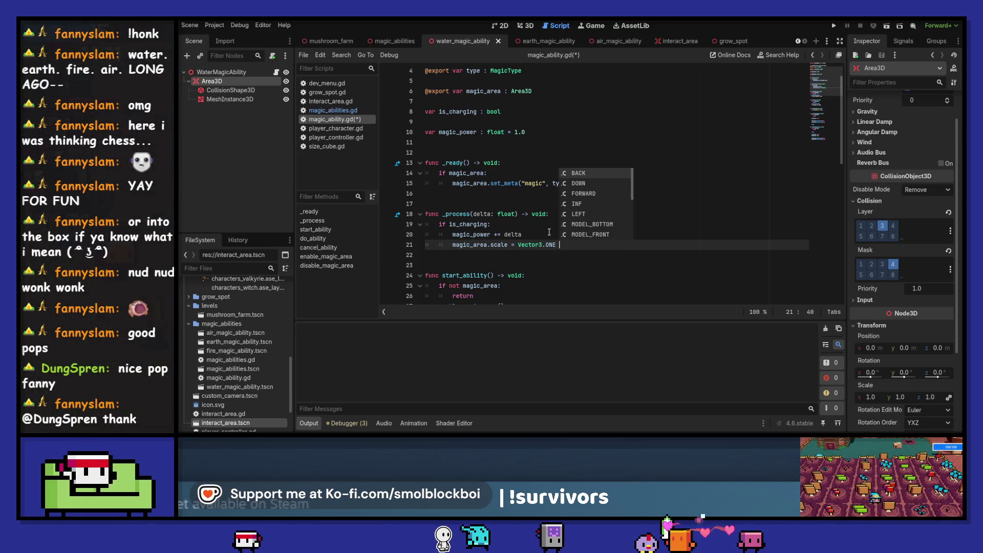
Rewrite it as magic_area.scale.x = magic_power and duplicate it for scale.z.
key(ctrl+shift+Left)
key(ctrl+shift+Left)
key(ctrl+shift+Left)
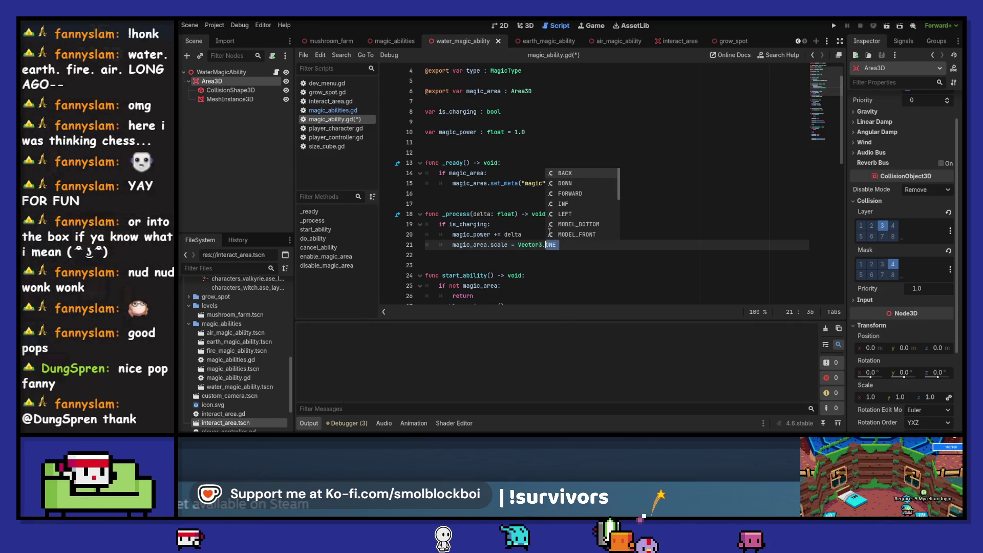
text(scale.x)
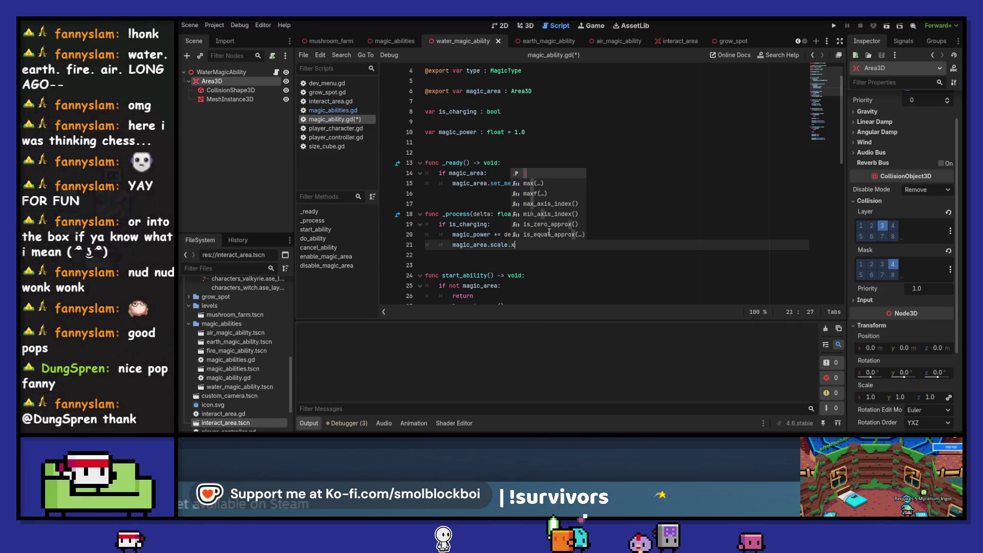
key(ctrl+shift+d)
key(BackSpace)
text(z)
key(Escape)
key(shift+Up)
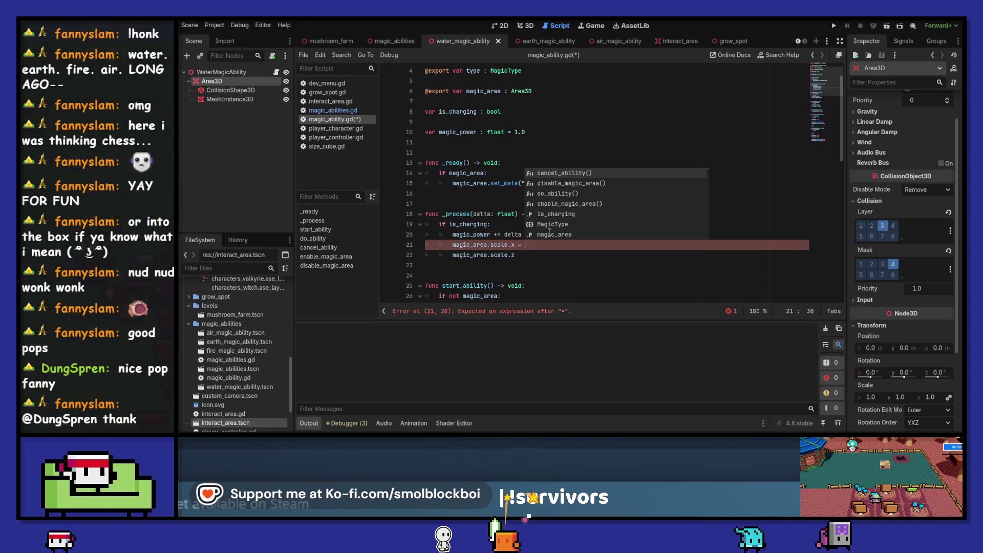
text(magic_area)
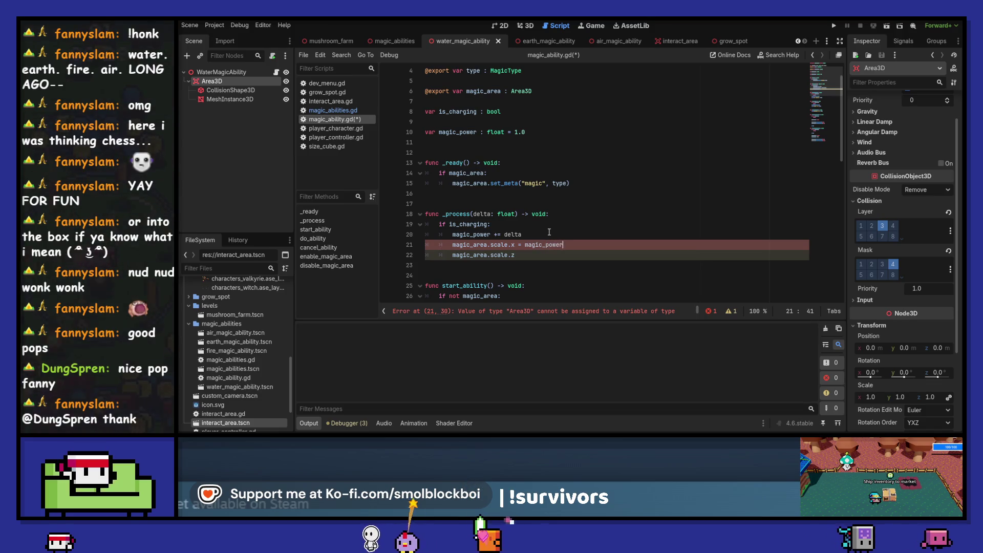
key(ctrl+shift+Left)
key(ctrl+c)
key(Down)
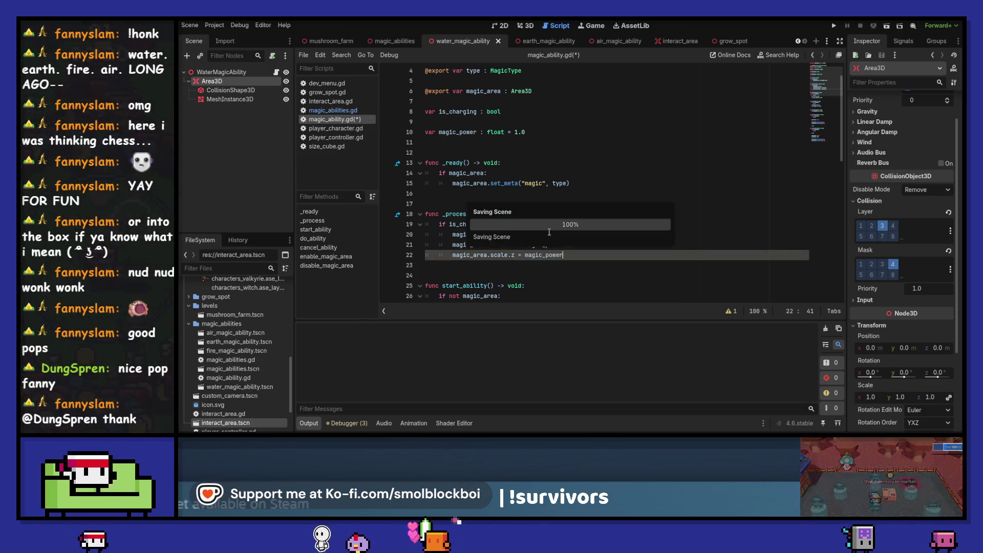
Save, run the game with F5 and load a level from the scene menu.
key(ctrl+v)
key(F5)
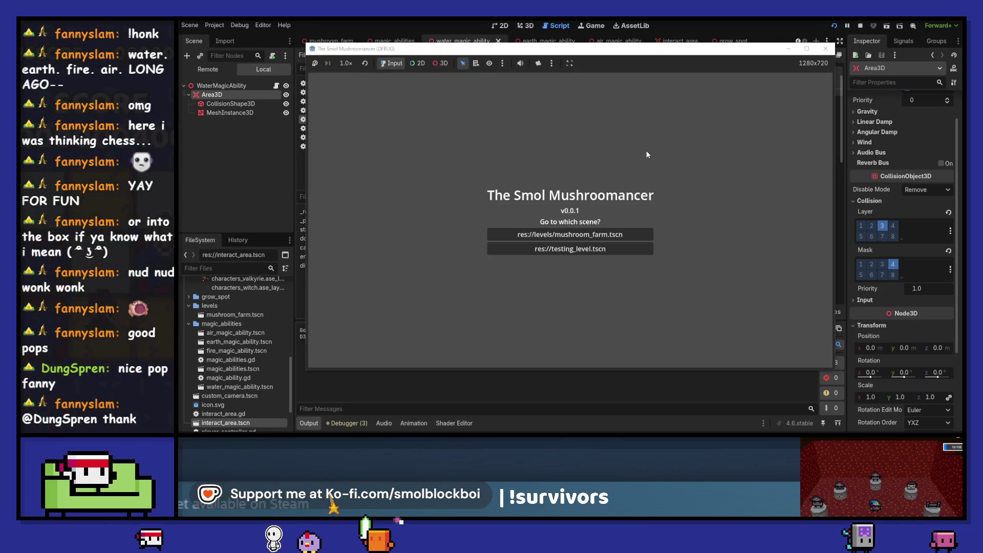
click(622, 226)
Walk the mushroom, charge and release water over the grow spots, then close the game.
key(d)
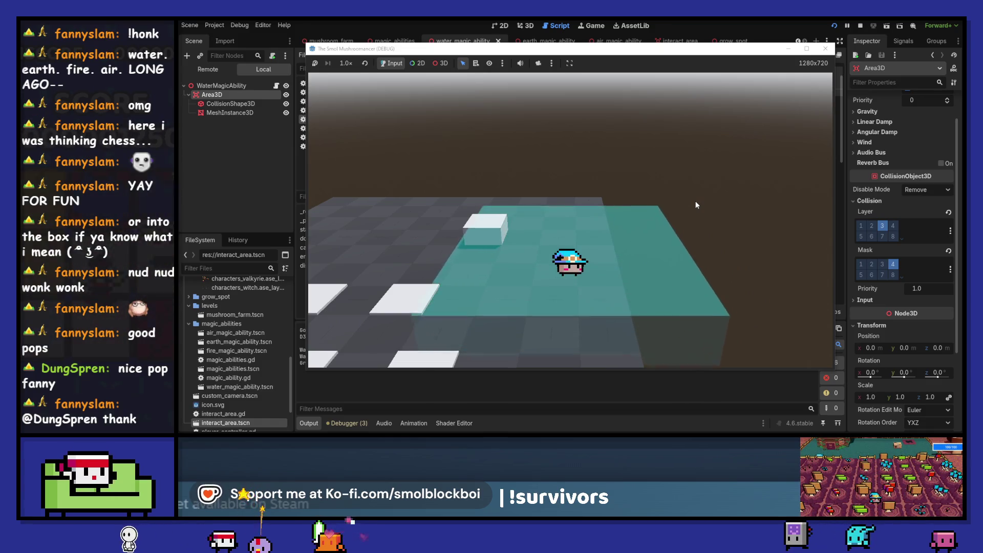
key(a)
key(w)
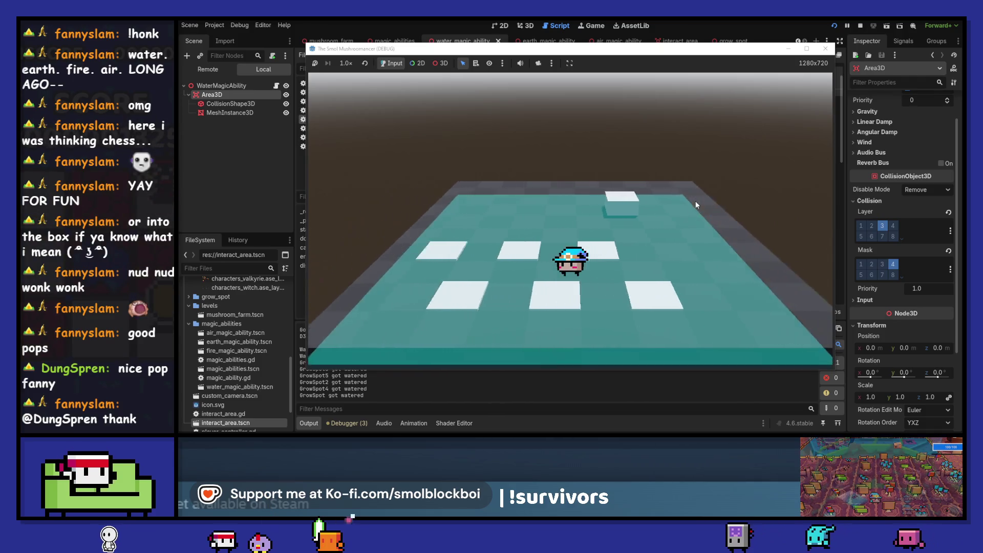
key(s)
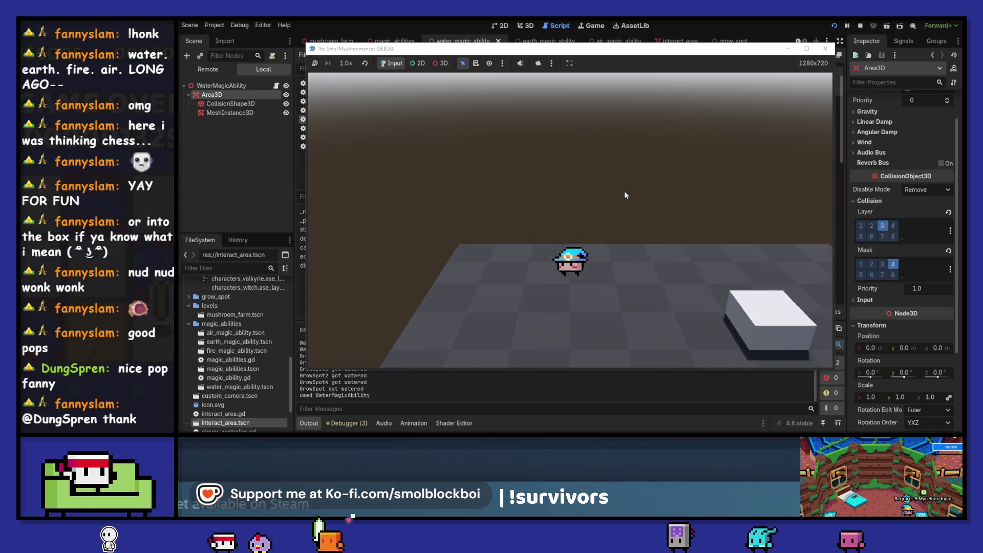
key(e)
key(s)
key(d)
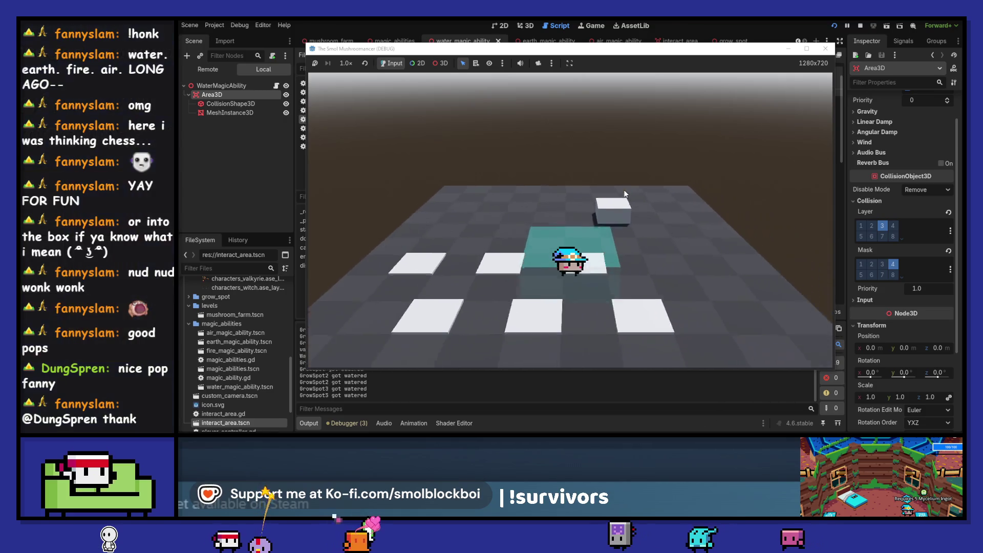
key(a)
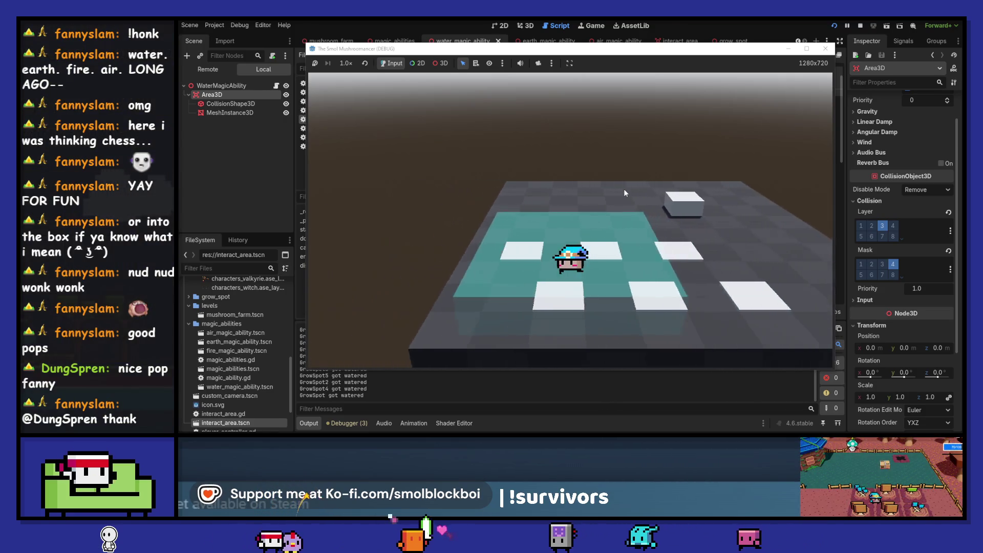
key(w)
key(d)
key(s)
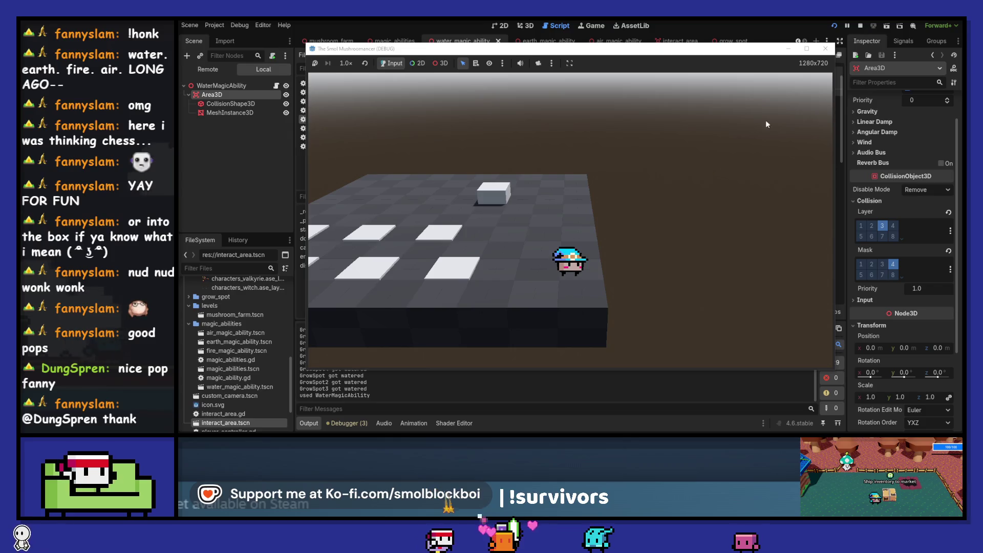
click(826, 49)
click(583, 232)
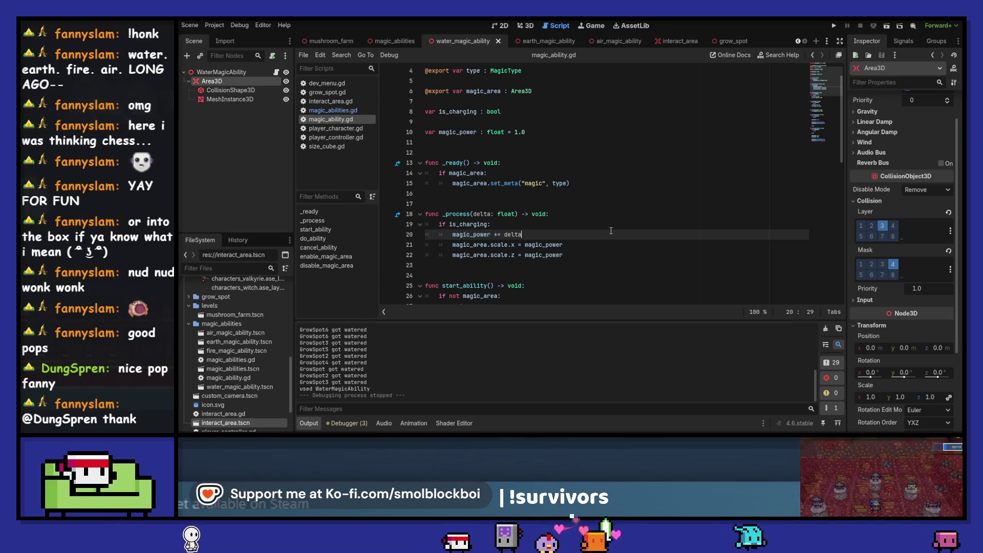
Change the increment to magic_power = clampf(magic_power + delta, 1.0, max_magic_power).
key(Left)
key(Left)
key(Left)
key(BackSpace)
key(BackSpace)
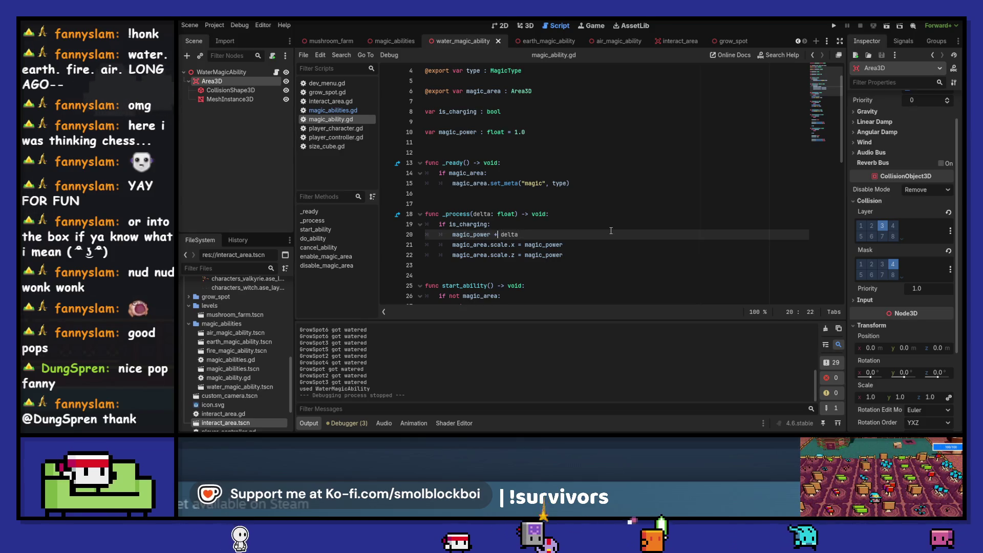
text(= clam)
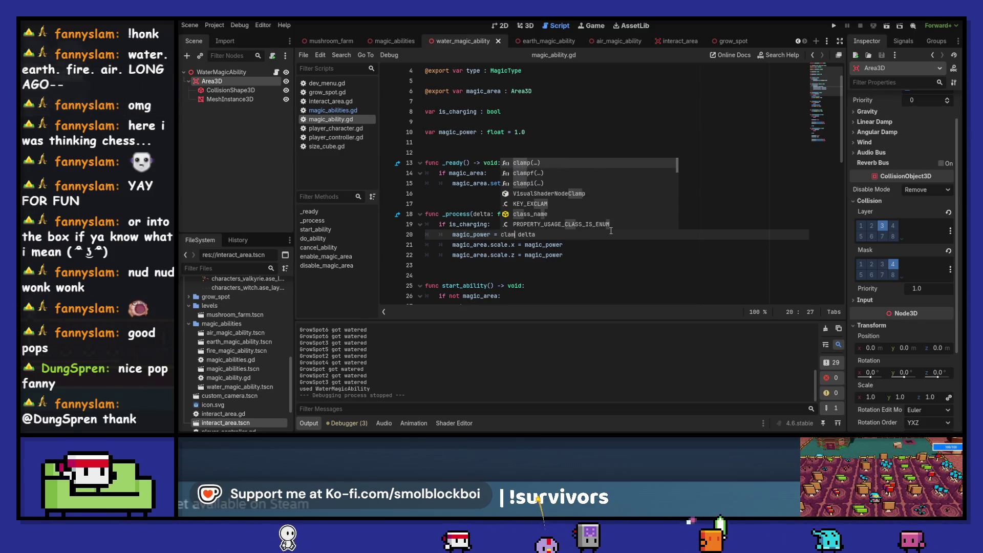
key(Return)
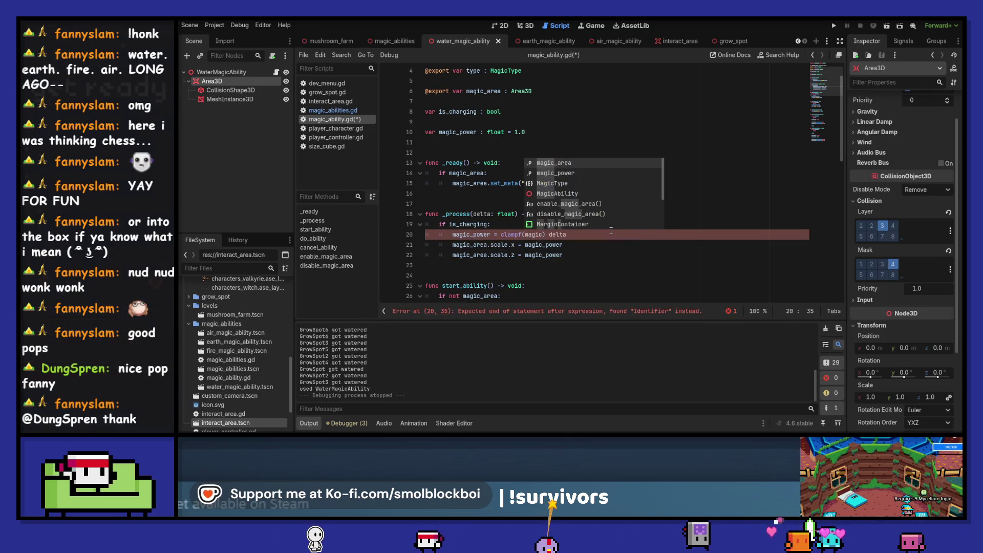
key(Return)
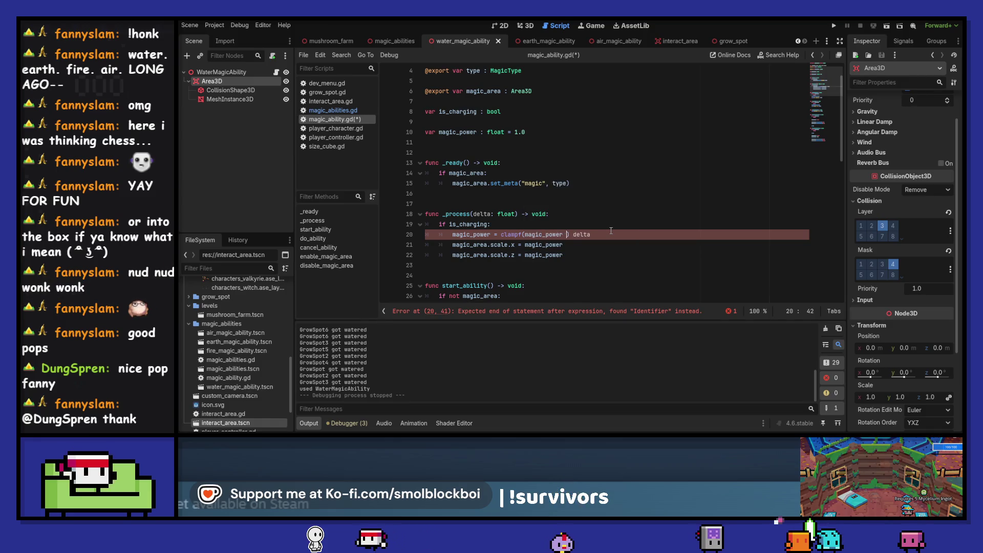
text(+ )
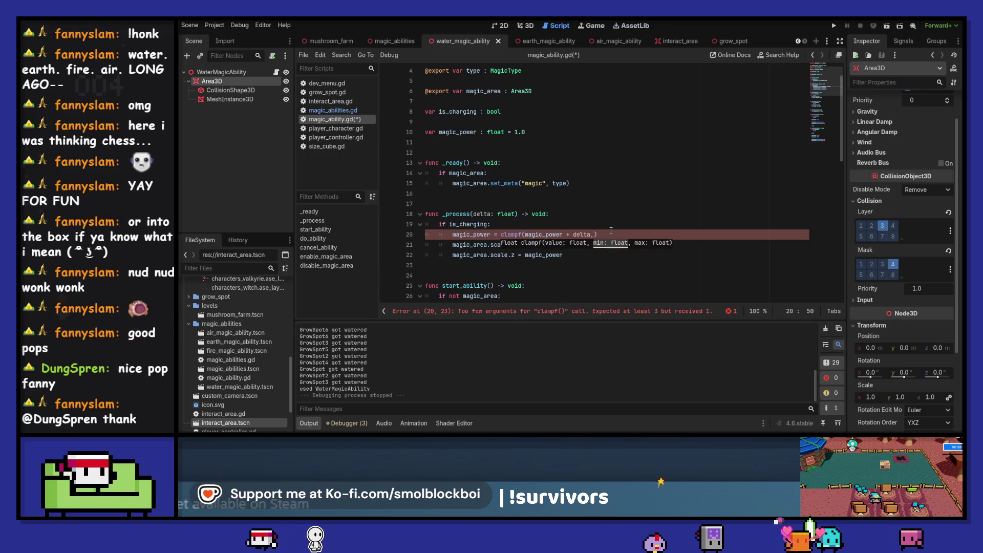
text(1.0,)
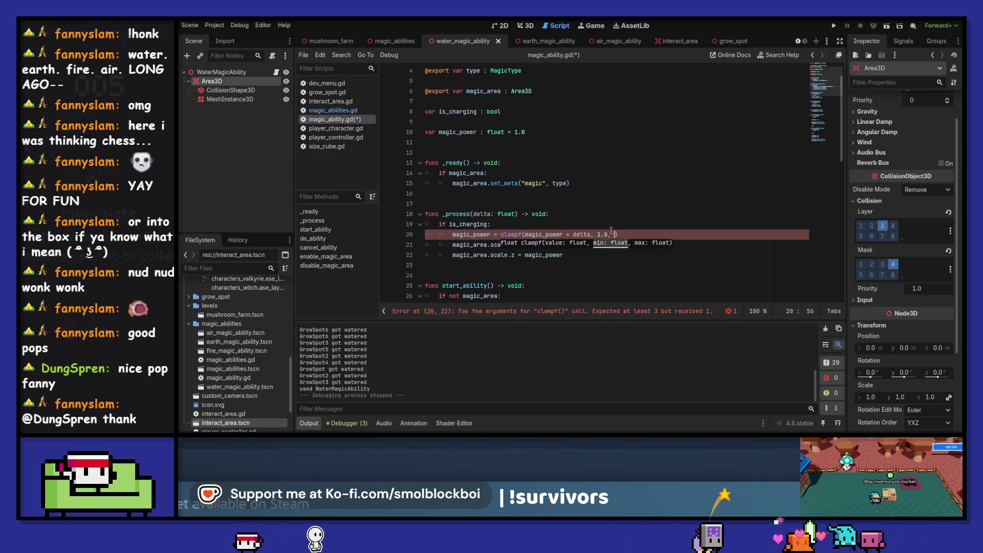
Declare var max_magic_power : float = 3.0, save, and relaunch the game.
key(Up)
key(Up)
key(Up)
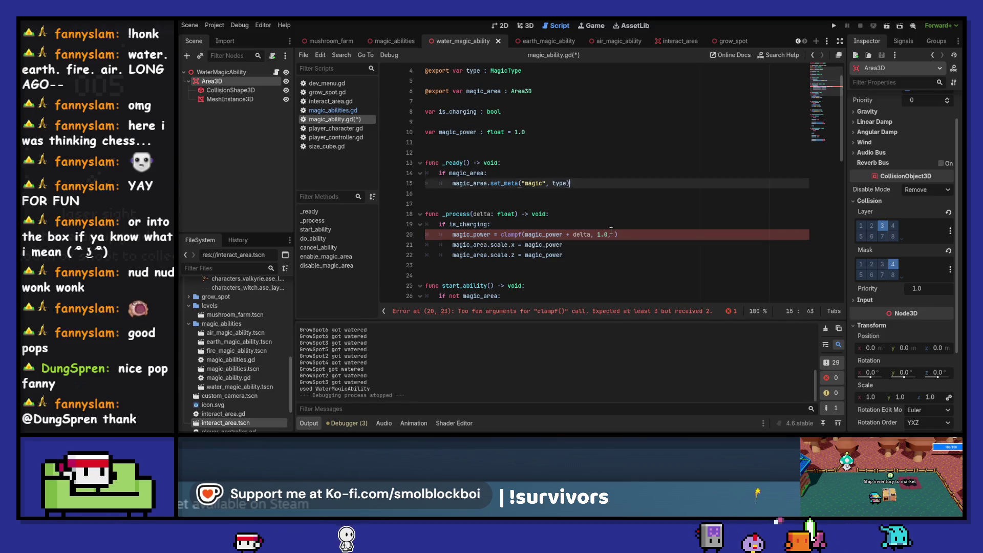
text(va)
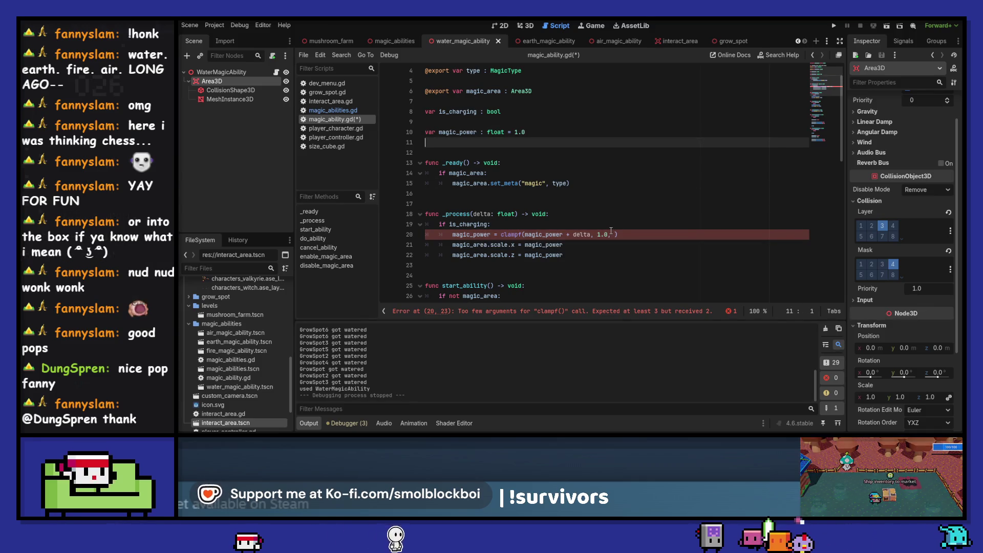
text(_)
text(_power)
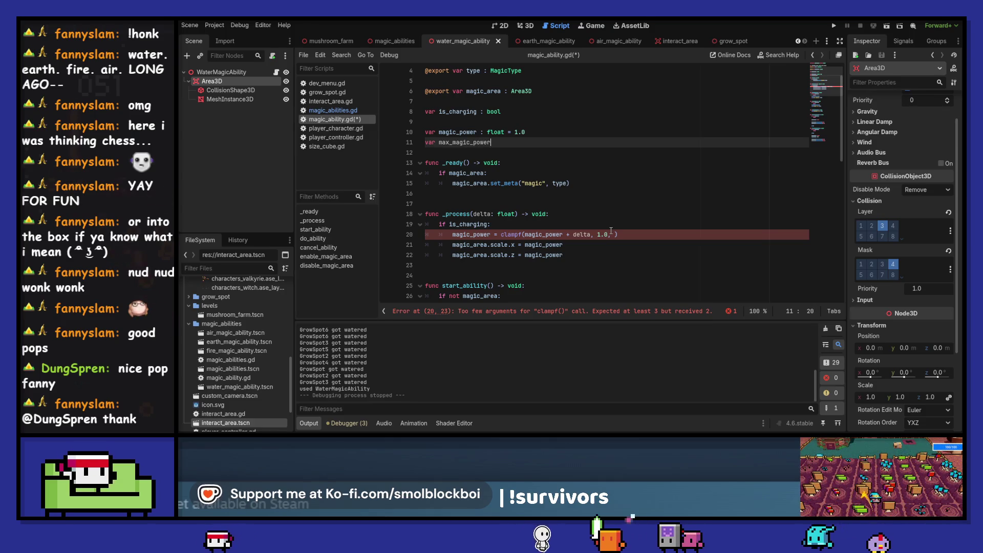
text(:)
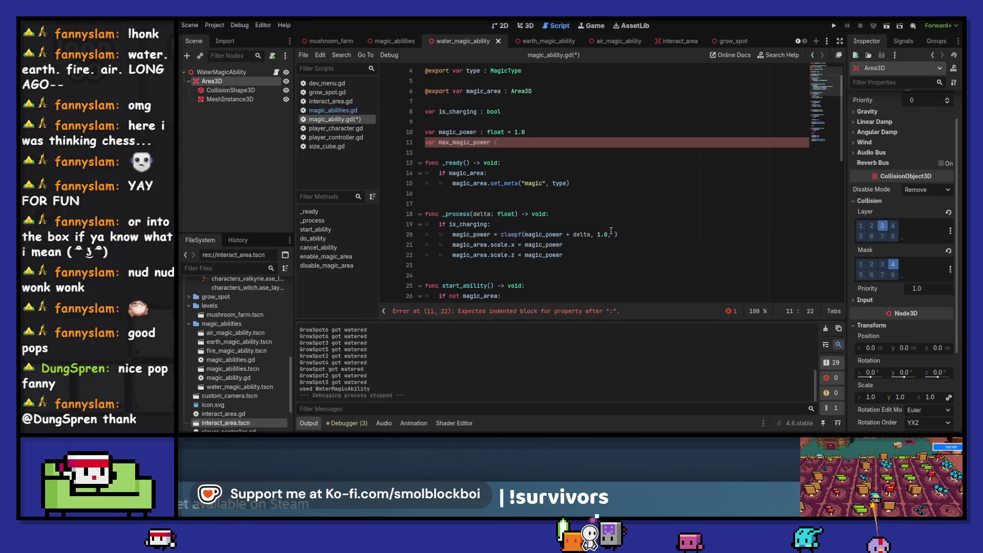
text( float = )
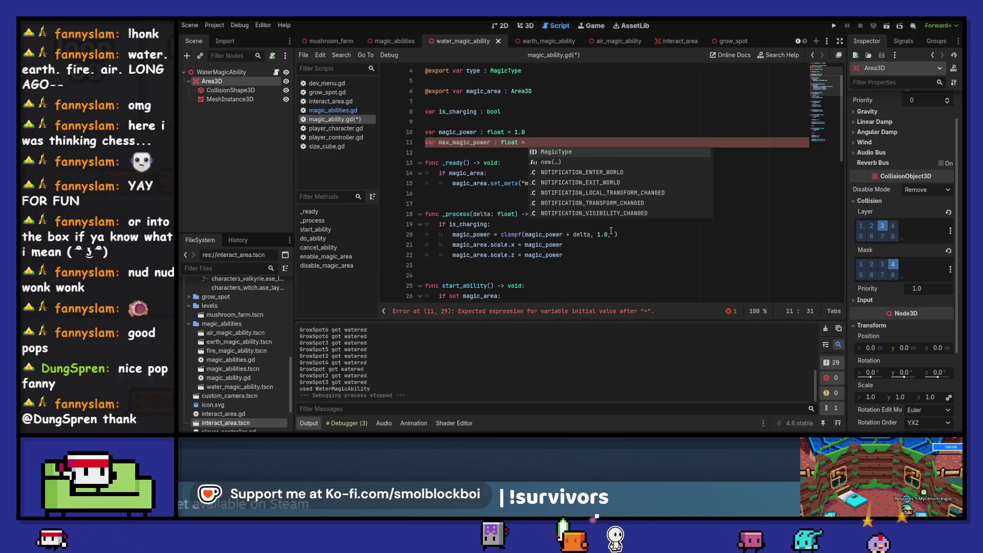
text(3.0)
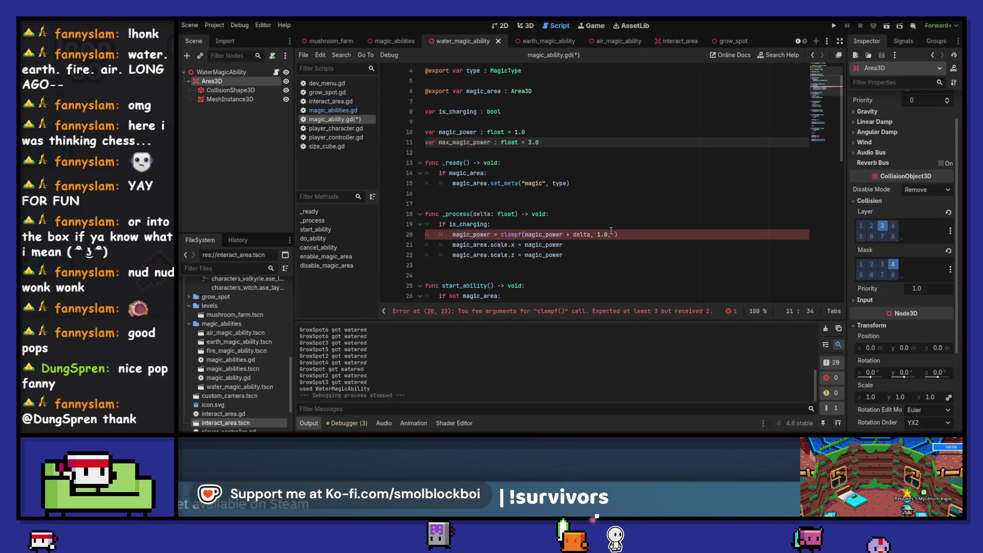
key(Return)
key(Up)
key(Right)
key(Right)
key(Right)
key(Down)
key(Down)
key(Down)
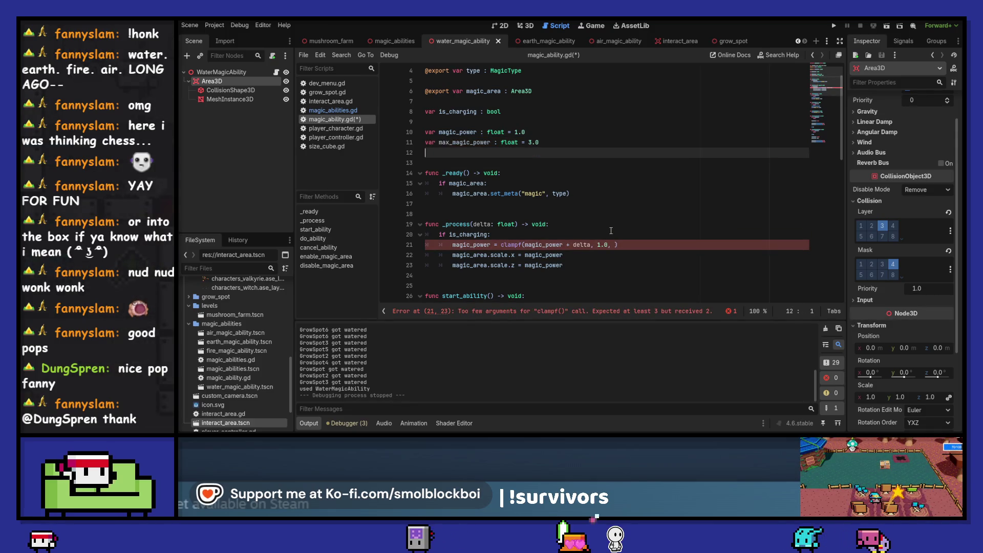
key(ctrl+Right)
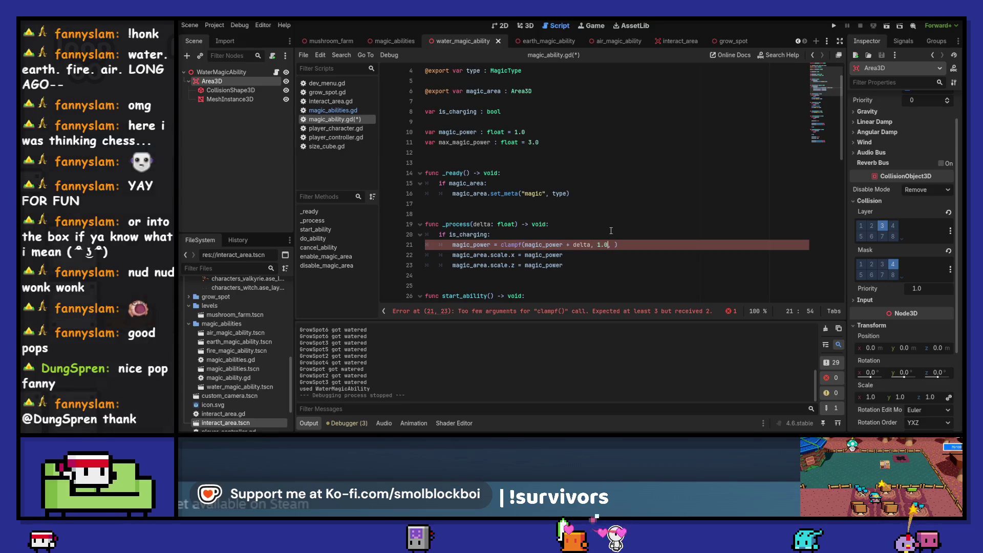
key(ctrl+s)
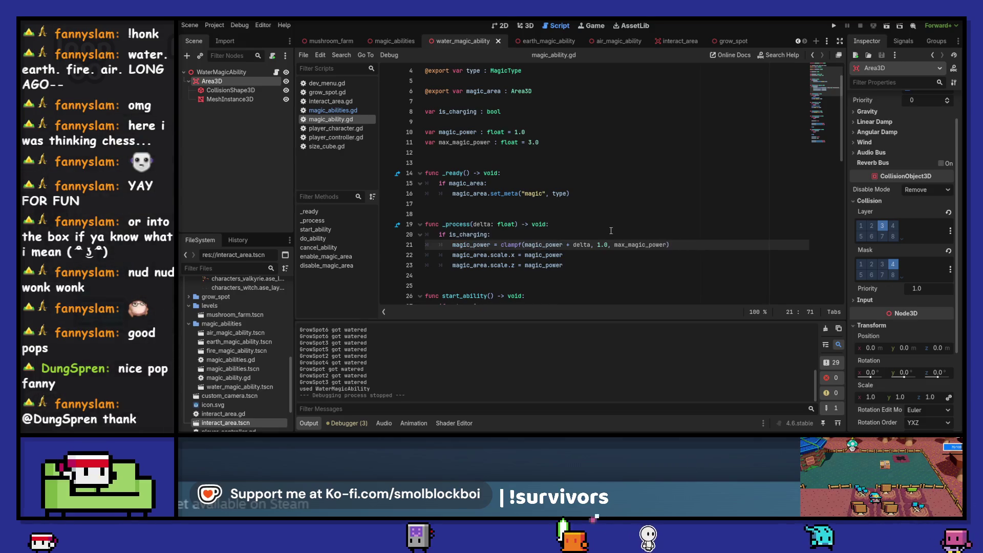
key(F5)
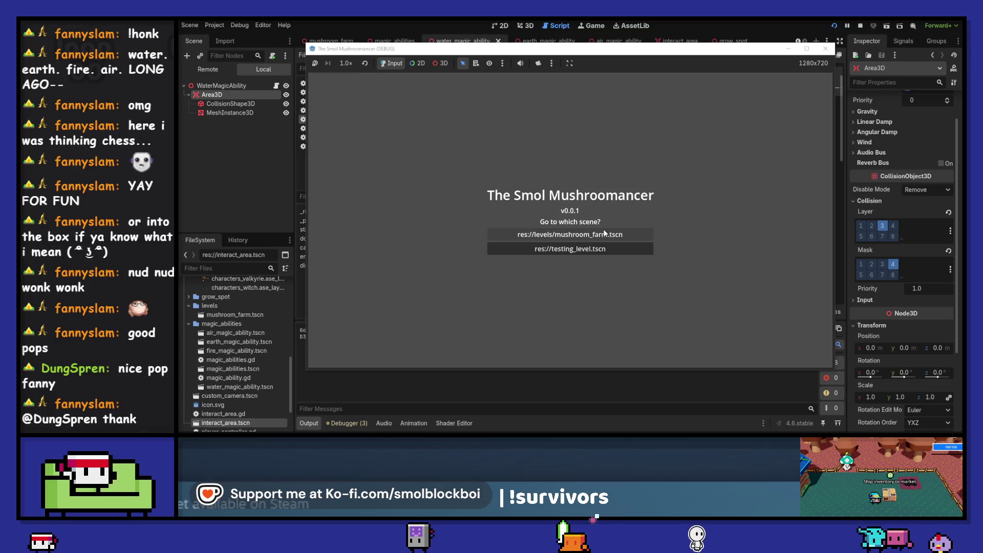
Load mushroom_farm.tscn, test the capped water charge over the grow spots, then close the game and return to the mushroom_farm scene.
click(605, 234)
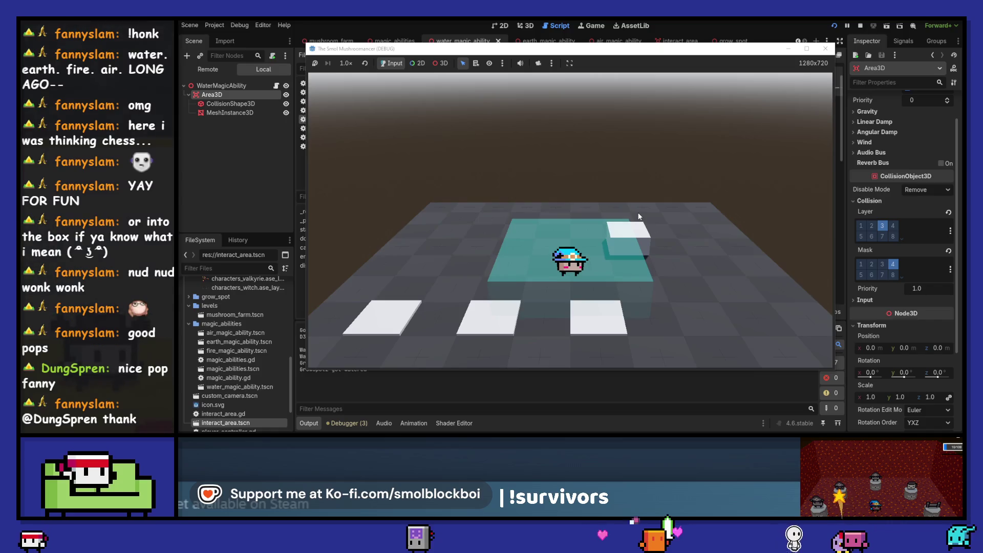
key(d)
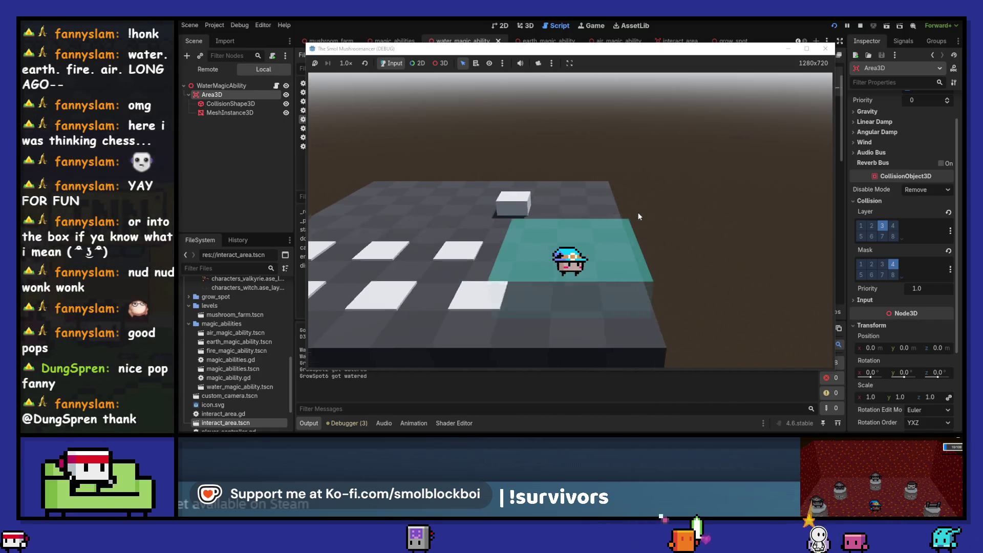
key(a)
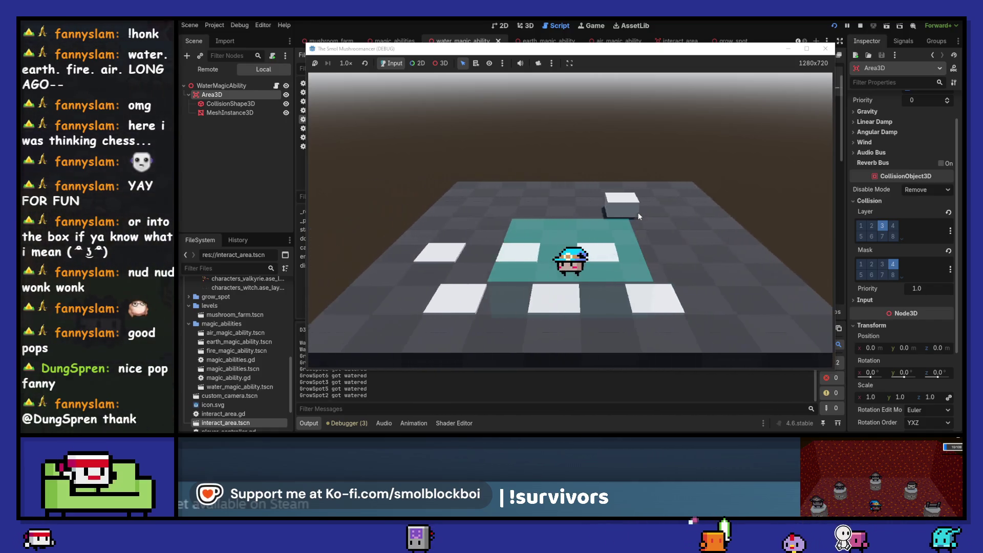
key(d)
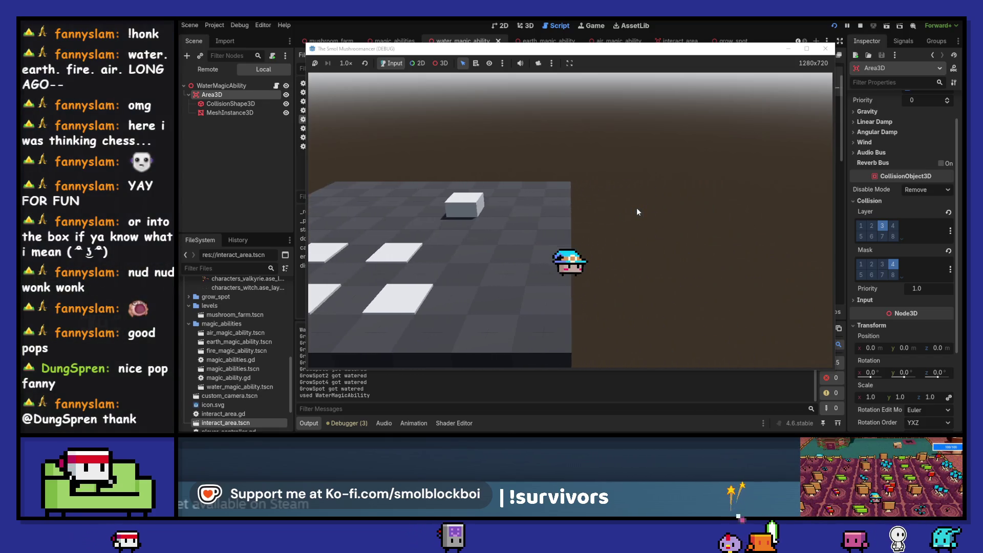
key(a)
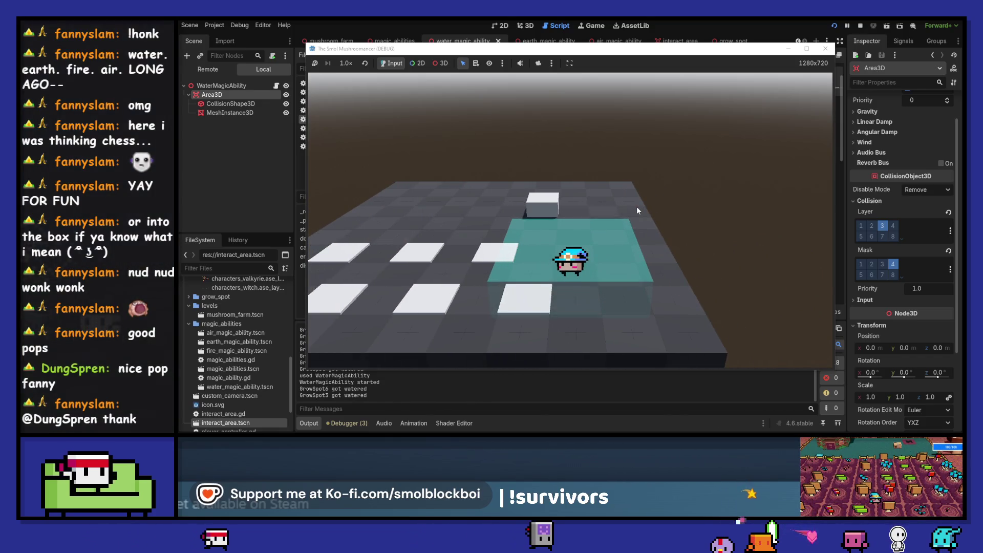
key(a)
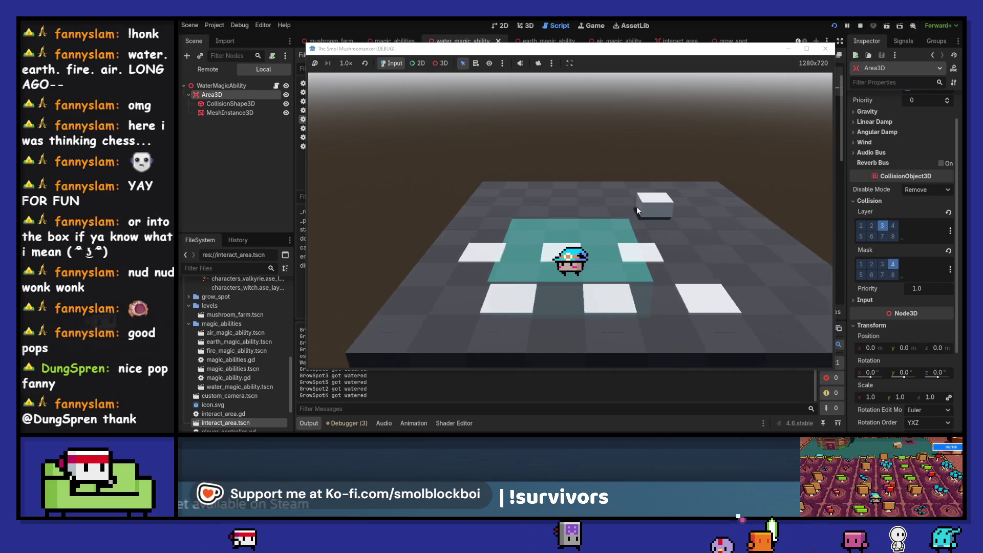
key(a)
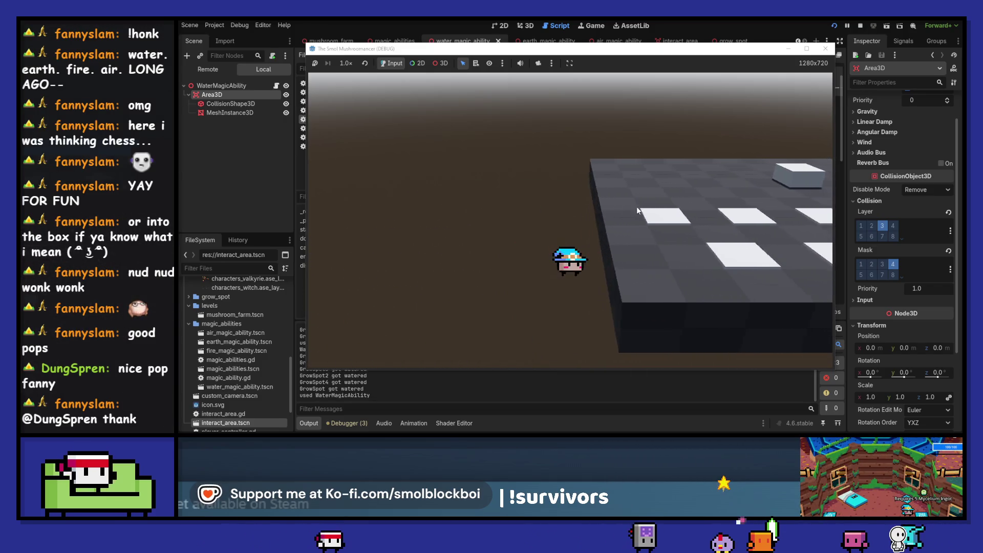
key(s)
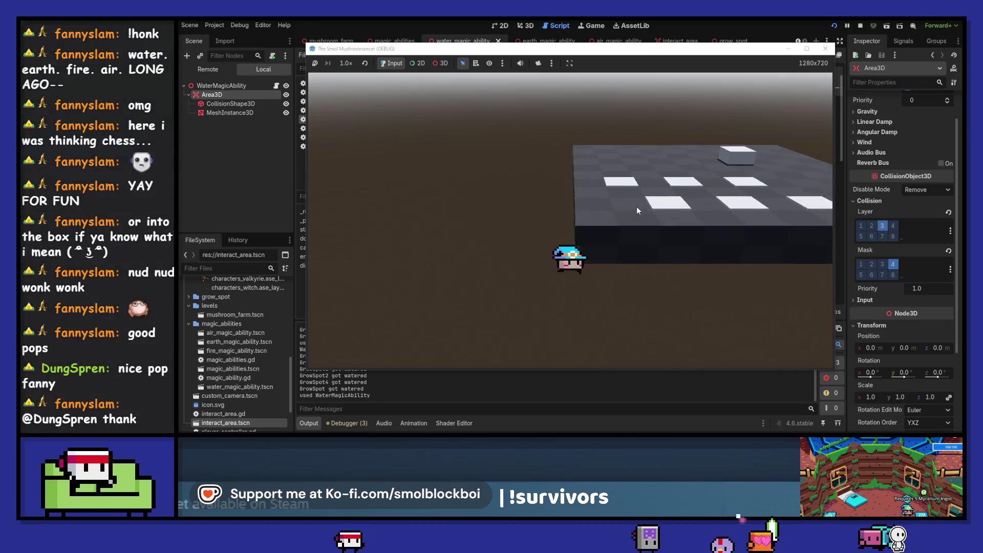
key(d)
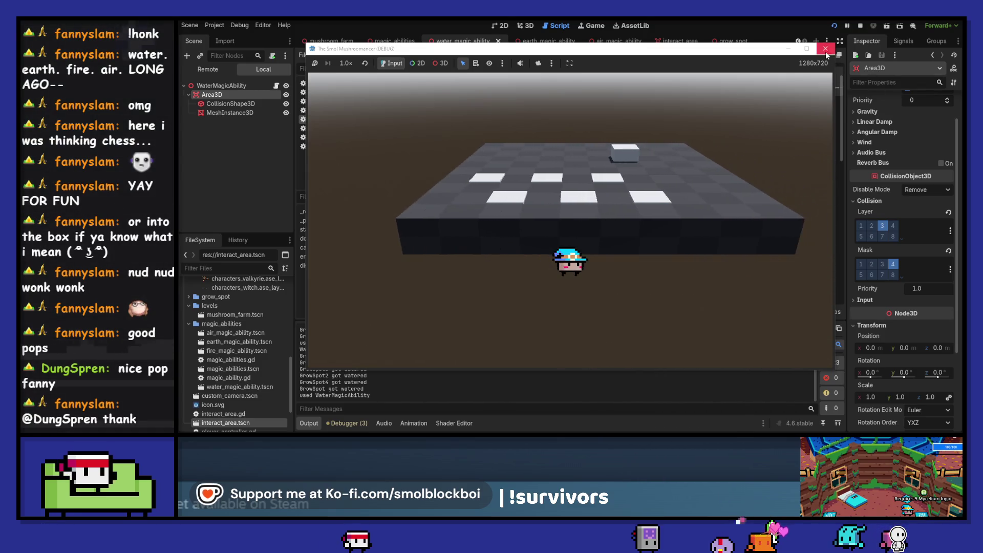
click(826, 48)
click(328, 41)
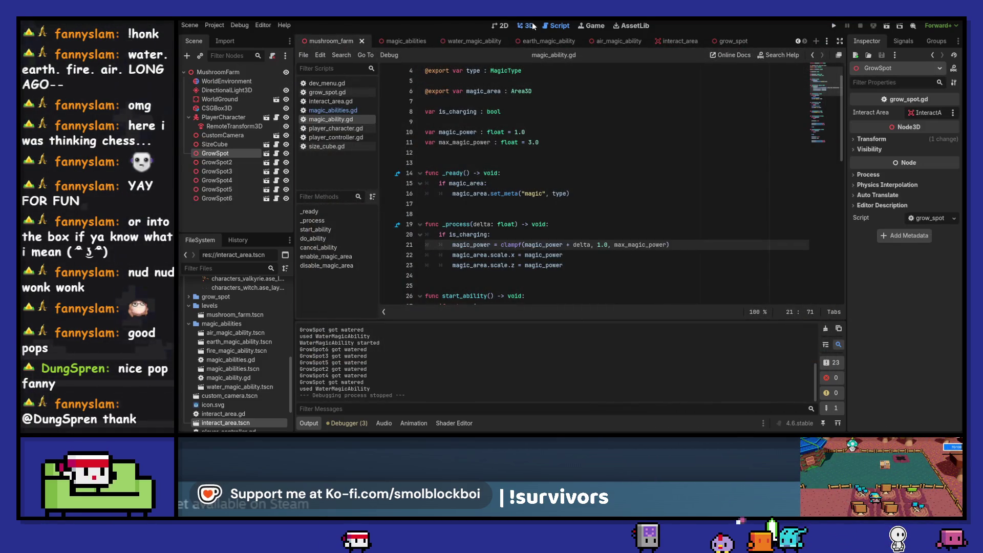
Switch to the front orthogonal view and select CSGBox3D, PlayerCharacter and CustomCamera.
drag(651, 189, 656, 109)
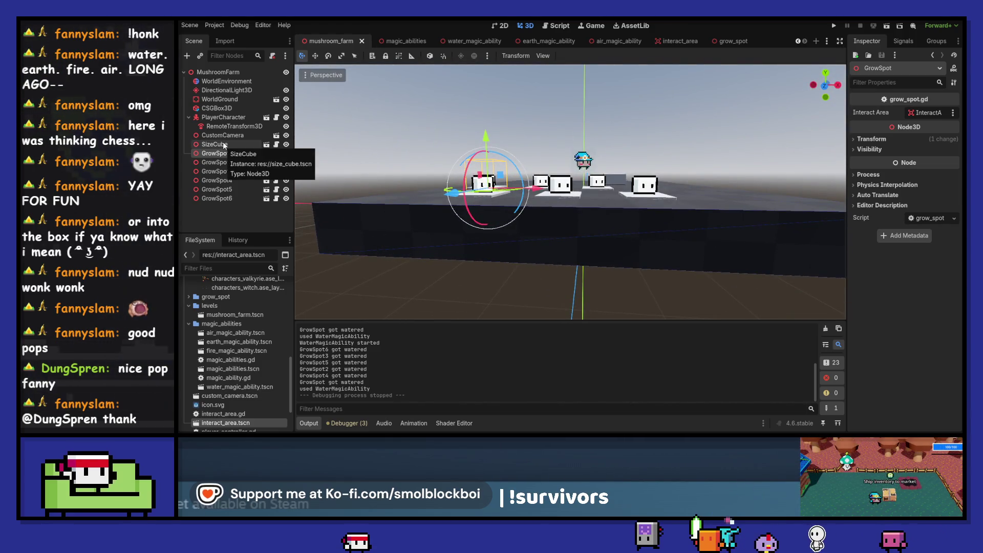
click(826, 86)
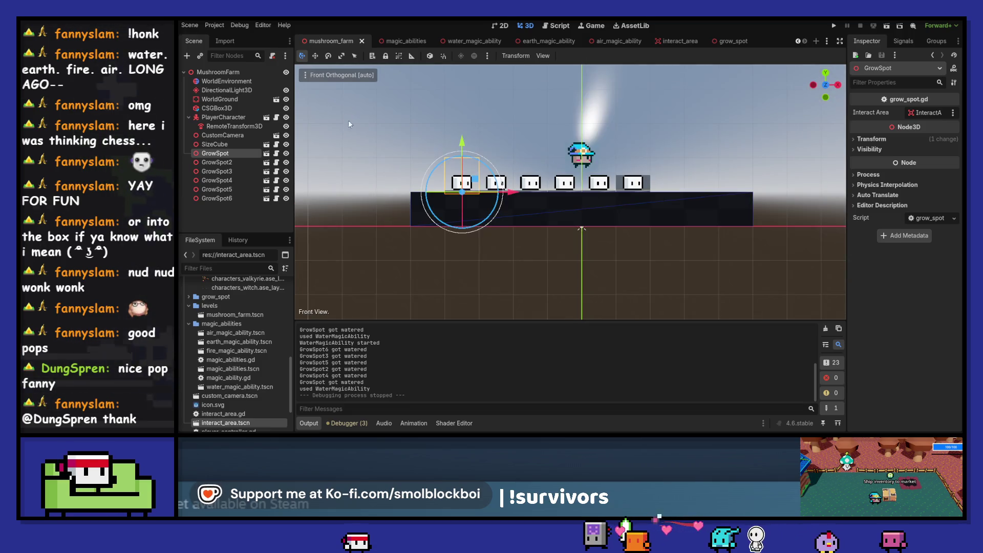
click(216, 100)
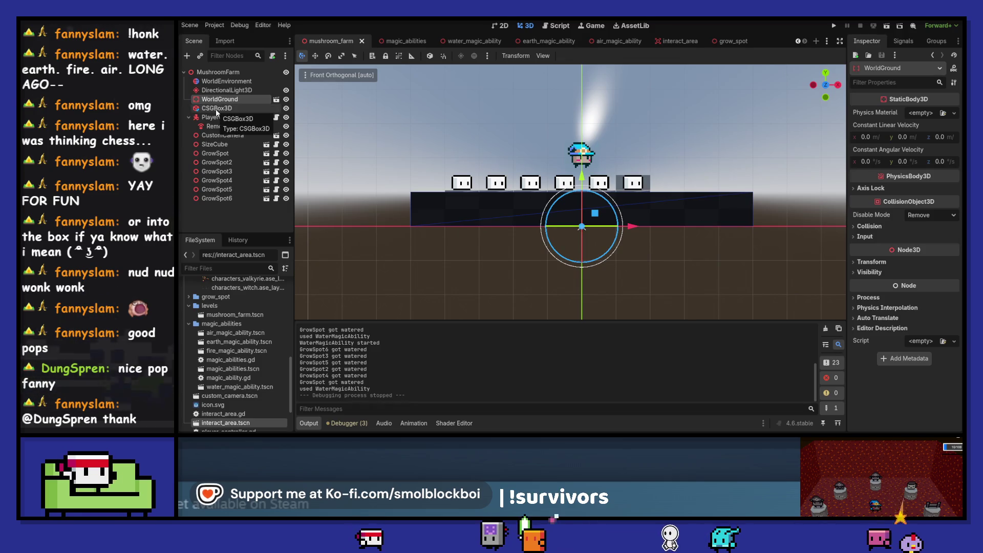
click(216, 109)
ctrl+click(217, 118)
ctrl+click(219, 135)
Drop CustomCamera and add SizeCube and GrowSpot through GrowSpot6 to the selection.
ctrl+click(219, 135)
ctrl+click(218, 145)
ctrl+click(218, 153)
ctrl+click(220, 162)
ctrl+click(217, 171)
ctrl+click(217, 181)
ctrl+click(217, 189)
ctrl+click(217, 198)
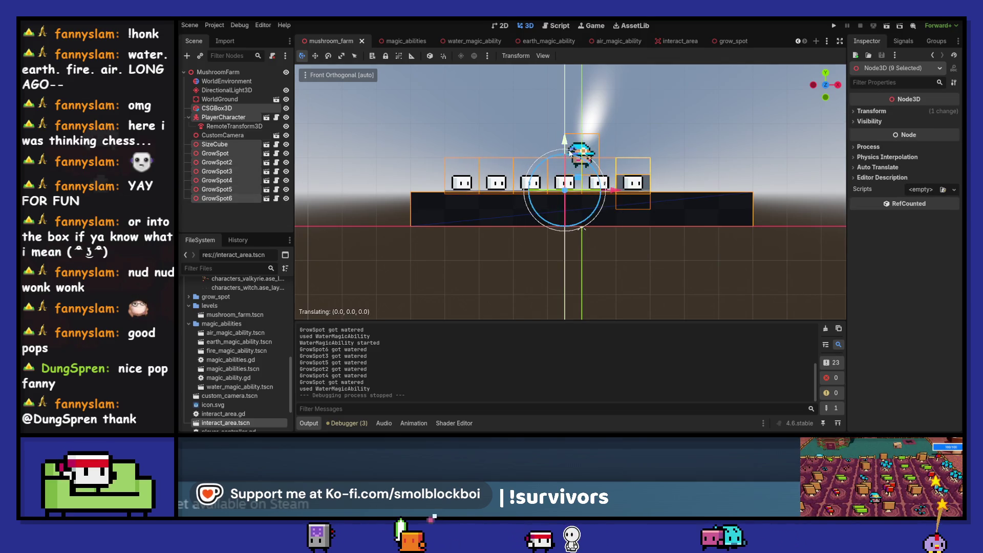
Move the nine selected nodes together, save mushroom_farm, and launch the game.
drag(570, 148, 569, 148)
key(ctrl+s)
drag(825, 85, 827, 53)
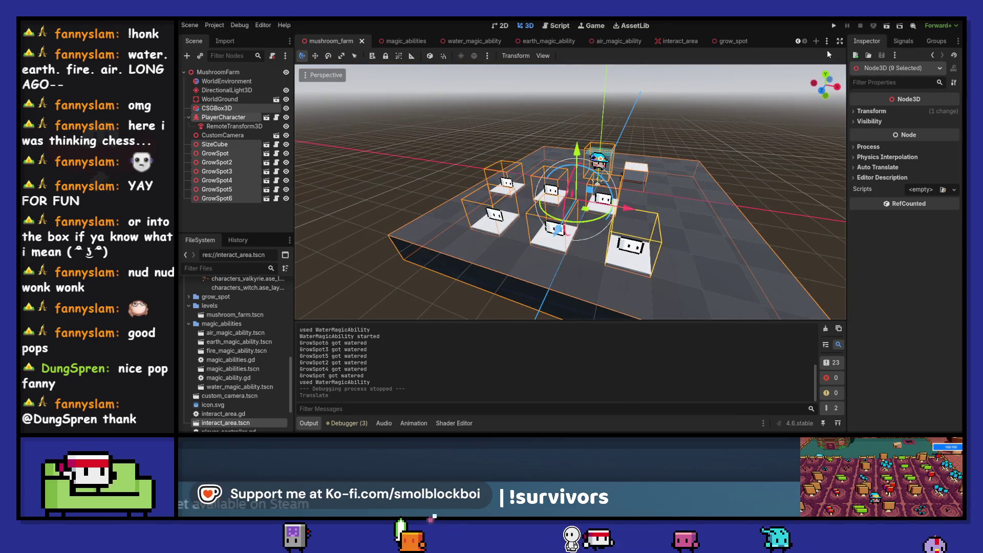
click(833, 25)
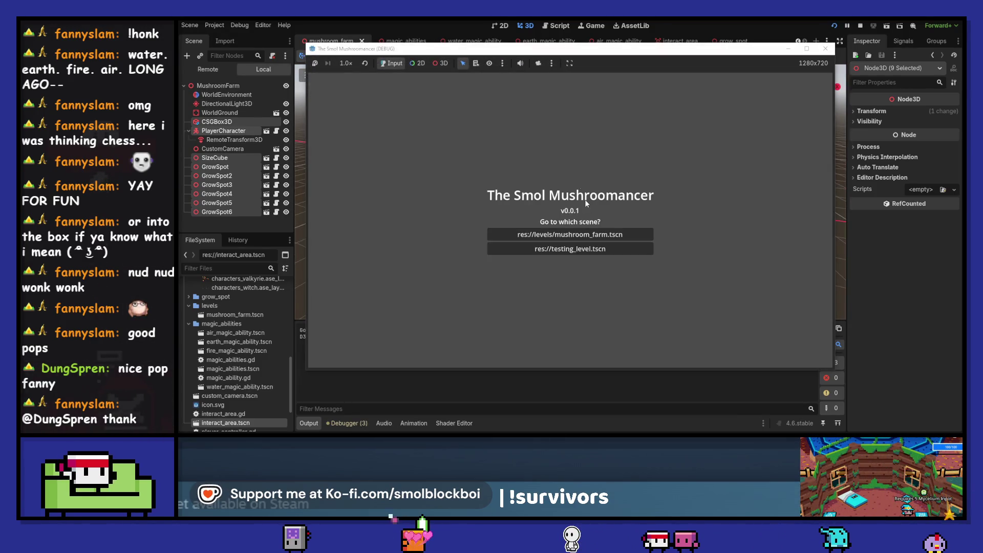
Load the mushroom farm level and walk the player across the grow-spot tiles.
click(589, 234)
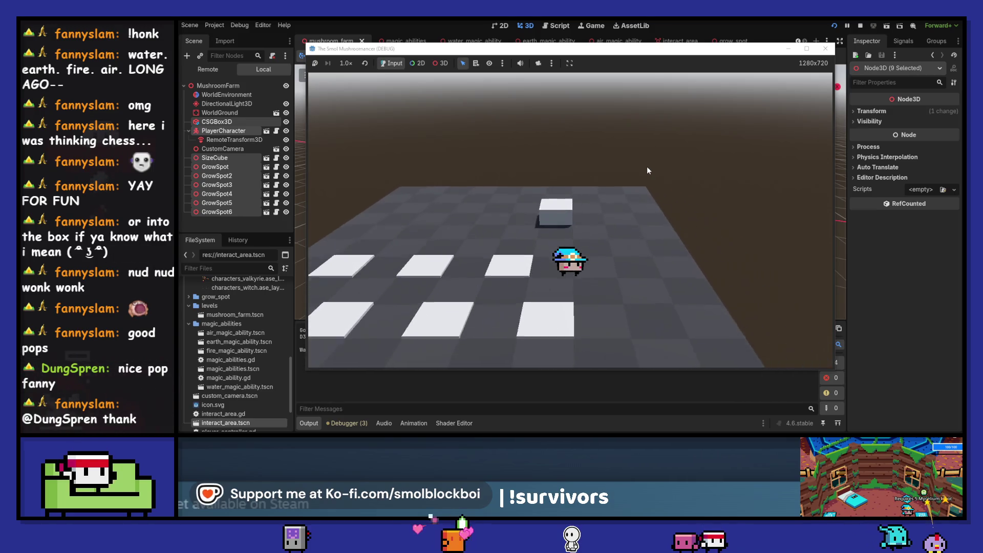
key(a)
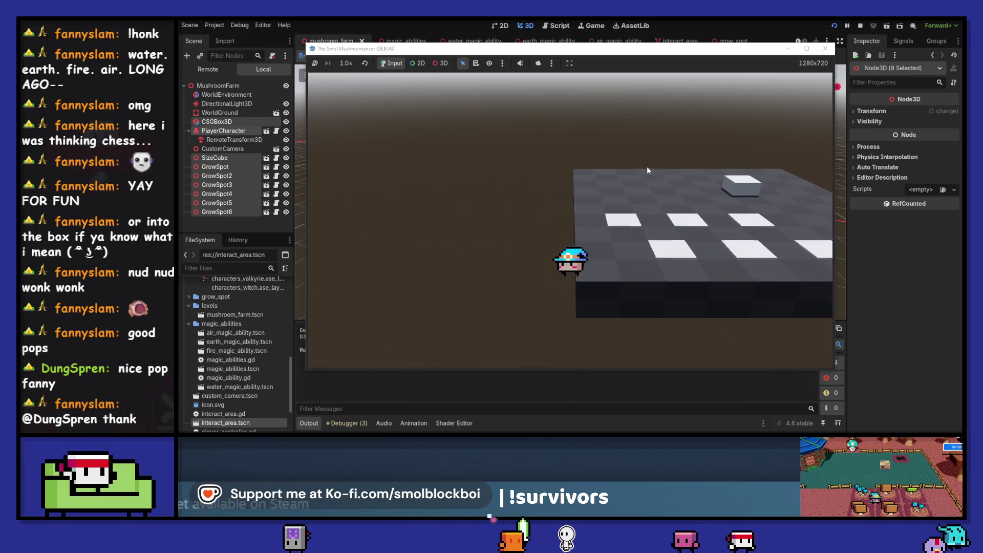
key(w)
key(d)
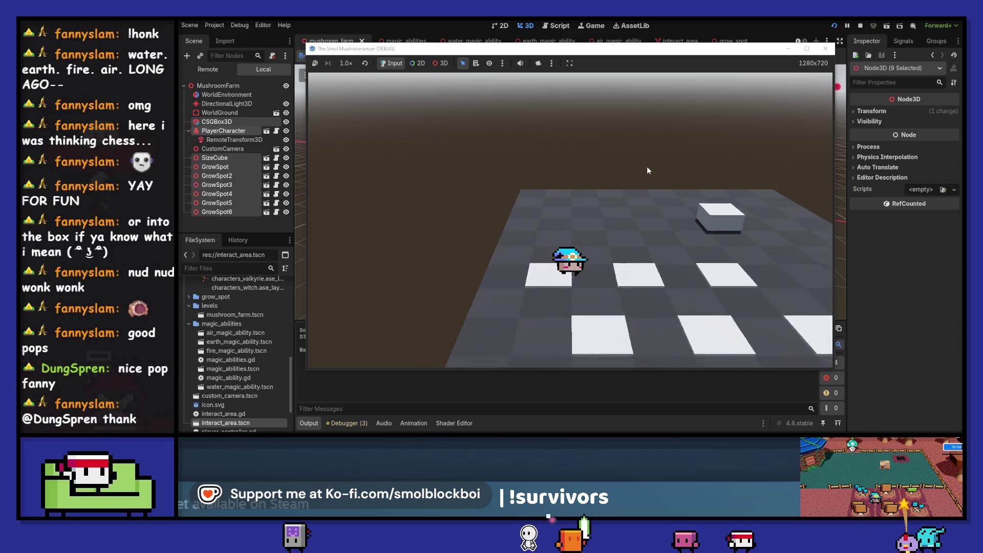
key(d)
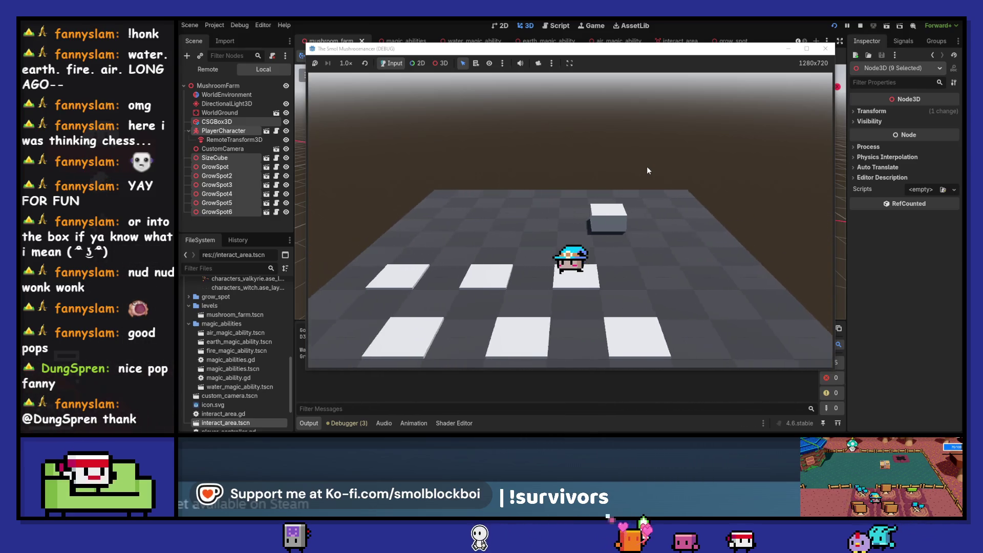
key(a)
key(s)
key(d)
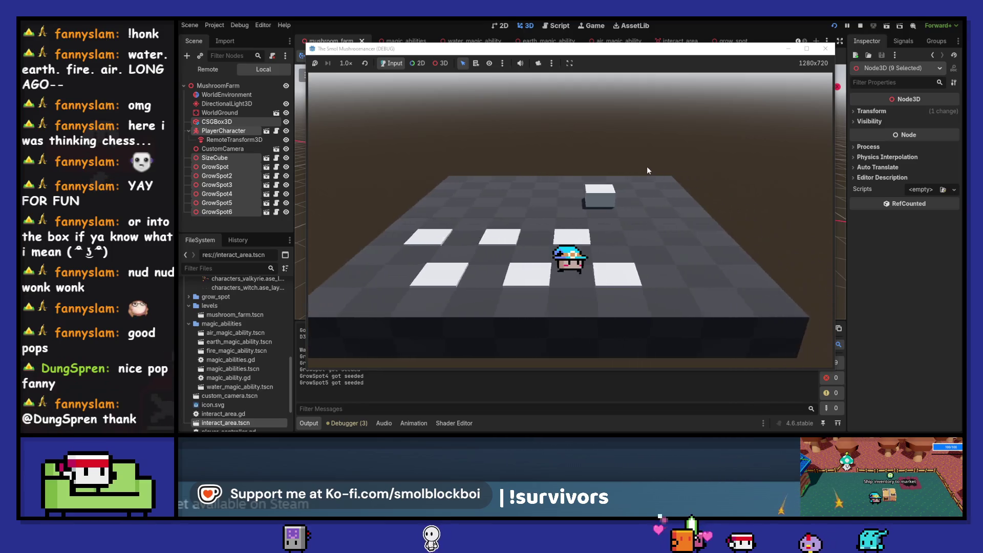
key(d)
key(w)
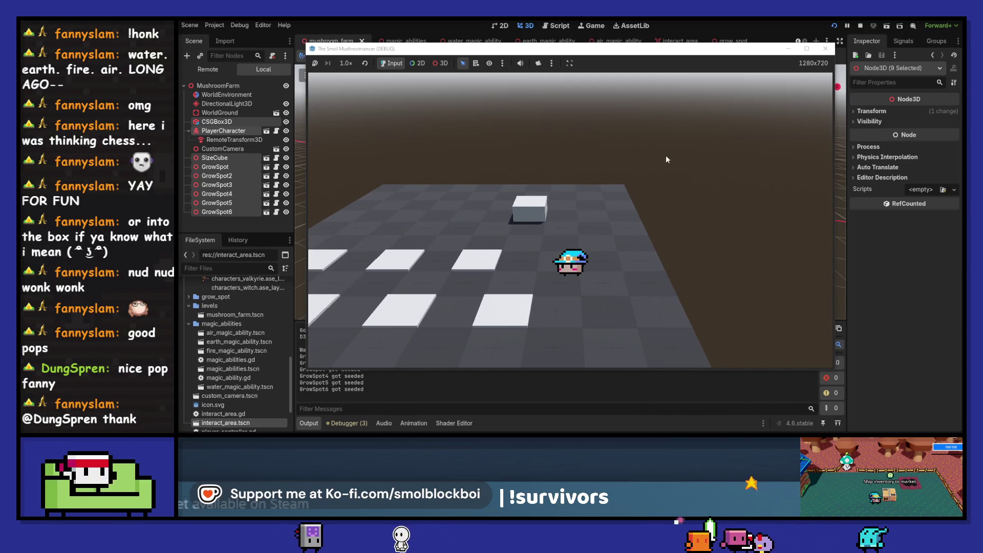
Cast water magic over the grow spots and walk past the watered spots.
key(space)
key(a)
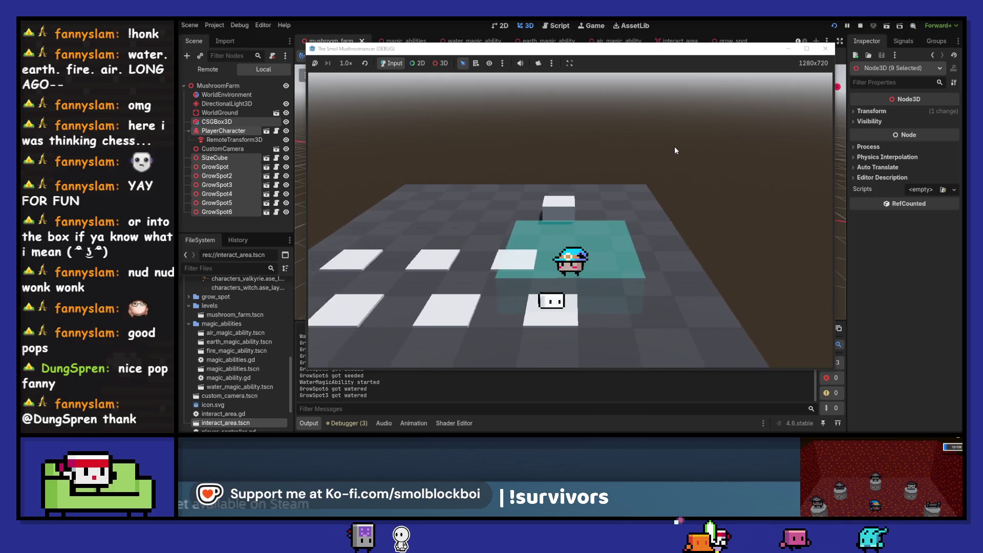
key(d)
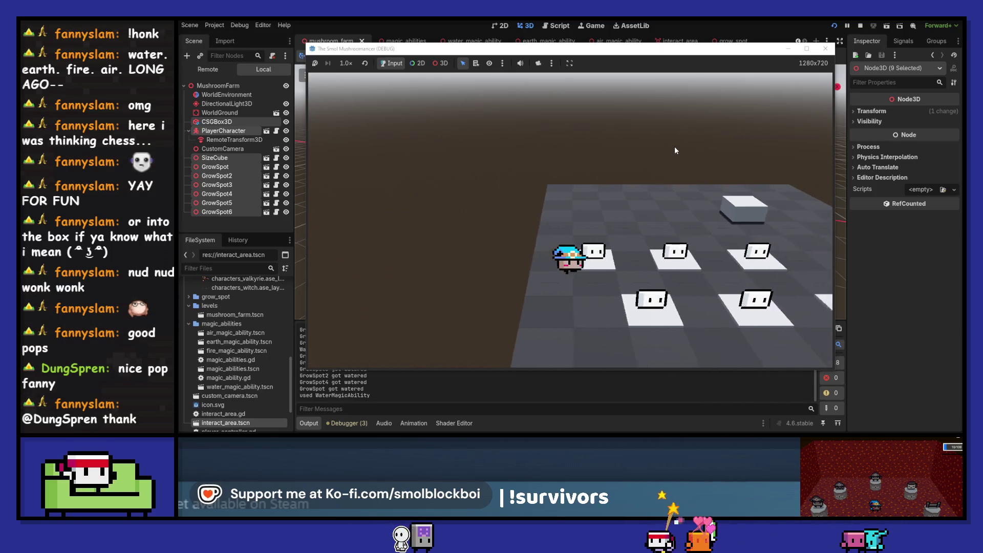
key(a)
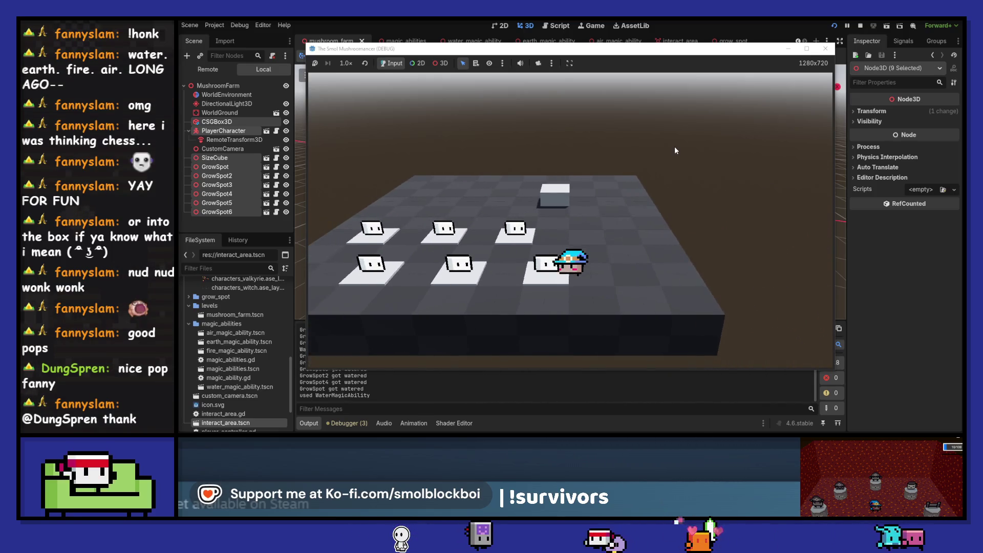
Harvest the grown mushrooms and reseed the grow spots while walking around.
key(d)
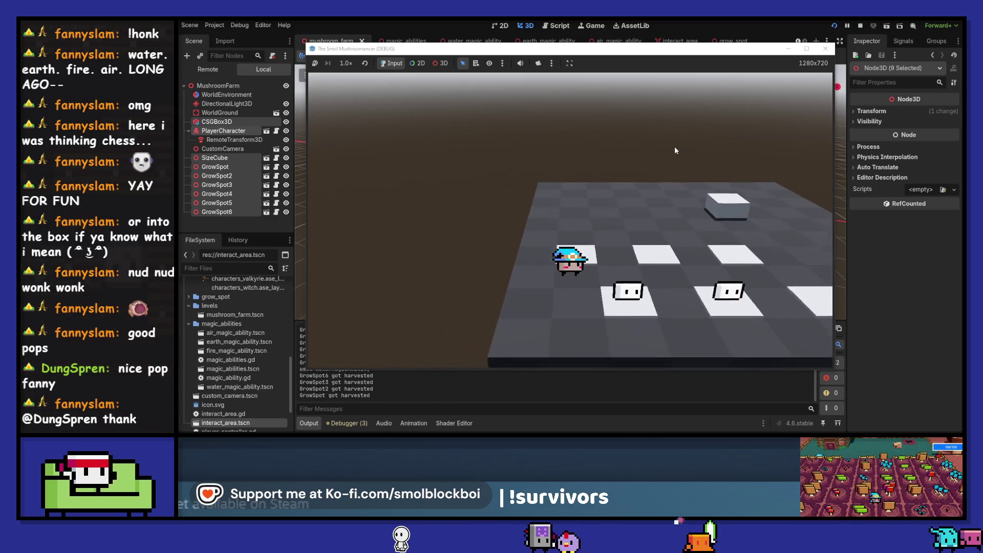
key(a)
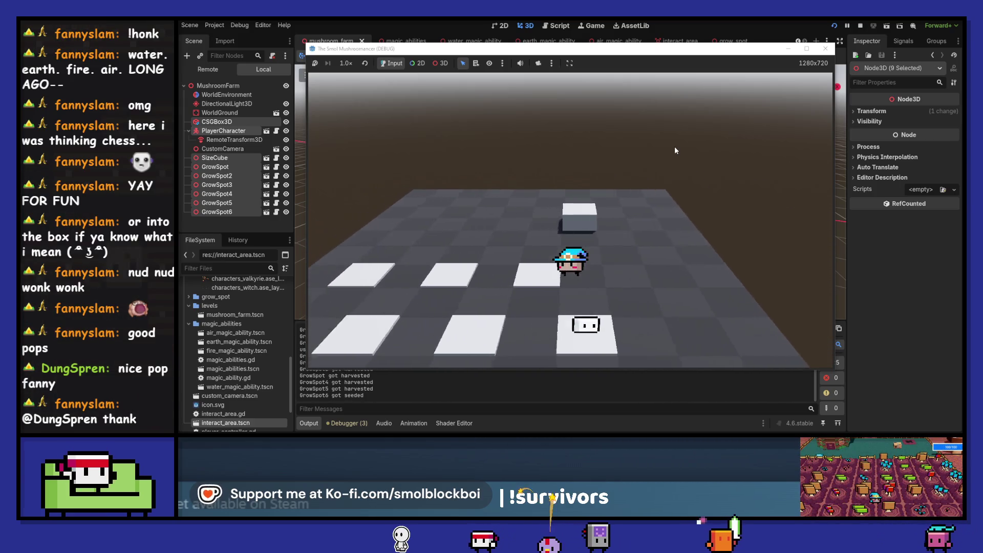
key(a)
key(w)
key(s)
key(d)
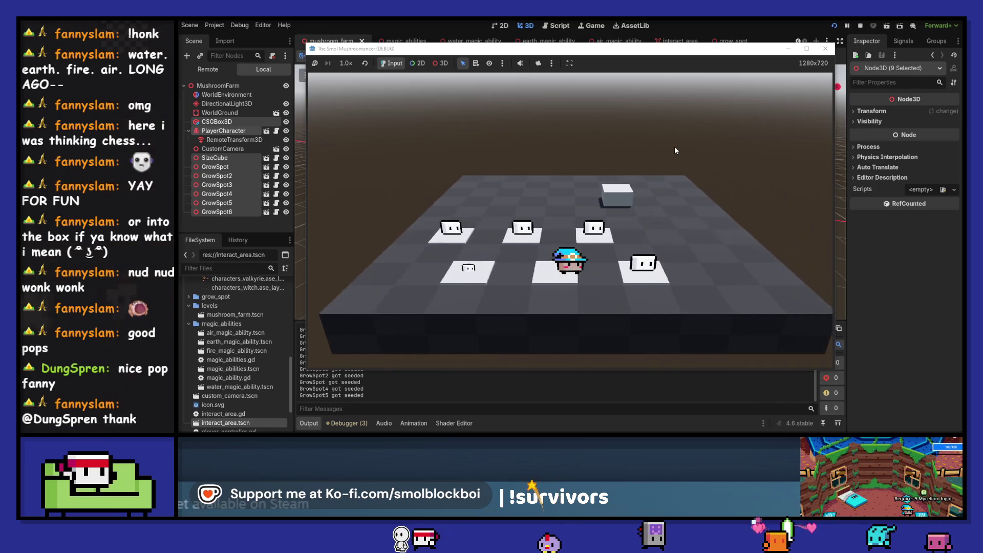
Walk around the field, stop the game with F8, and open the water magic ability scene.
key(d)
key(a)
key(w)
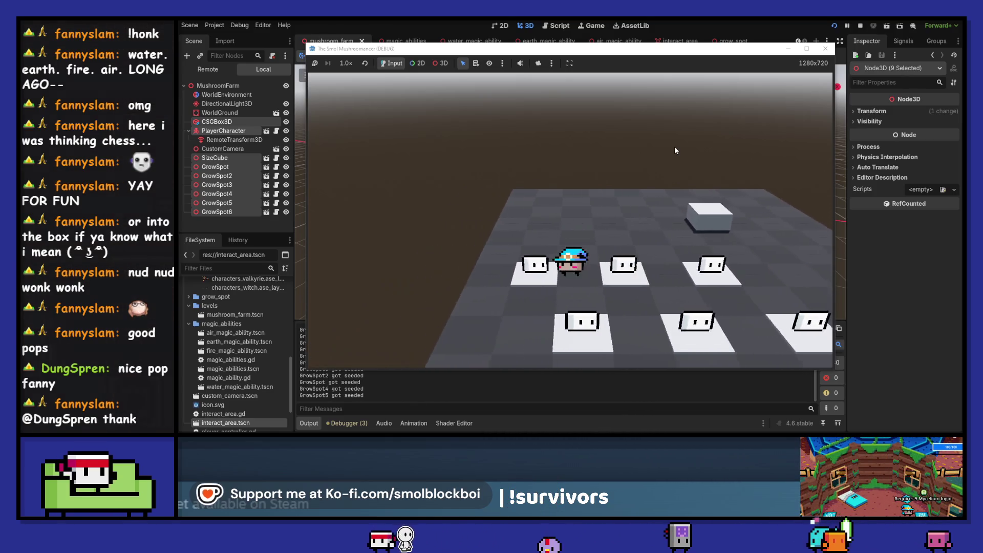
key(d)
key(F8)
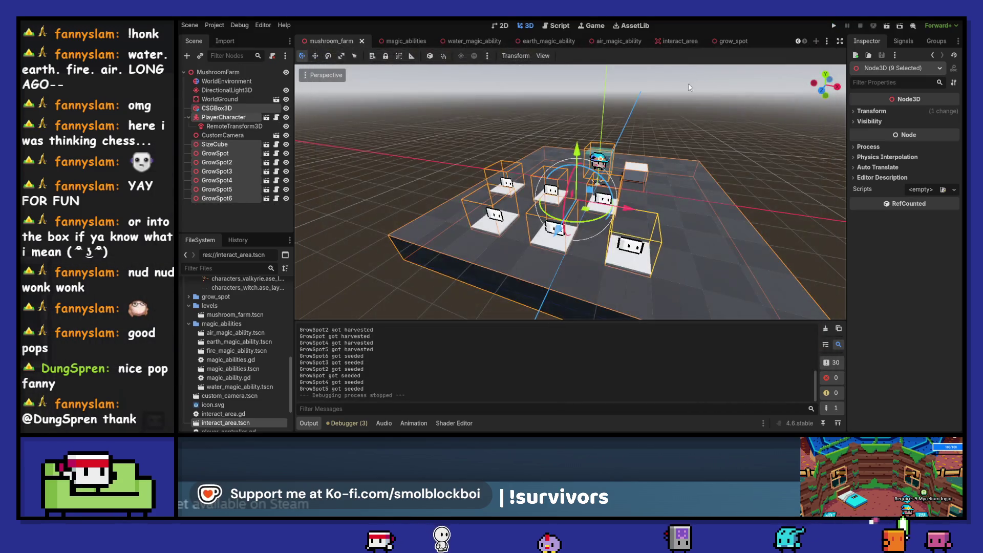
click(623, 42)
Paste the copied water Area3D nodes under AirMagicAbility in the air magic ability scene.
click(456, 40)
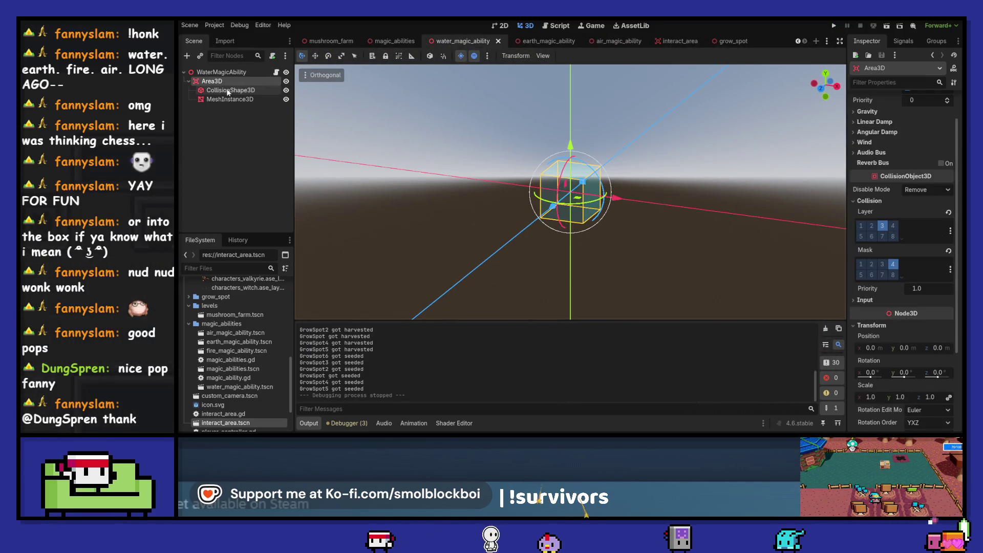
click(612, 42)
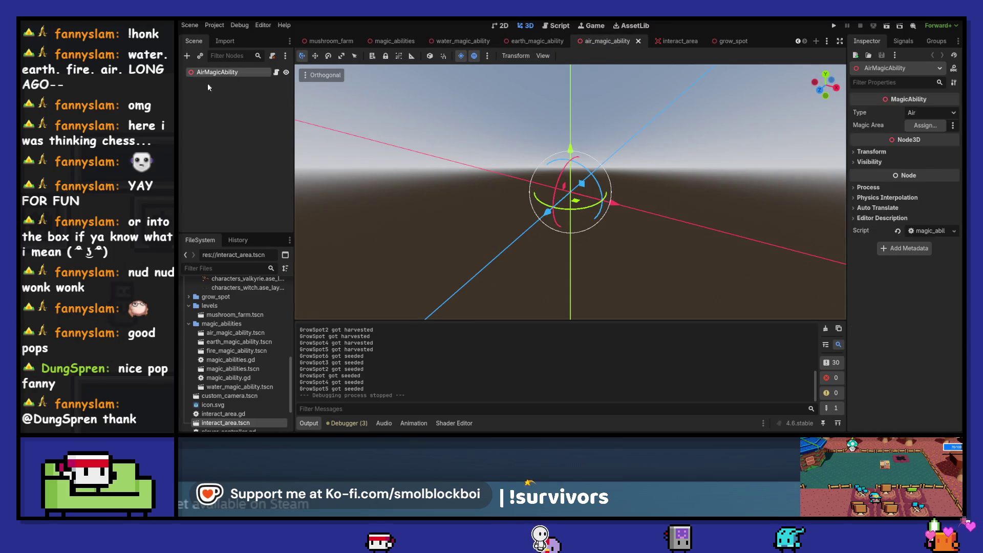
key(ctrl+v)
Inspect the pasted collision shape and the MeshInstance3D's surface material options.
click(290, 90)
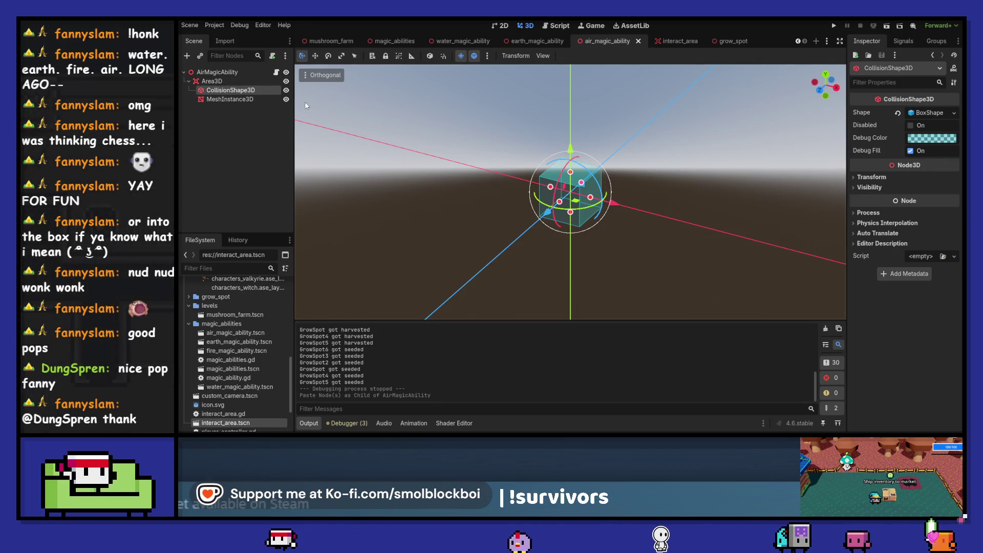
key(Down)
click(913, 149)
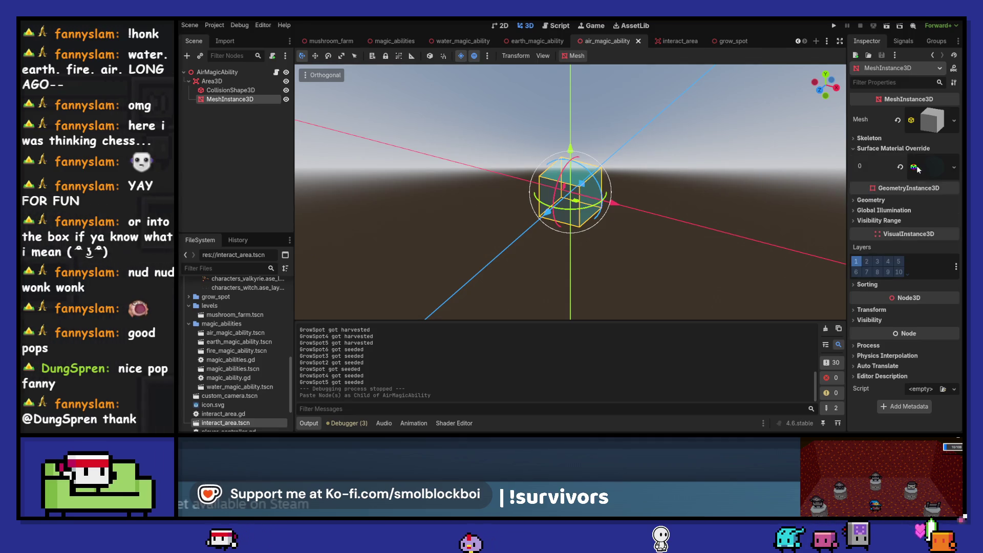
click(954, 168)
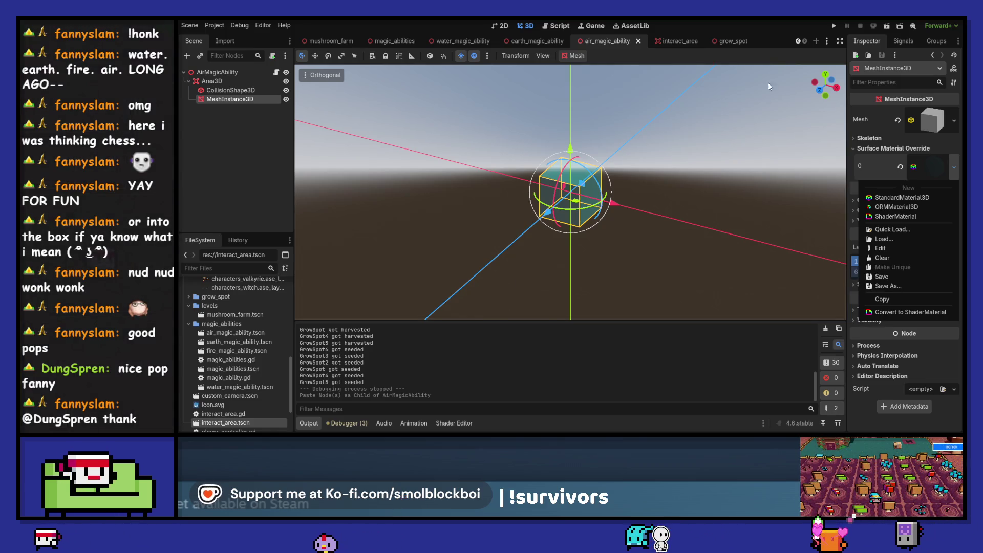
click(738, 27)
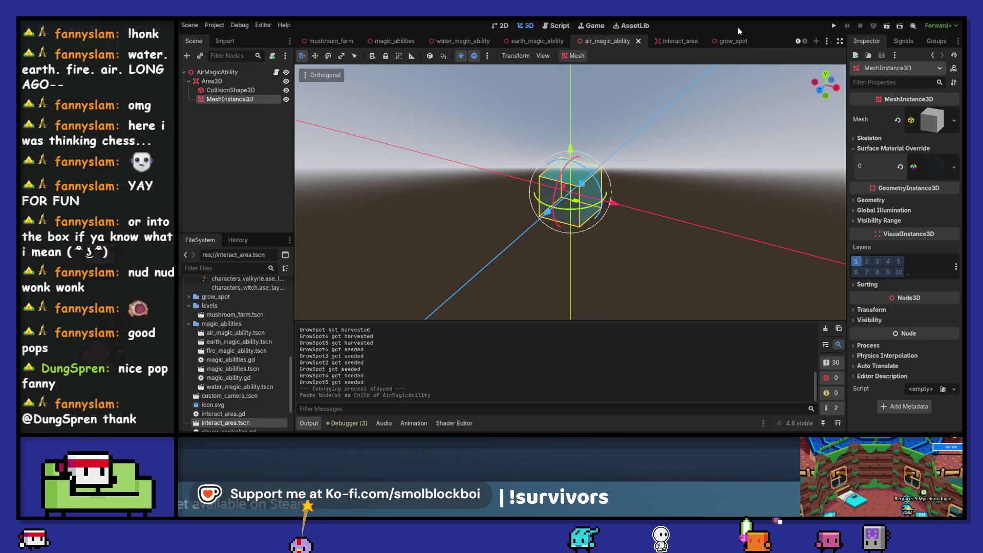
Set the mesh material's albedo to translucent green 00ff0019, save, and open the magic ability script.
click(936, 167)
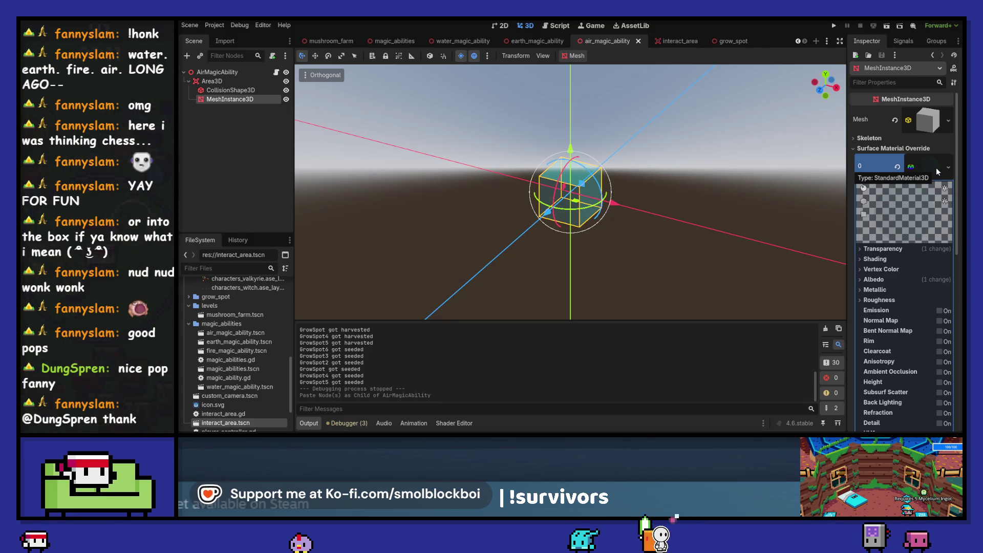
click(891, 280)
click(929, 290)
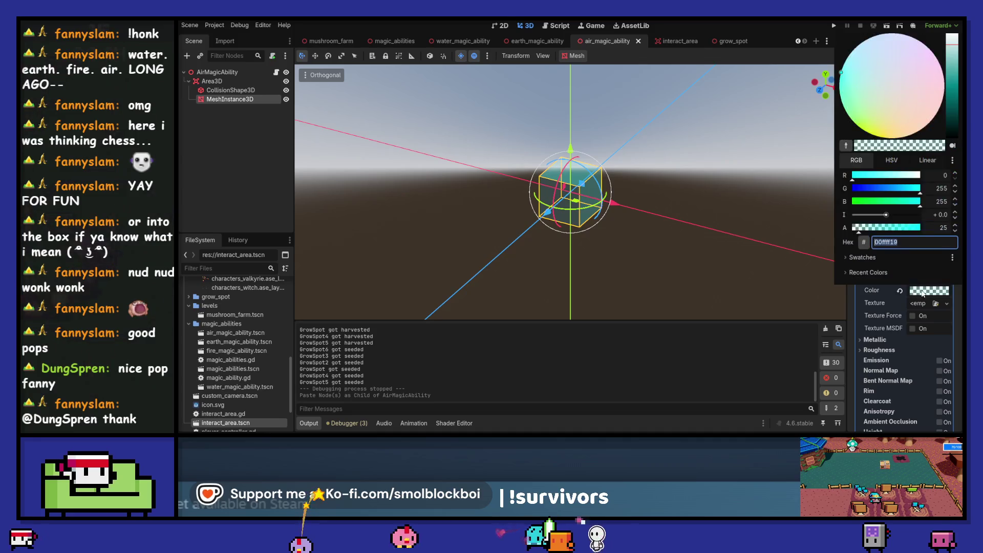
text(00ff0019)
key(Return)
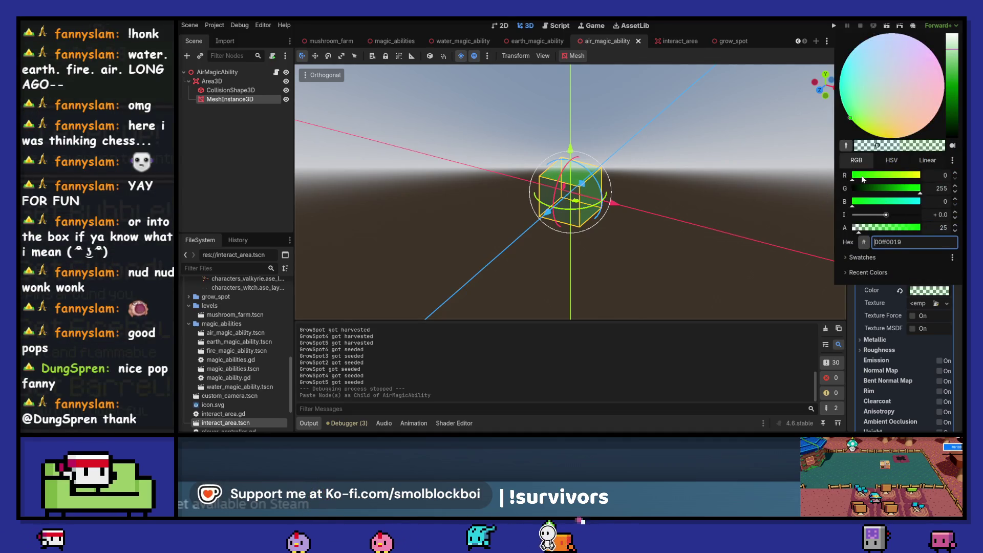
click(727, 26)
key(ctrl+s)
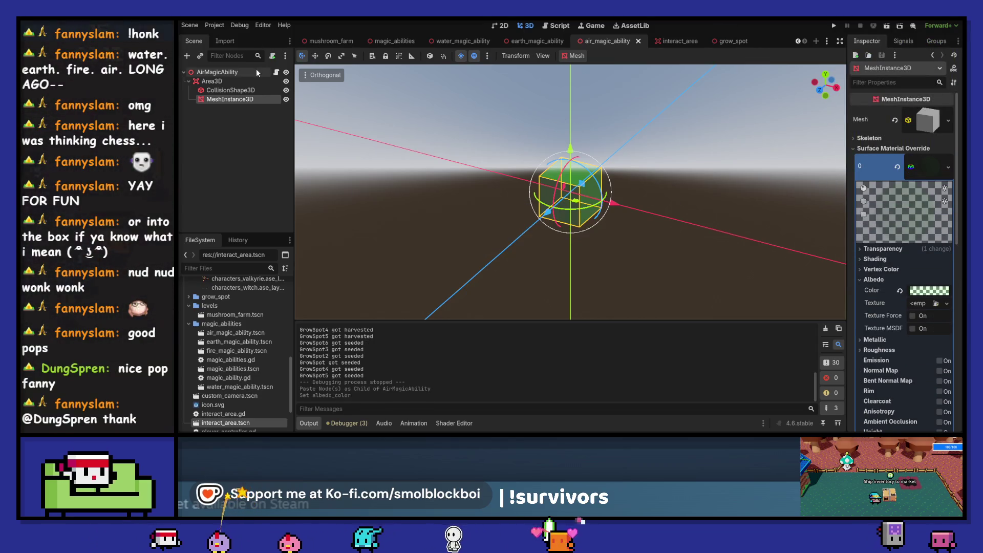
click(256, 71)
click(276, 72)
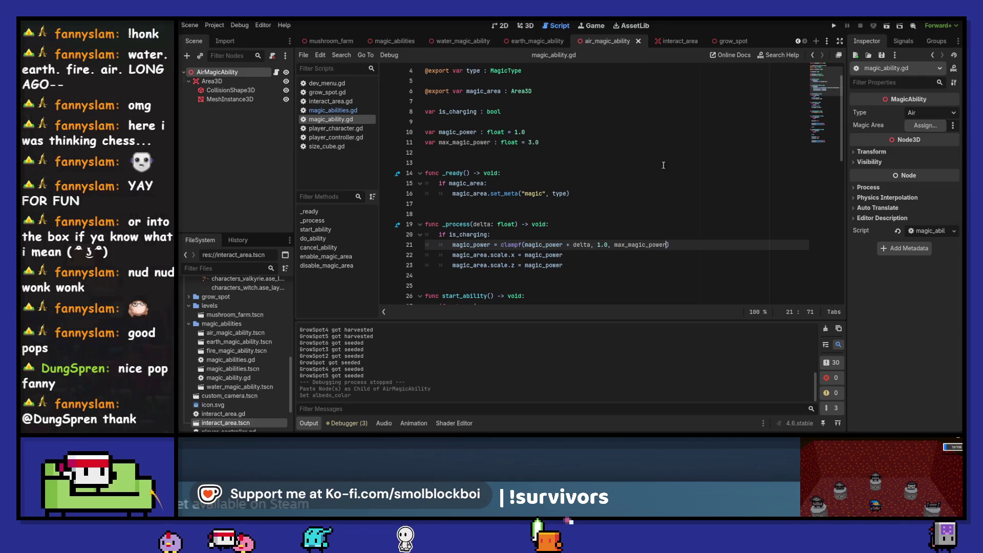
Assign the Area3D as AirMagicAbility's Magic Area in the Inspector.
click(921, 124)
click(526, 128)
click(538, 358)
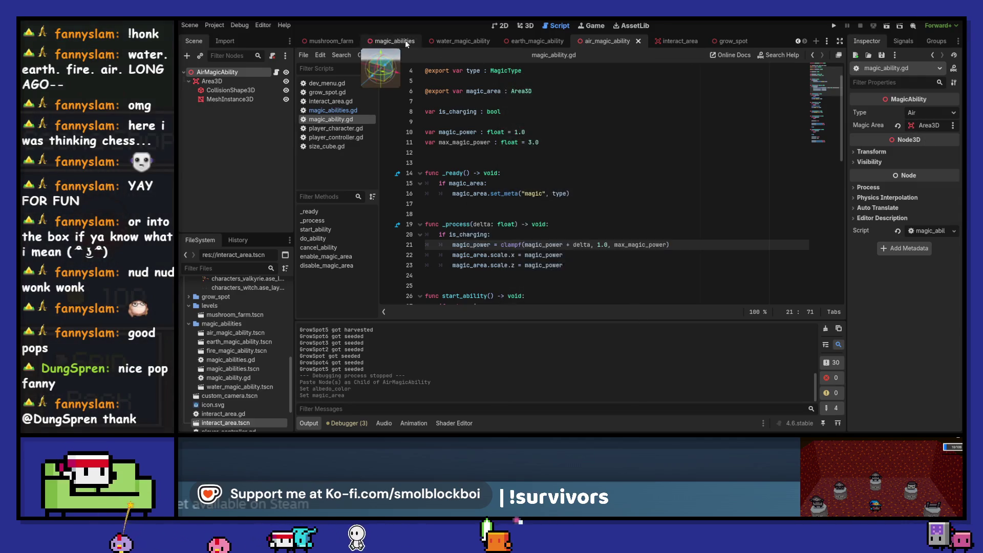
Review magic_abilities.gd, then restore interact_area.gd's area entered and exited handlers with undo.
click(410, 44)
scroll(612, 214, down, 2)
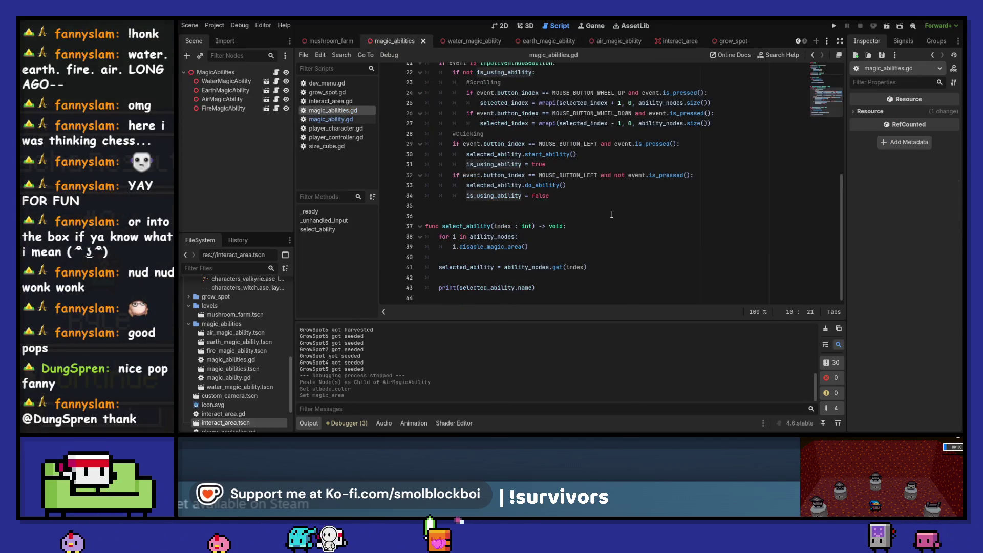
scroll(611, 214, up, 5)
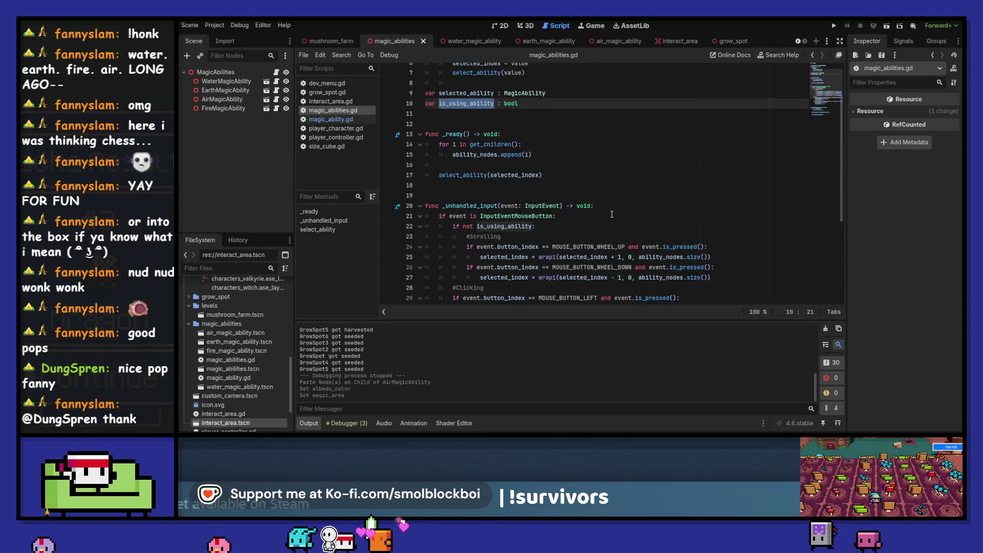
click(676, 41)
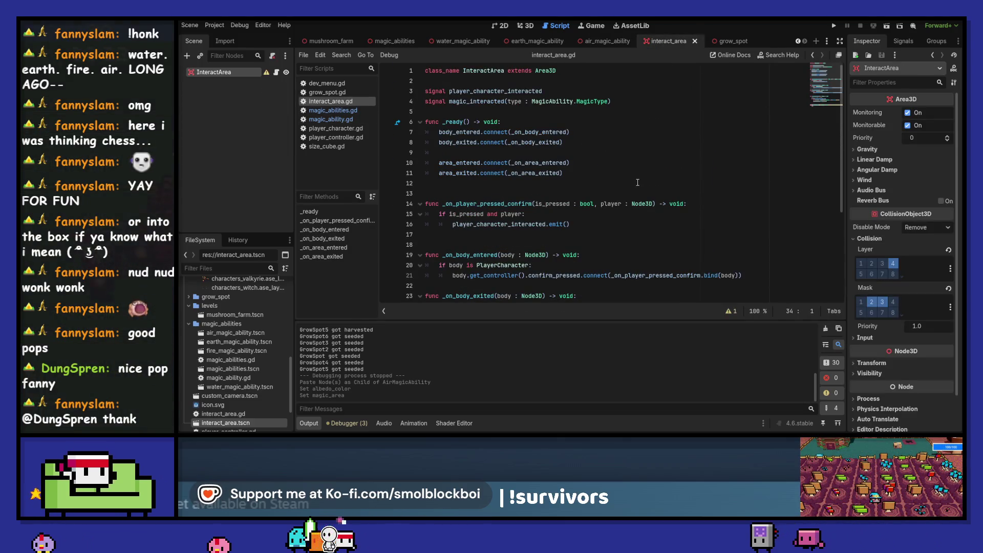
key(ctrl+z)
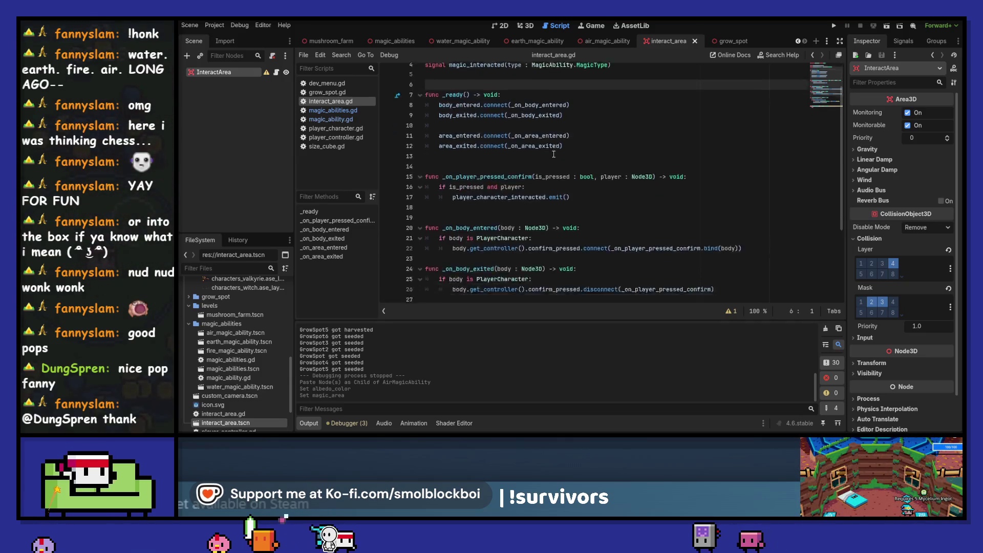
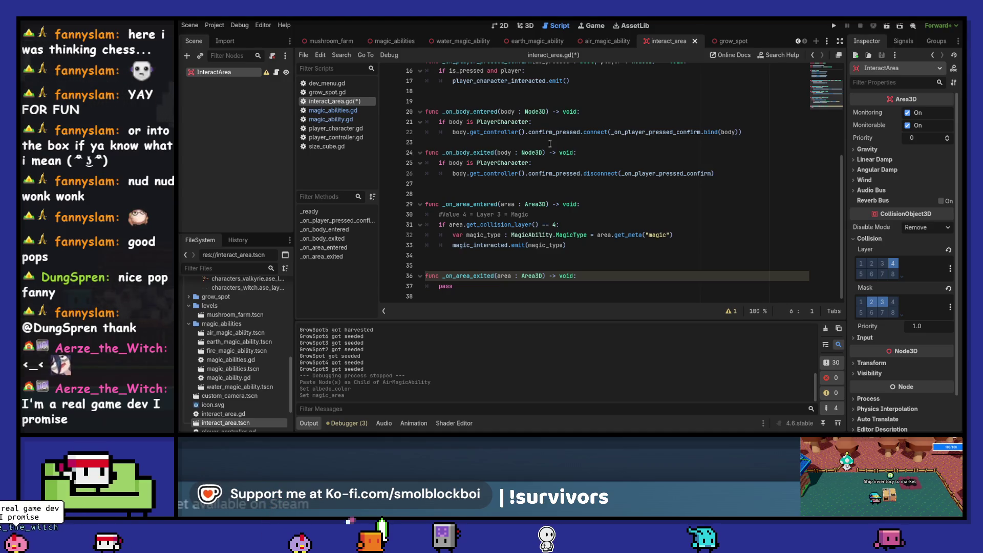
Save interact_area.gd and clear the Output log.
click(548, 286)
key(ctrl+s)
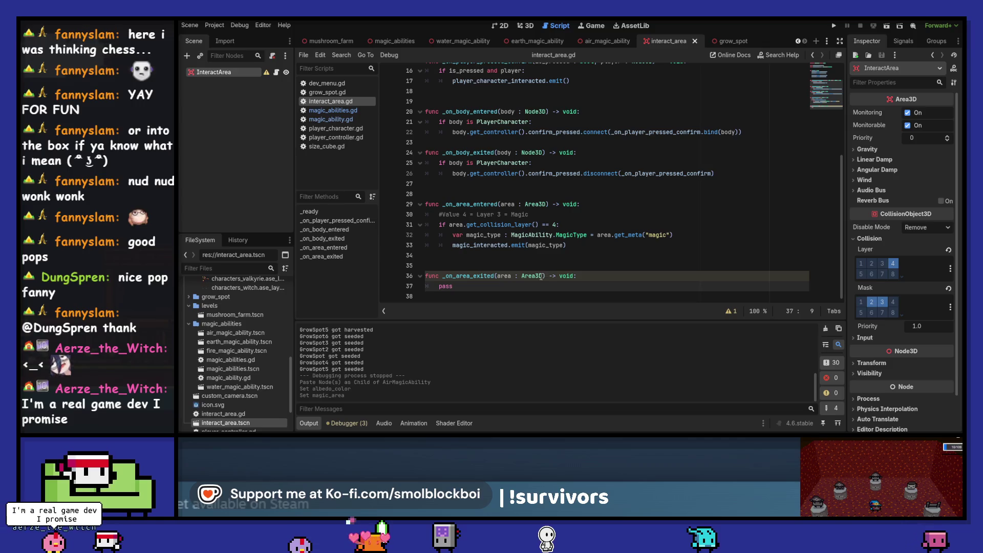
click(826, 329)
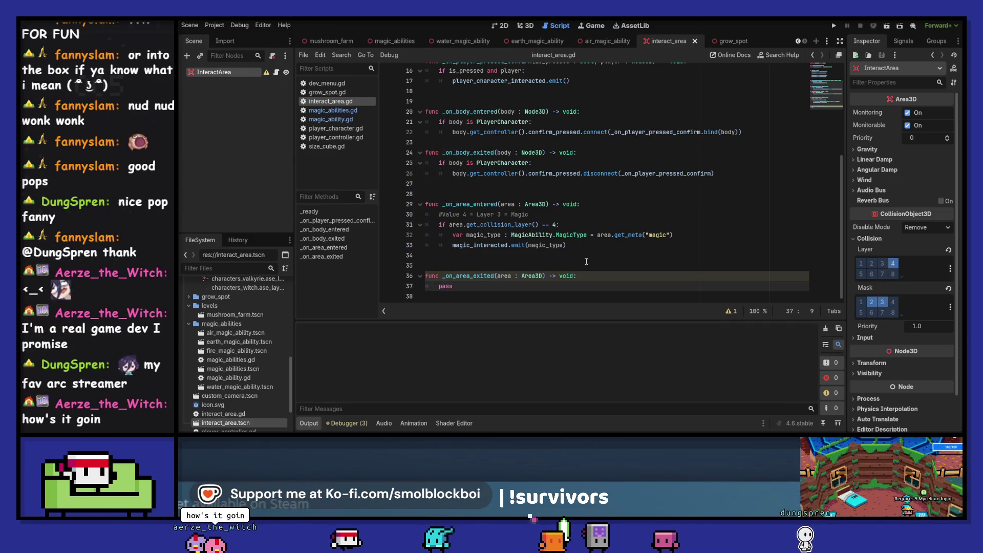
Scroll through interact_area.gd, then switch to the grow_spot scene tab.
scroll(582, 253, up, 2)
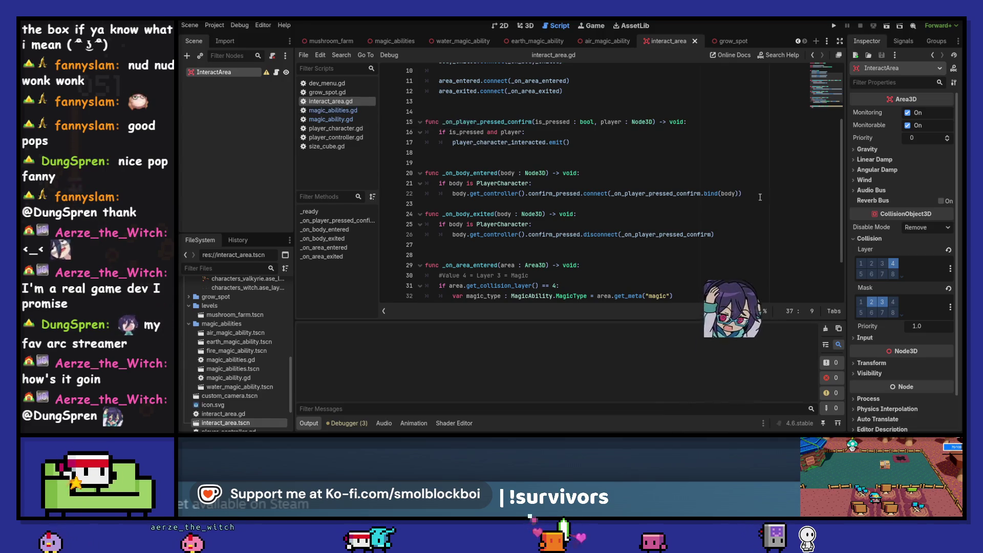
scroll(760, 197, up, 3)
scroll(654, 199, down, 5)
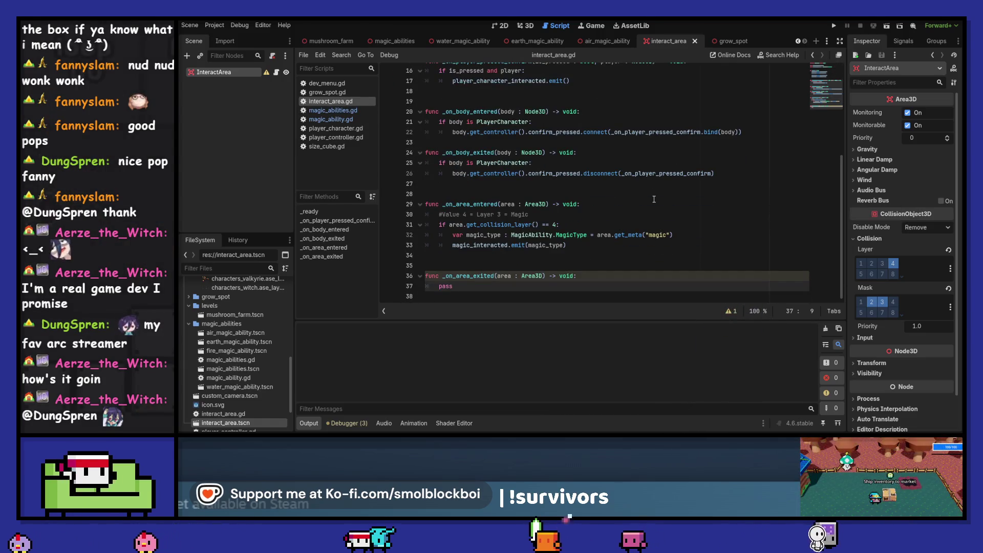
scroll(654, 199, up, 3)
scroll(654, 199, down, 3)
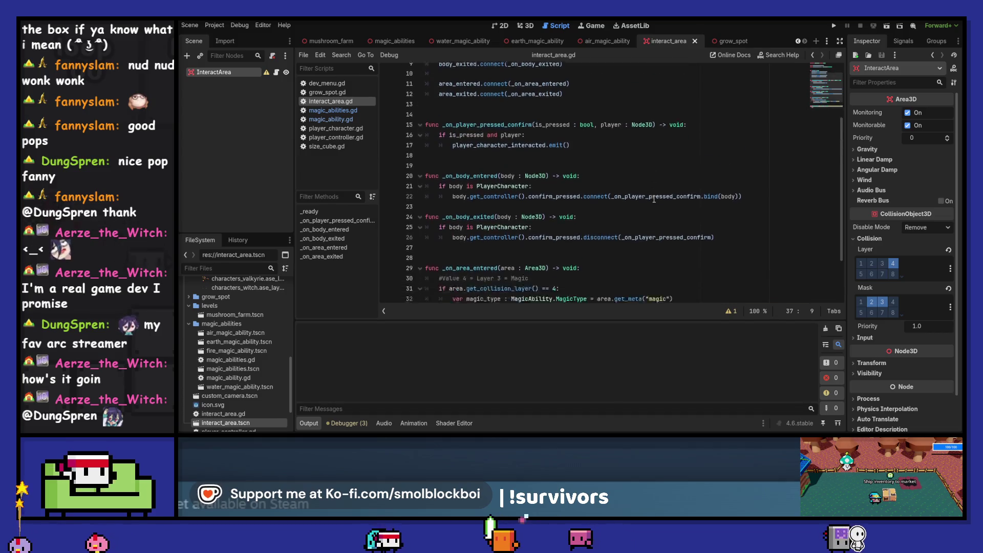
key(ctrl+Tab)
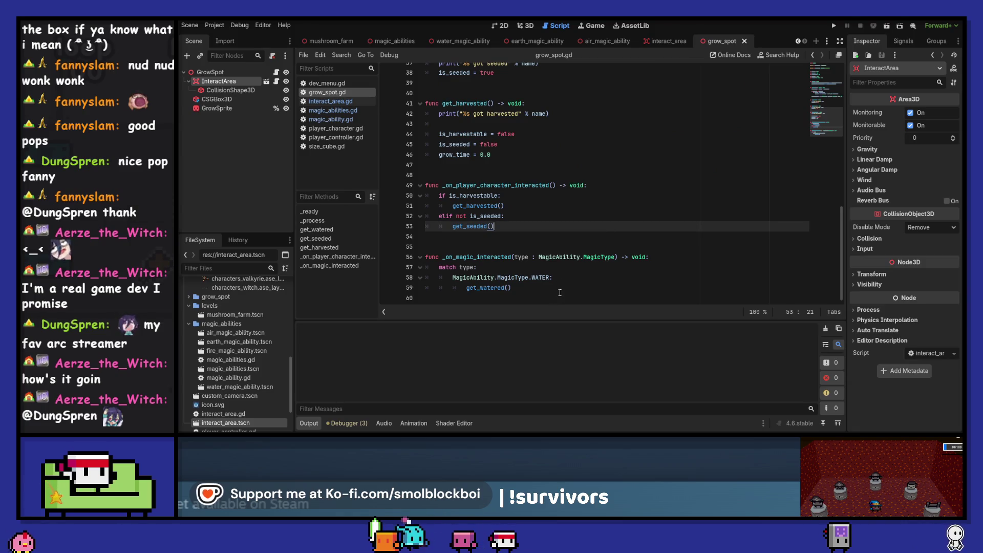
Add a MagicAbility.MagicType.AIR case below the WATER case's get_watered() line.
click(560, 290)
key(Return)
key(BackSpace)
text(Magic)
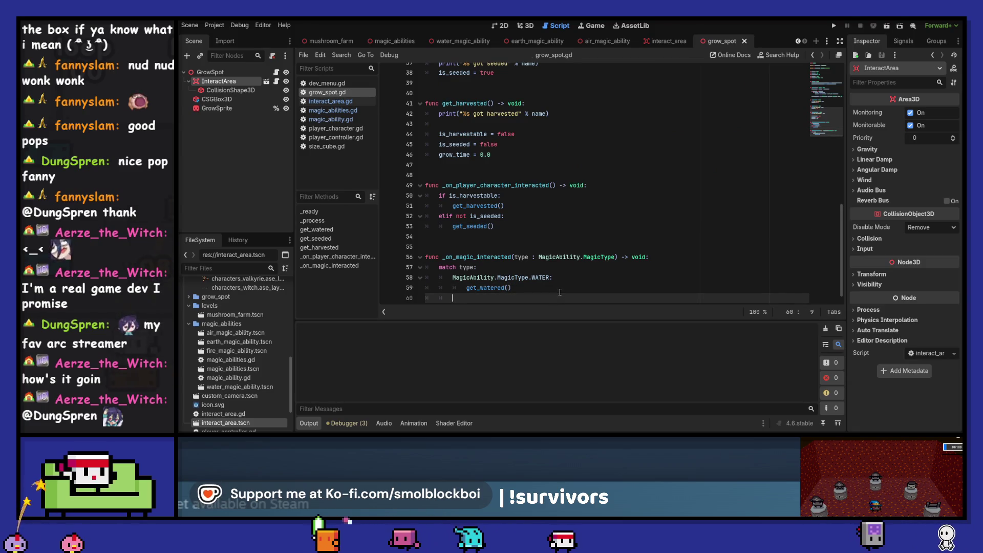
text(Ability)
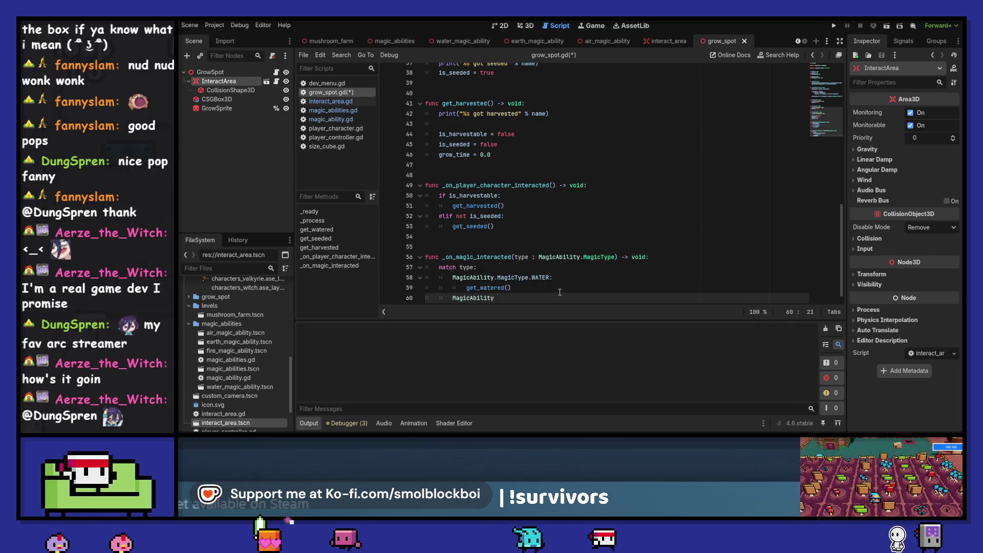
text(.MagicType.A)
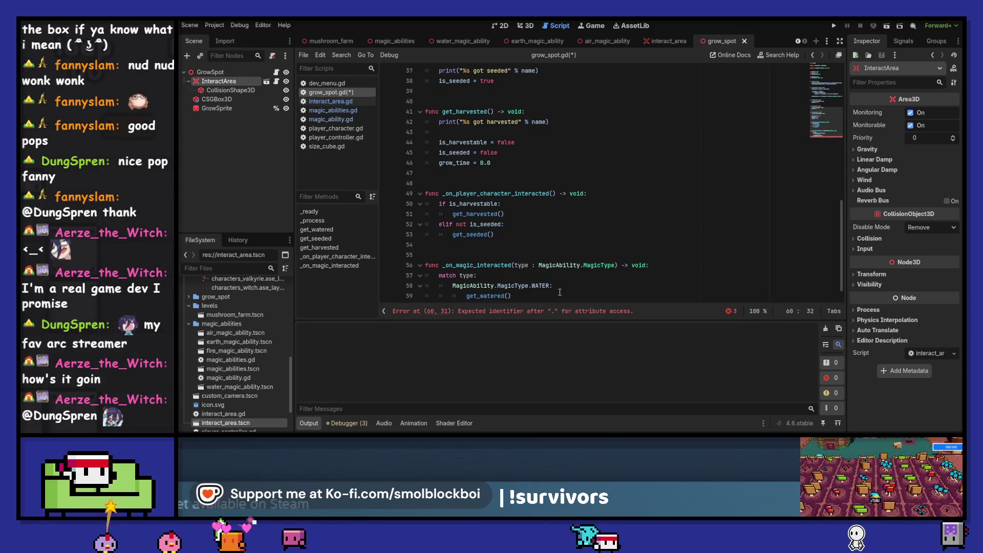
key(Return)
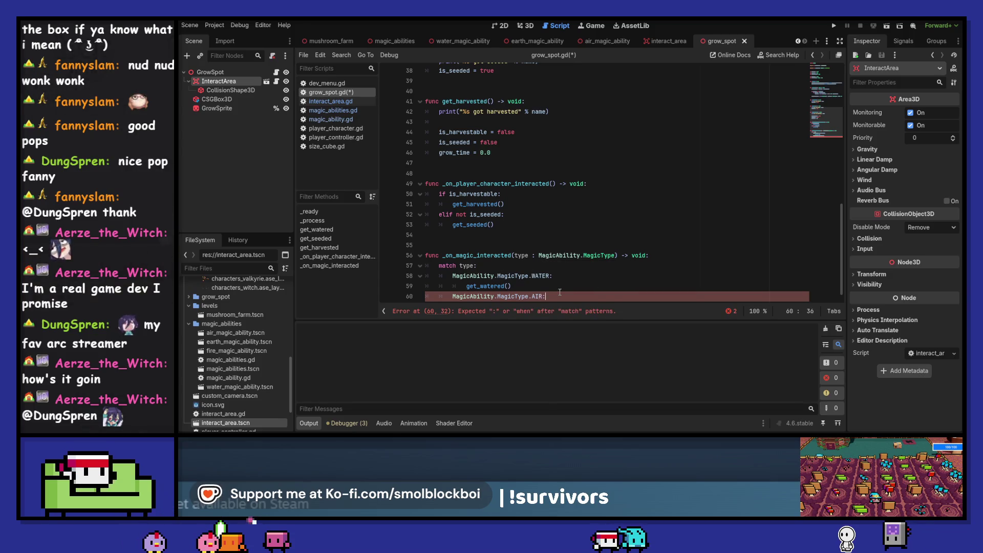
Make the AIR case call get_harvested(), then run the project with F5.
key(Return)
text(get)
text(_har)
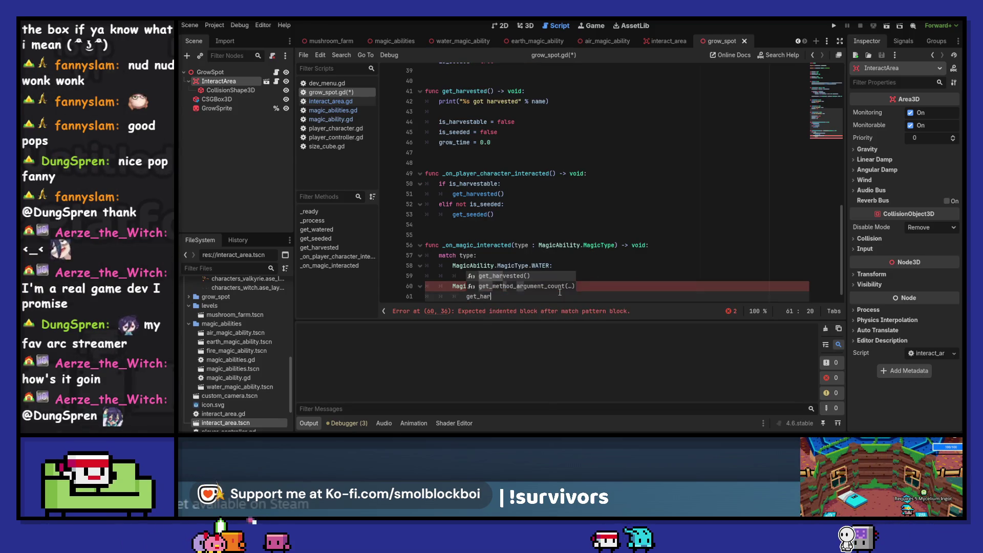
key(Return)
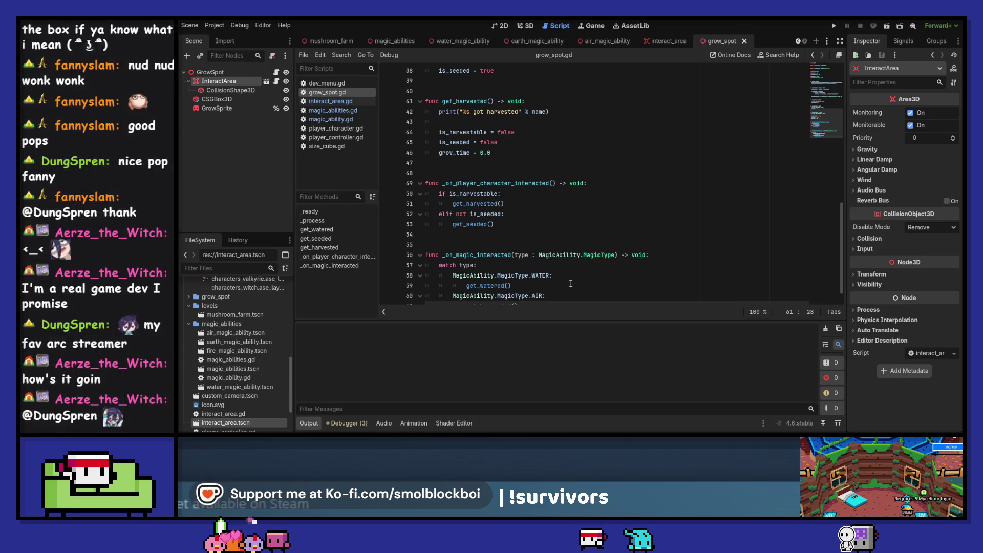
scroll(537, 215, down, 1)
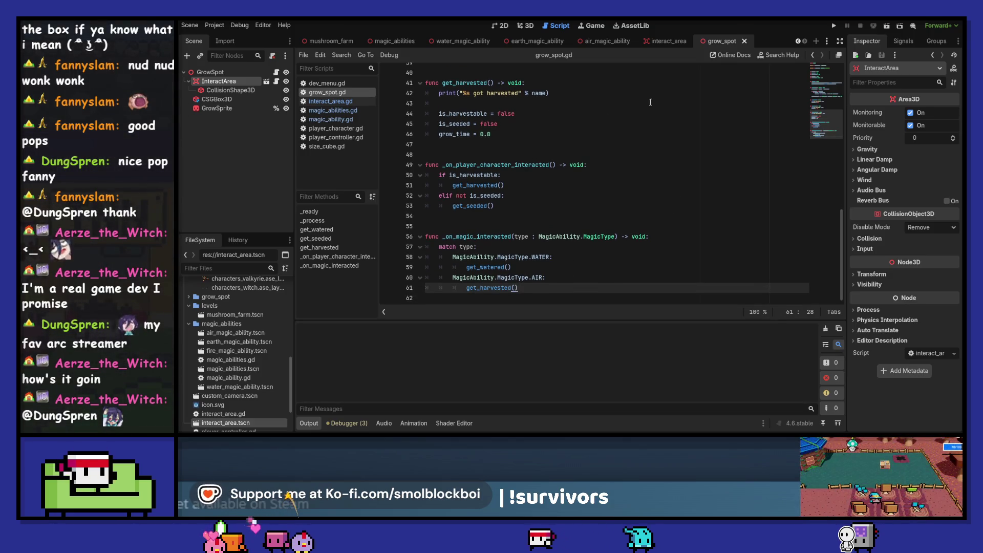
key(F5)
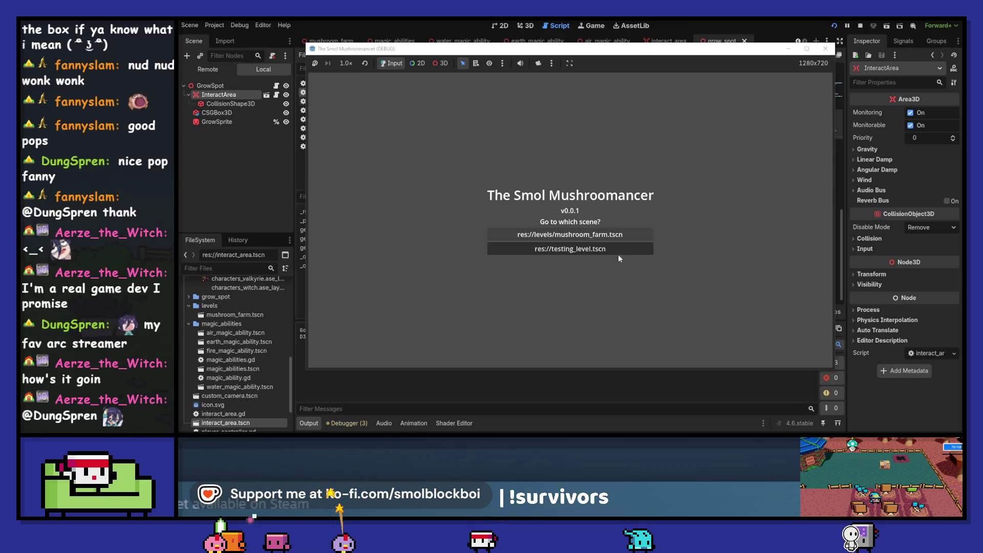
Load mushroom_farm, cast the air ability across the grow spots, then close the game.
click(629, 235)
drag(651, 45, 784, 24)
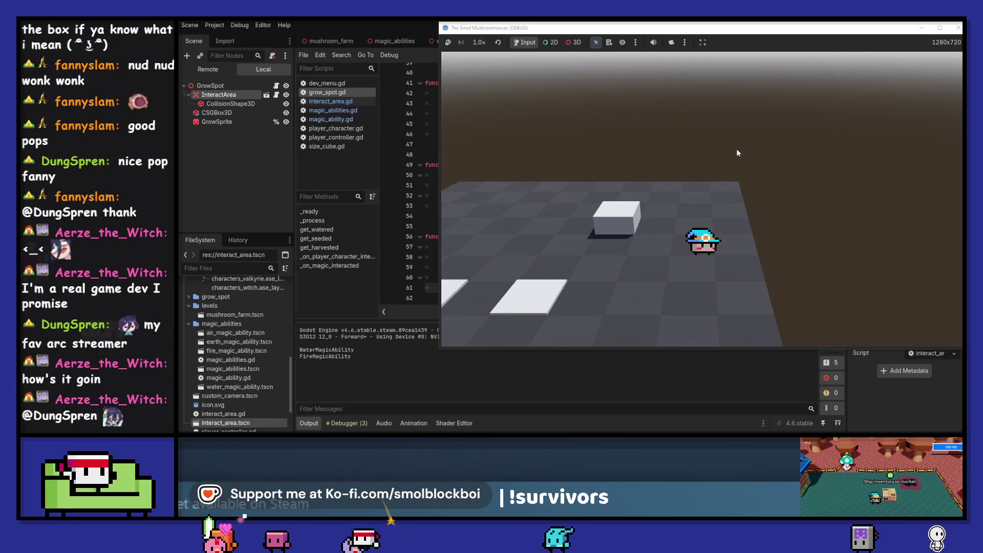
key(e)
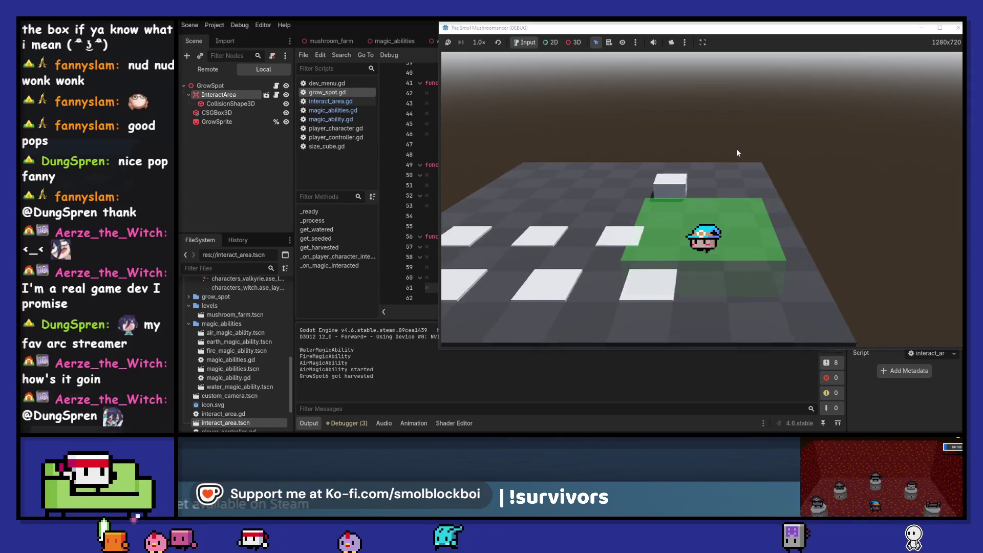
key(d)
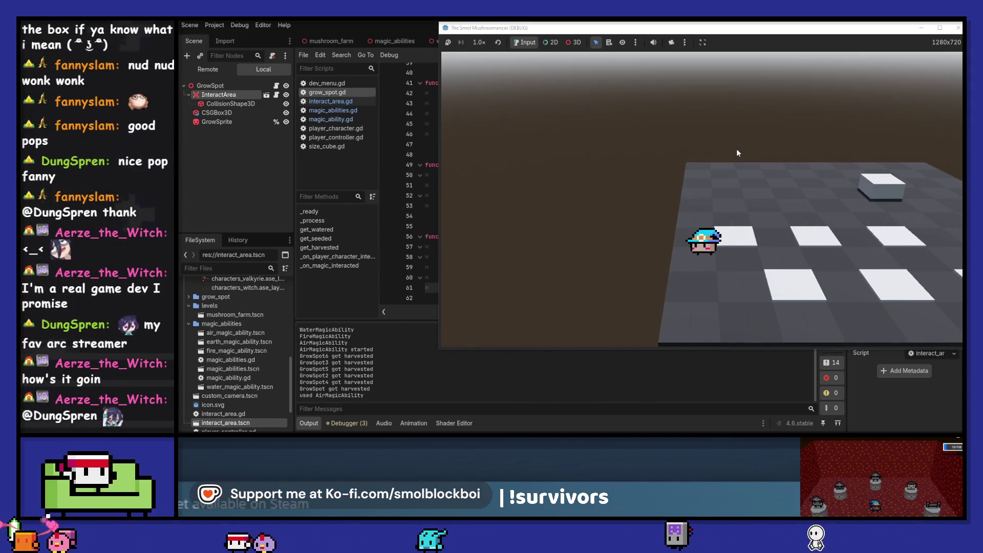
key(d)
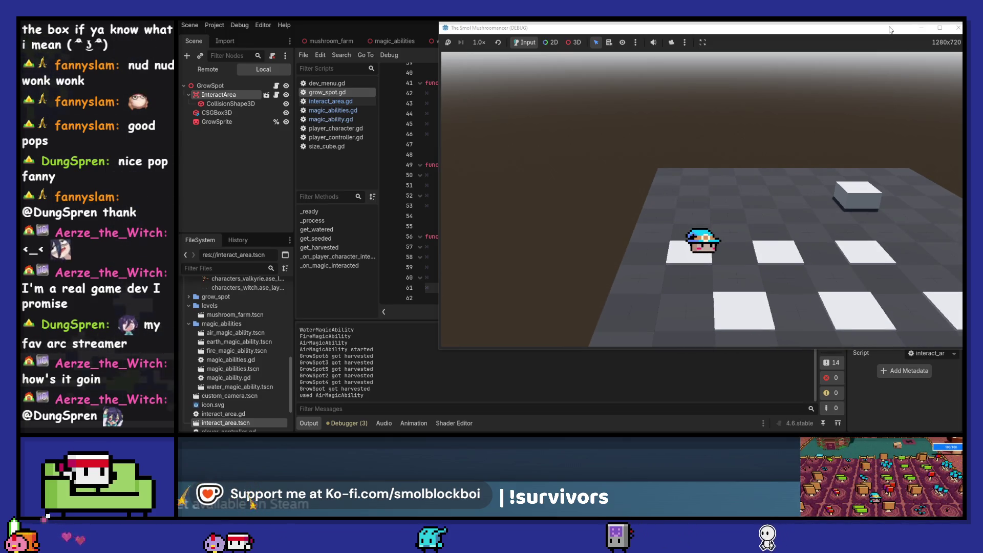
click(958, 27)
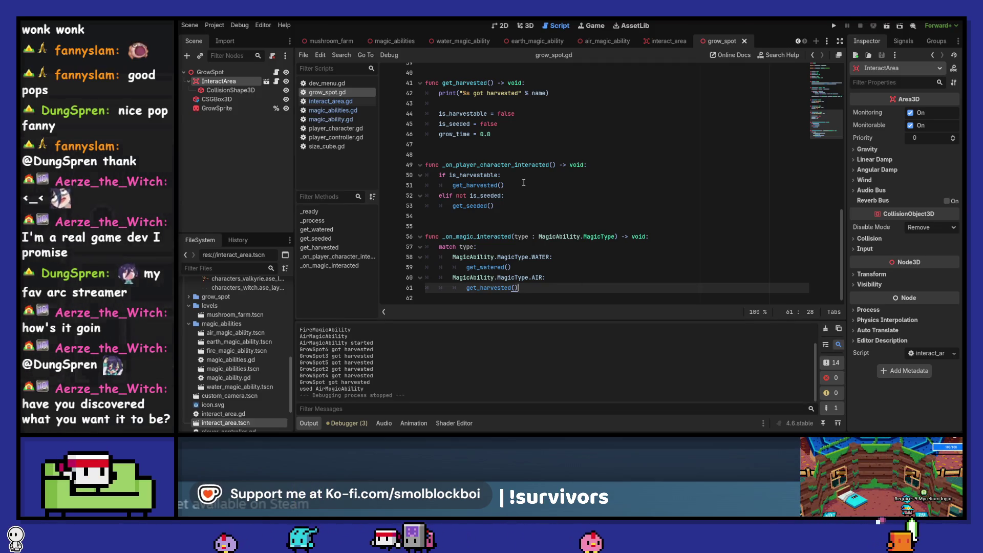
Scroll grow_spot.gd back to the get_harvested definition and the AIR case.
scroll(581, 275, up, 1)
scroll(582, 275, up, 2)
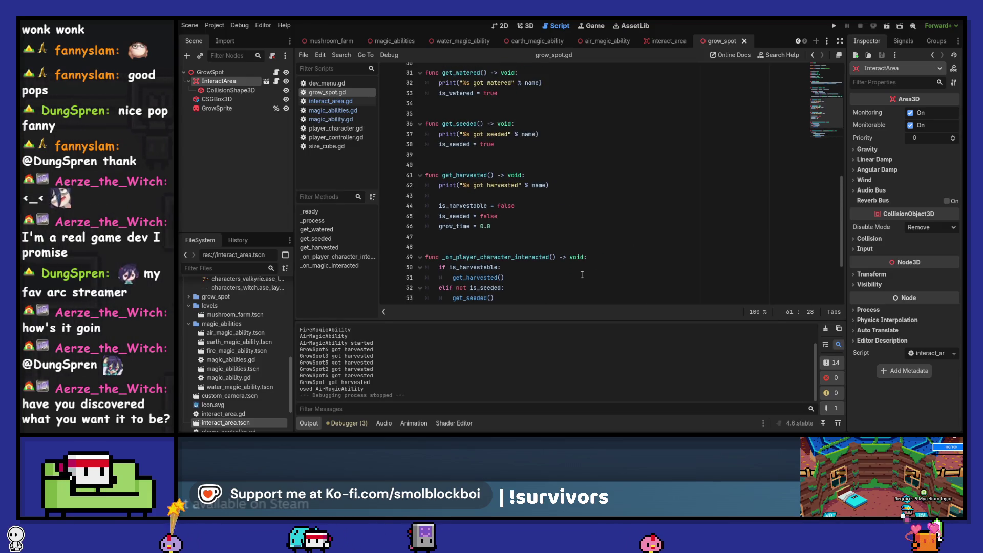
click(560, 175)
scroll(647, 191, down, 3)
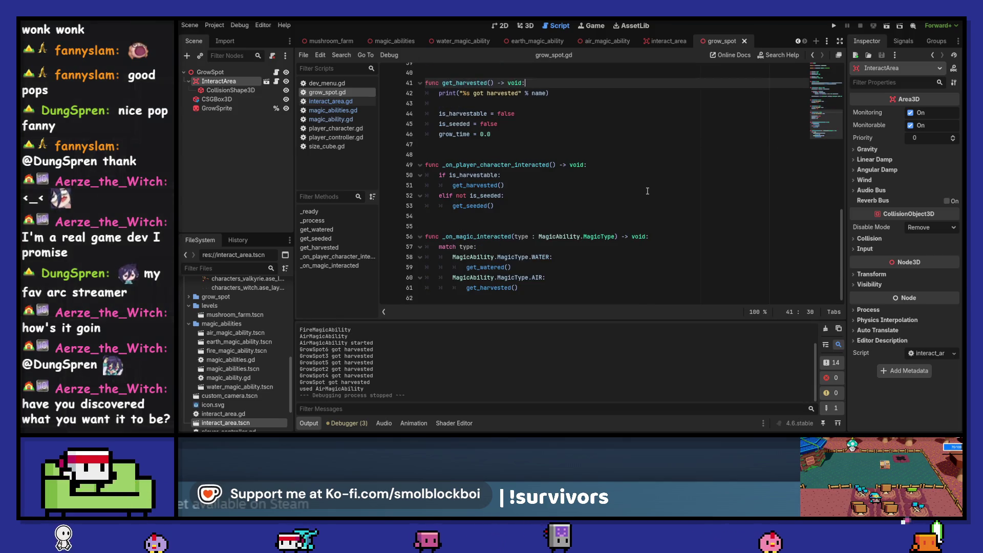
Start an 'if is_harvestable:' check under the AIR case and save.
click(563, 280)
key(Return)
text(if is_)
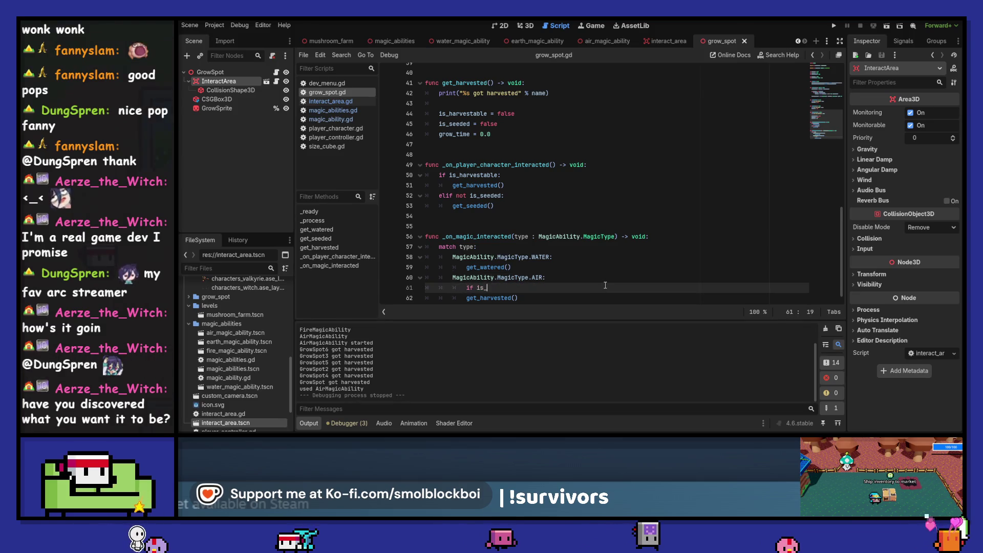
text(harvestable:)
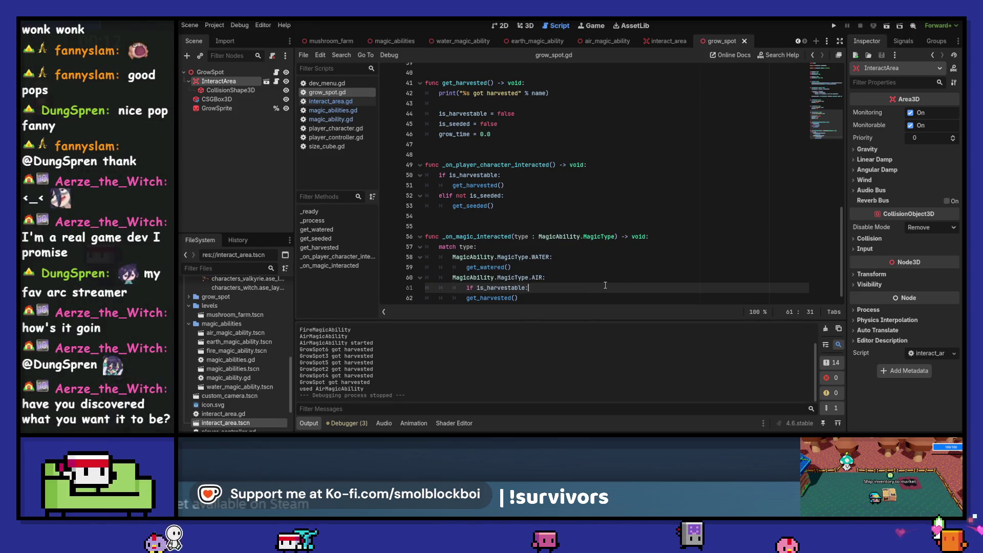
text(not)
key(Return)
text(ret)
key(ctrl+s)
scroll(599, 281, down, 1)
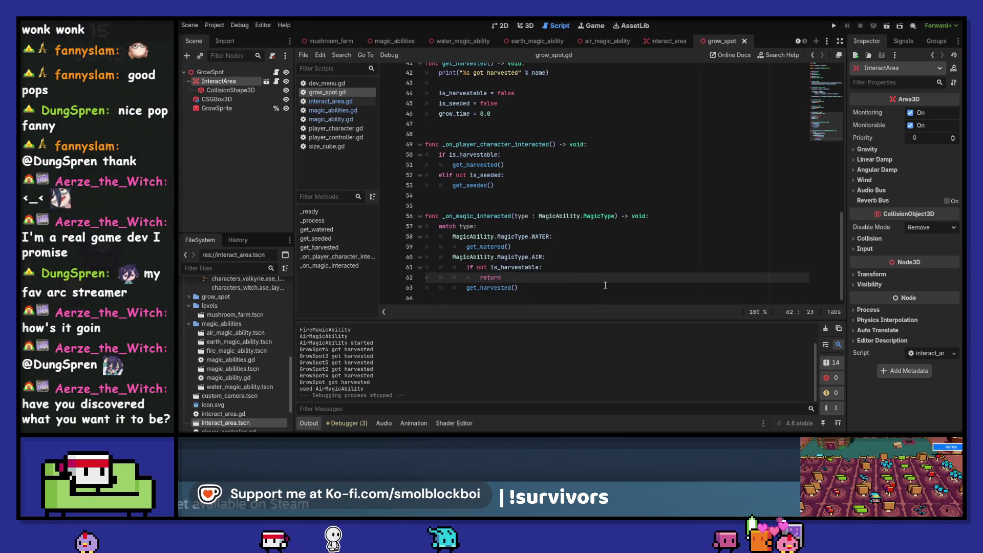
Wrap get_watered() in 'if not is_watered:' under the WATER case and save.
click(575, 238)
key(Return)
text(if n)
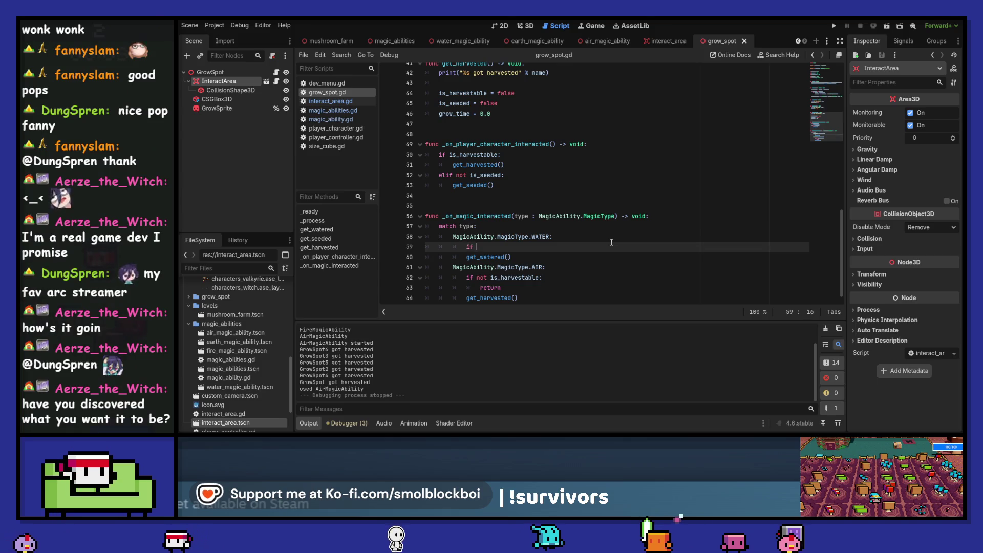
text(ot is_wa)
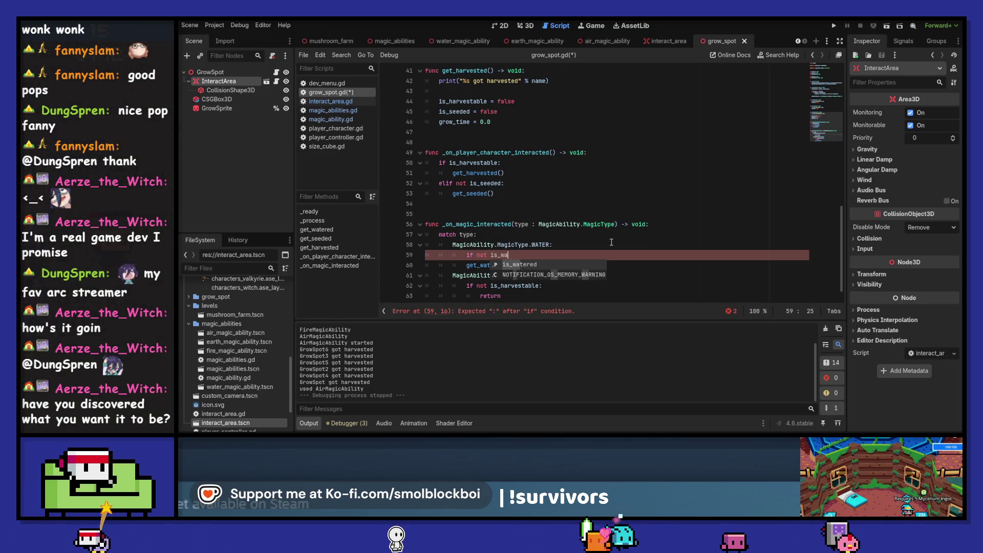
key(Return)
key(Down)
key(Tab)
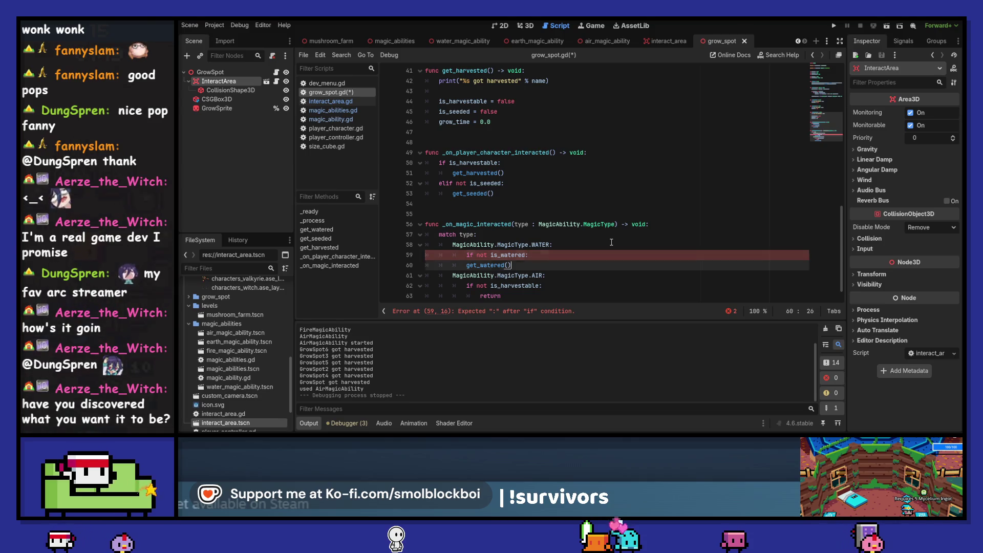
key(ctrl+s)
scroll(563, 256, down, 1)
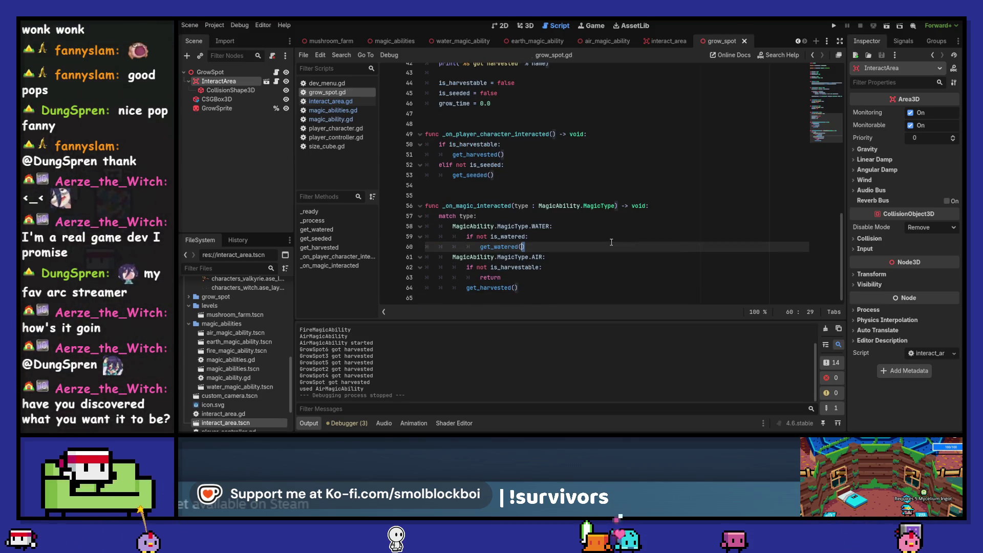
Remove the stray 'not' from the AIR condition and indent get_harvested() beneath it.
click(485, 267)
double_click(487, 277)
key(BackSpace)
key(BackSpace)
key(BackSpace)
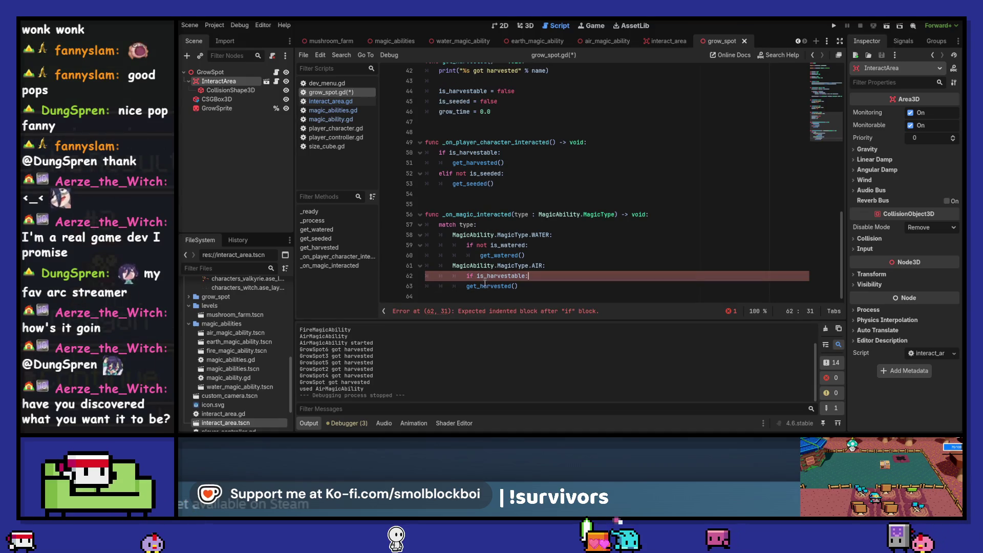
key(Down)
key(Tab)
key(ctrl+s)
scroll(538, 287, down, 1)
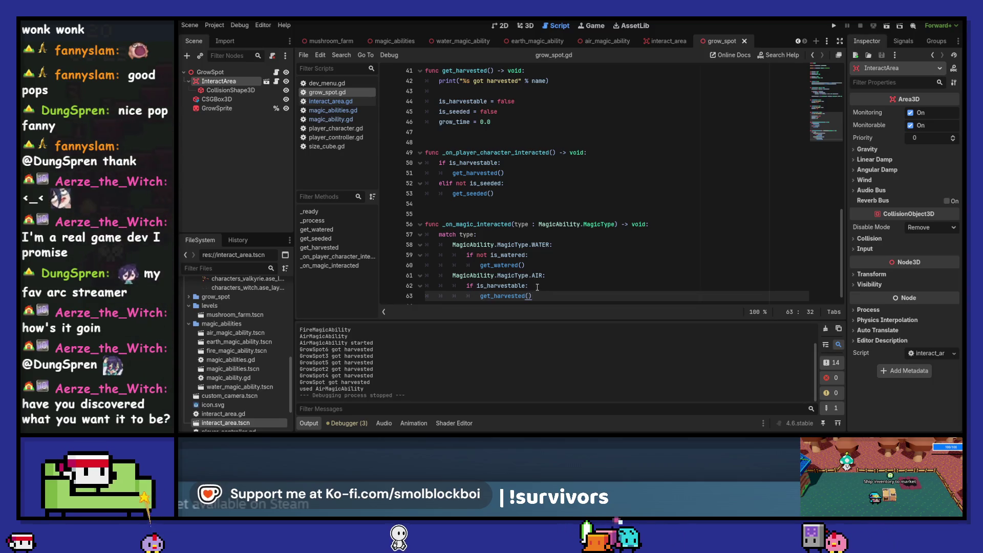
Clear the Output log and run the game again with F5.
click(823, 328)
scroll(581, 291, down, 1)
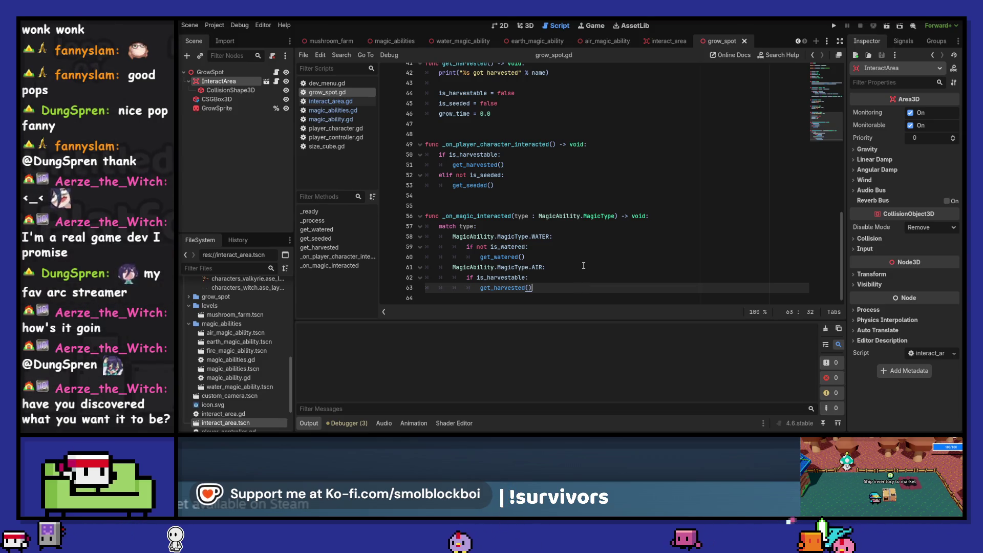
key(F5)
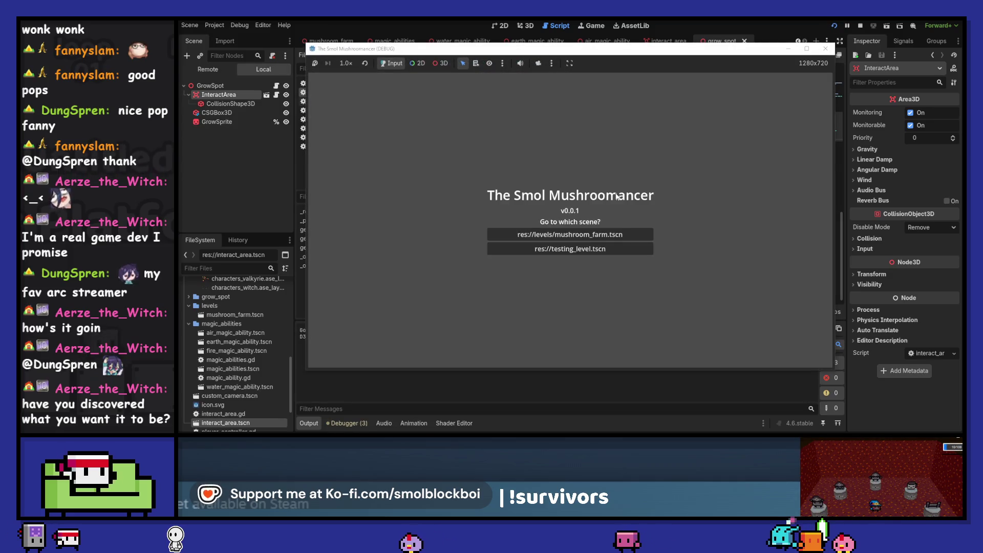
Load mushroom_farm.tscn, walk around casting the air ability, and move the game window aside.
click(595, 235)
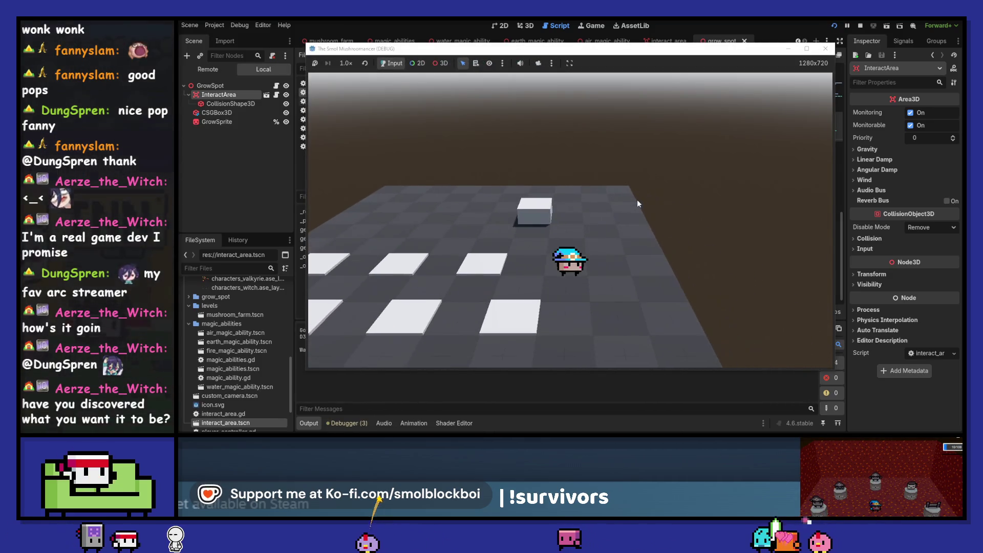
key(a)
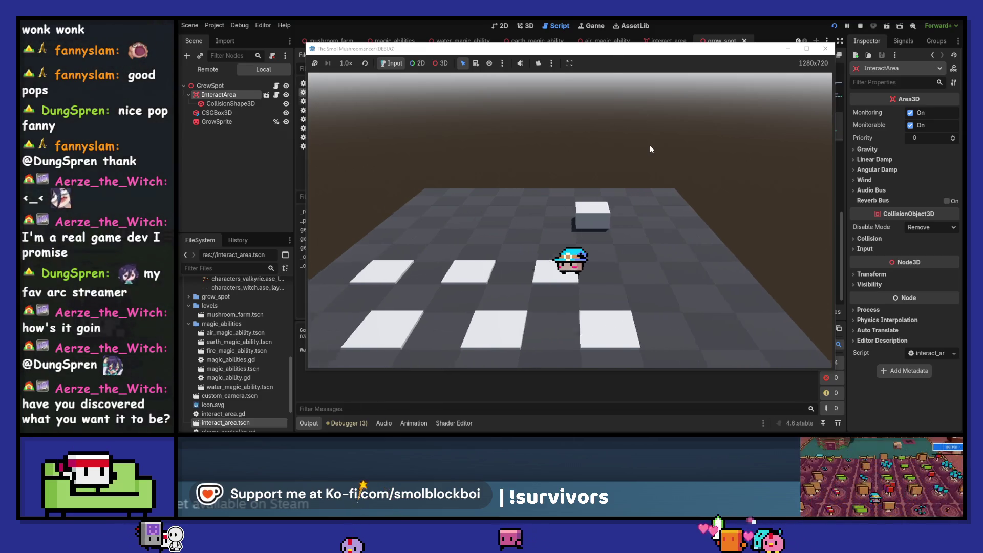
key(d)
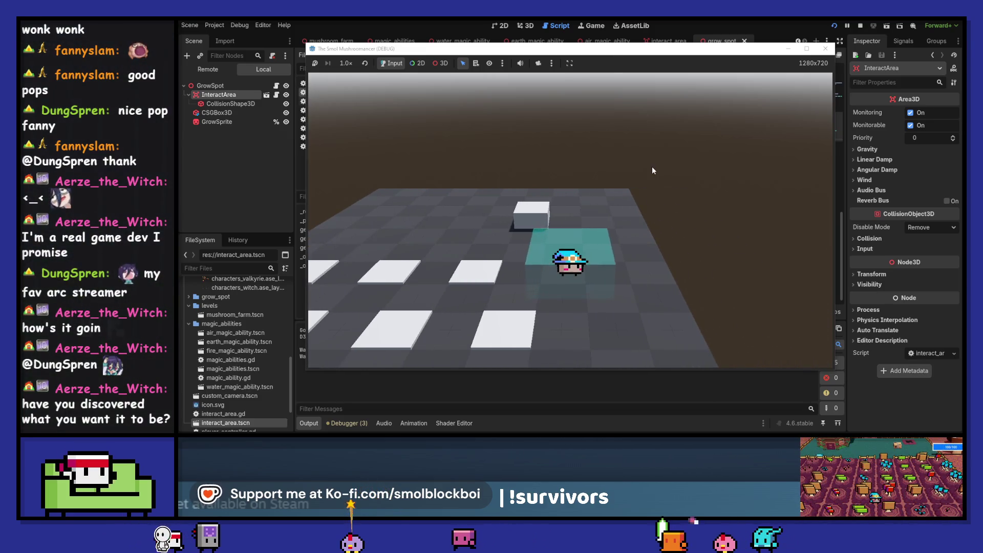
key(e)
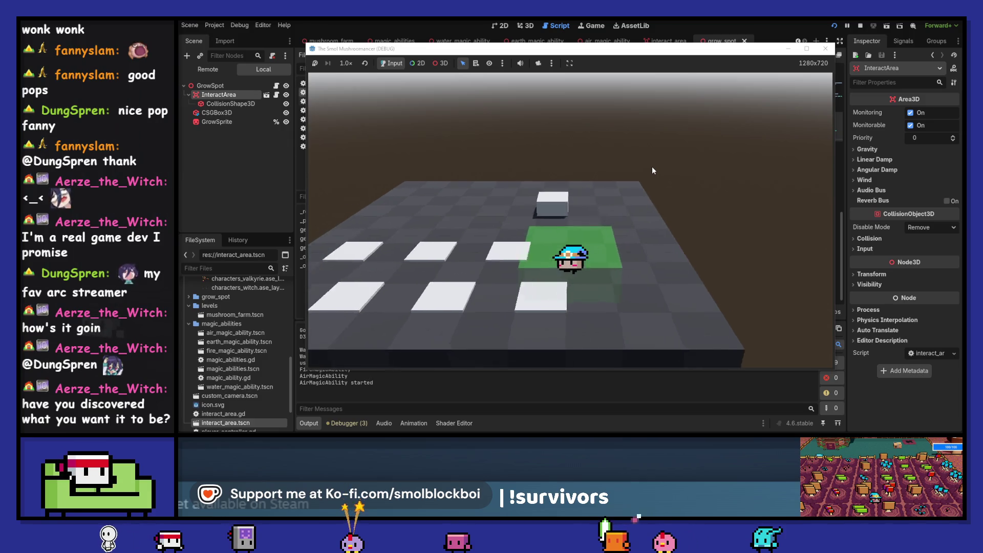
key(a)
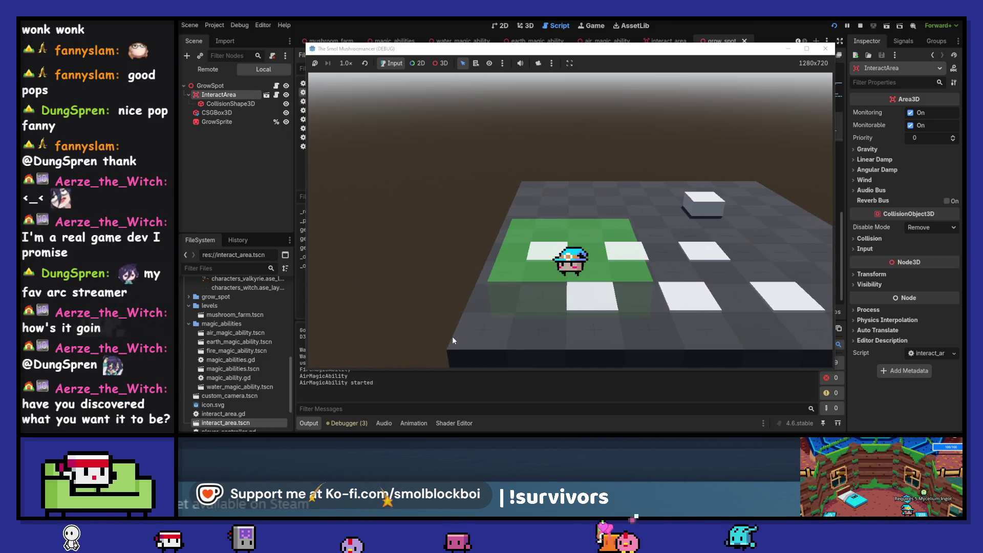
key(e)
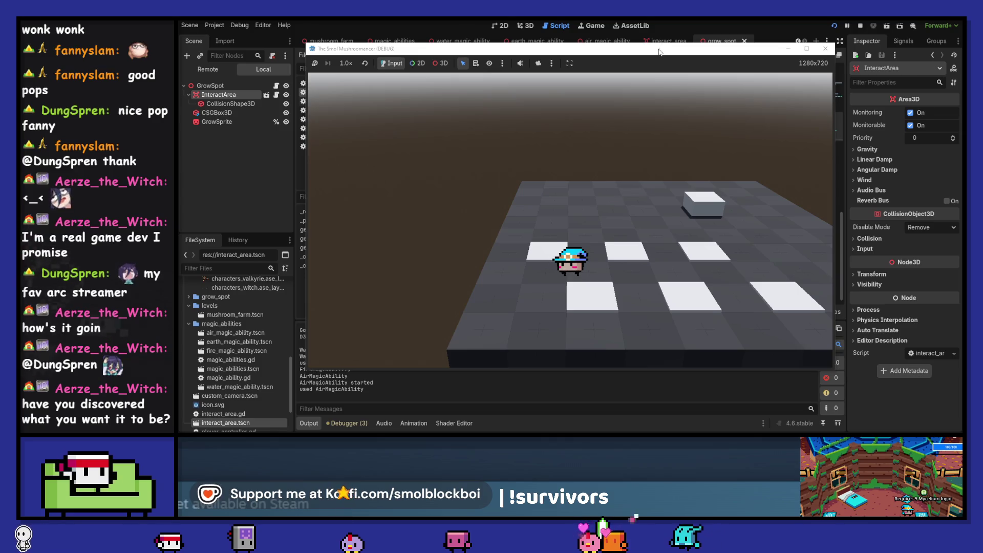
drag(659, 51, 757, 40)
scroll(717, 130, up, 2)
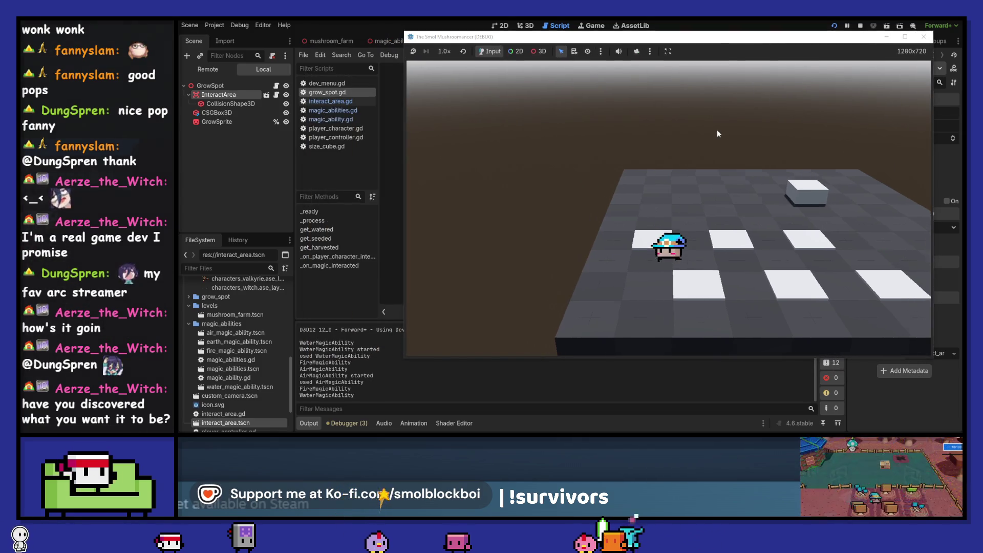
Seed the grow spots, water them, then harvest them with air magic.
key(d)
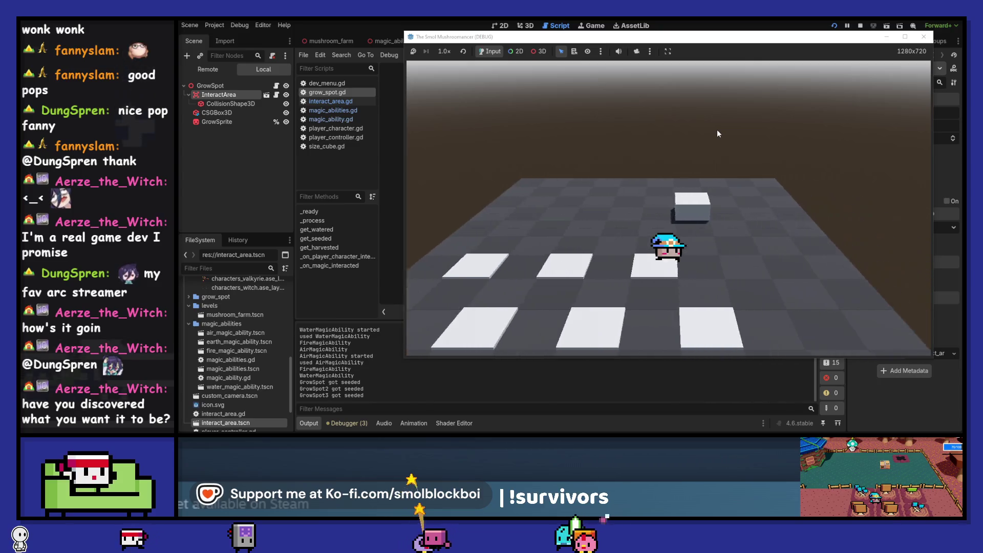
key(a)
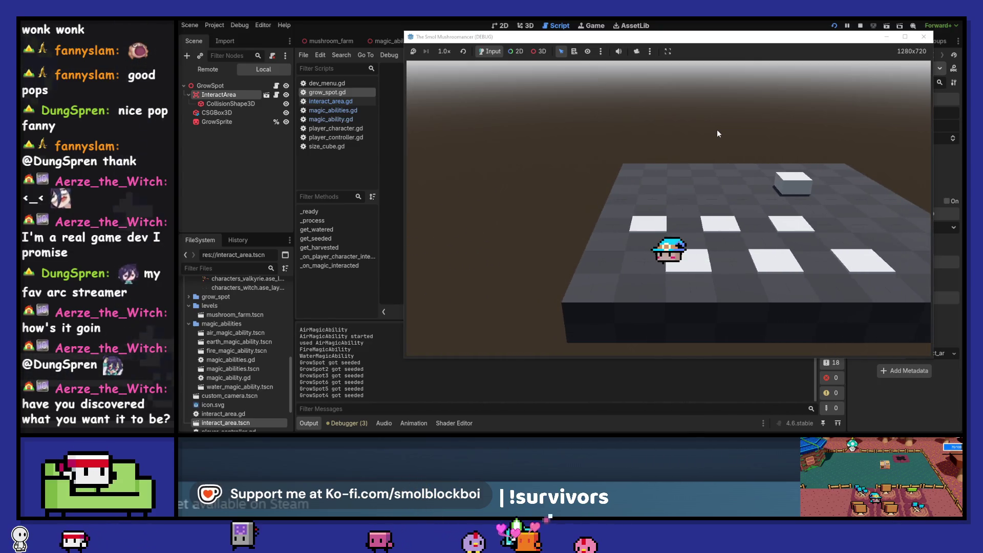
key(w)
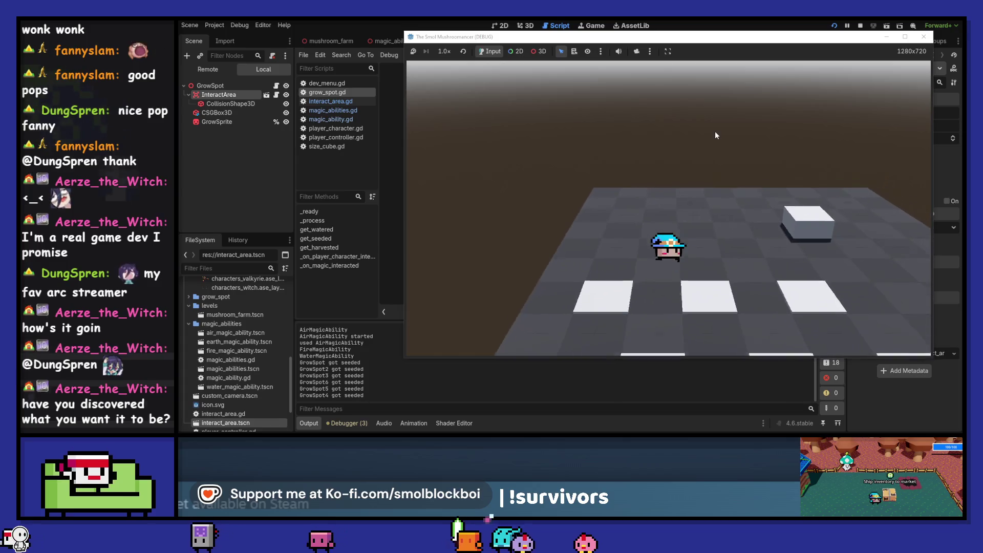
key(d)
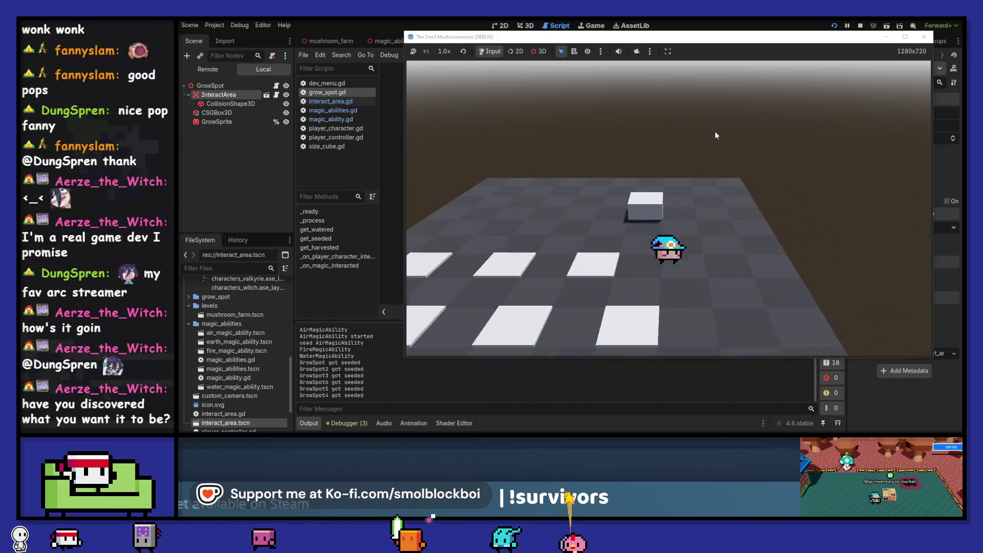
key(a)
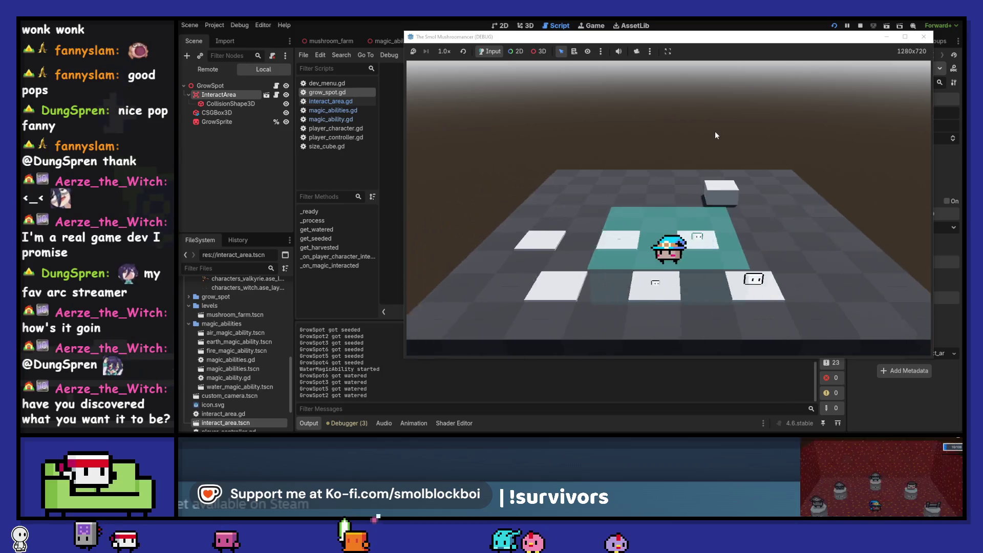
key(a)
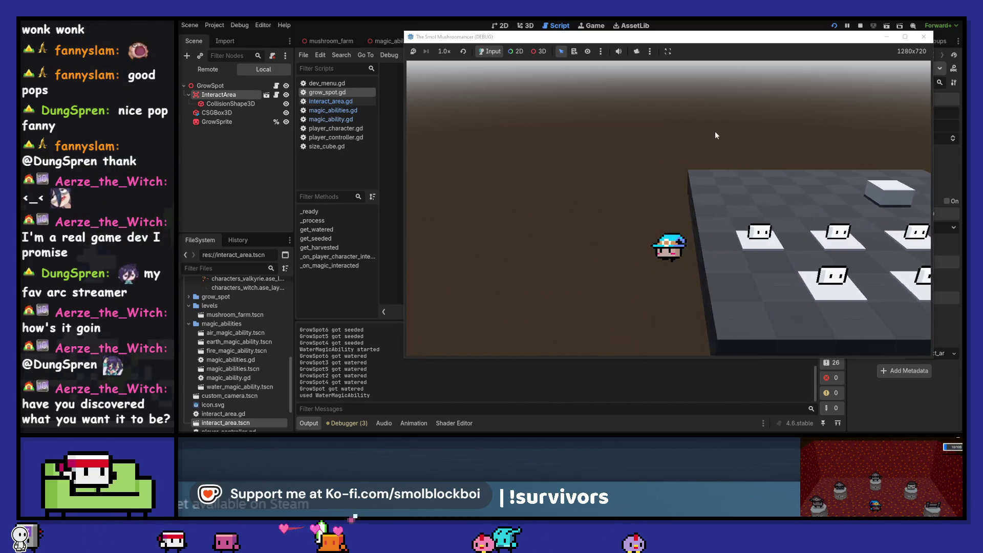
key(e)
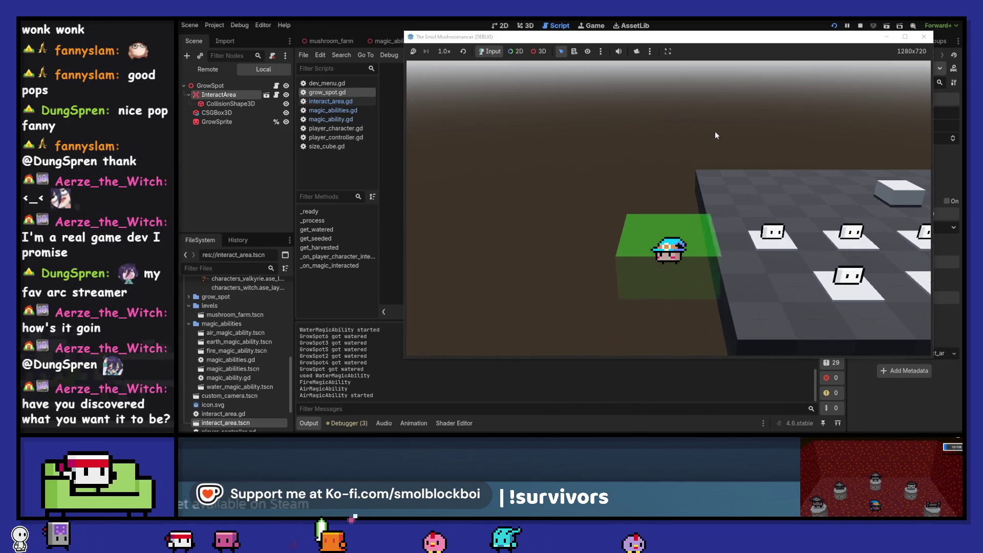
key(a)
key(d)
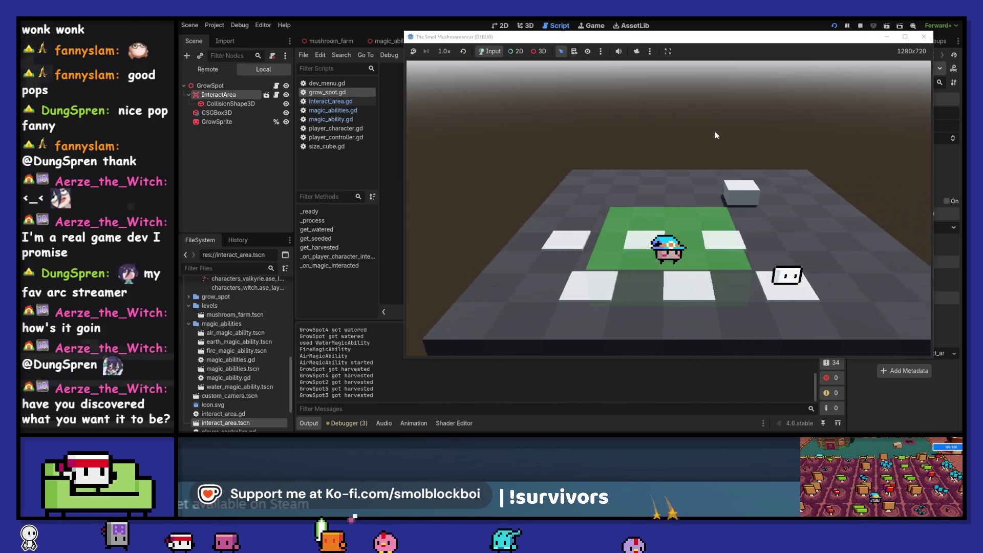
key(d)
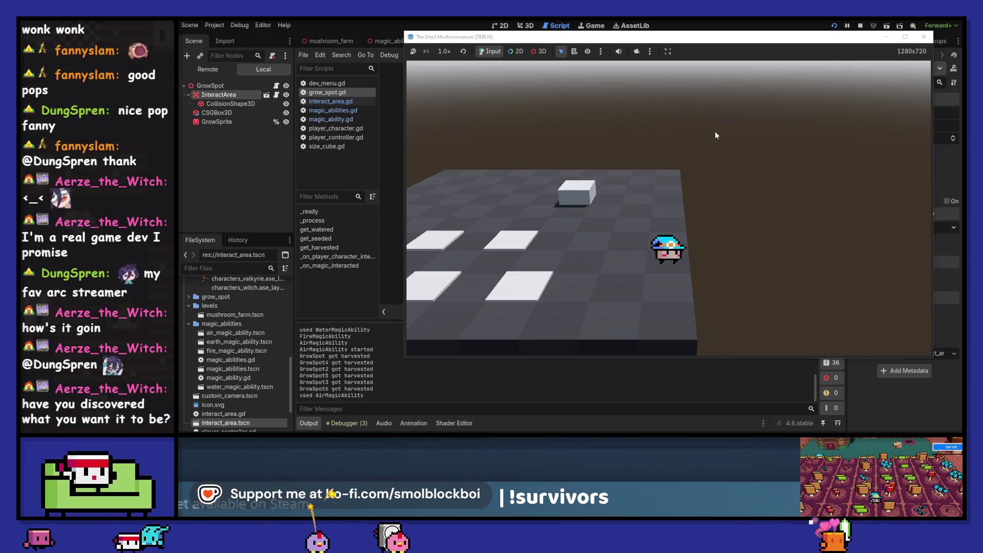
Cast the air ability once more near the cube, then stop the game with F8.
click(706, 170)
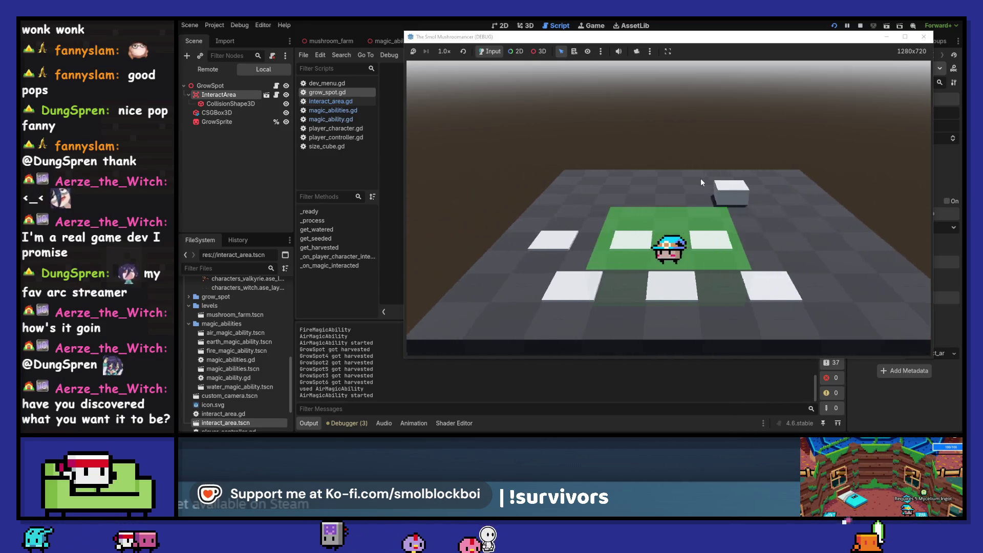
key(d)
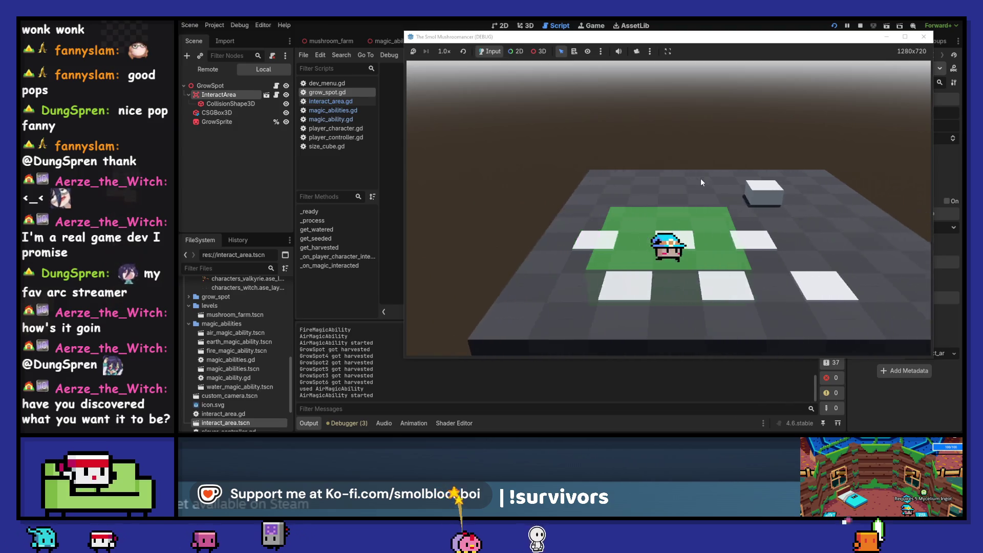
click(702, 181)
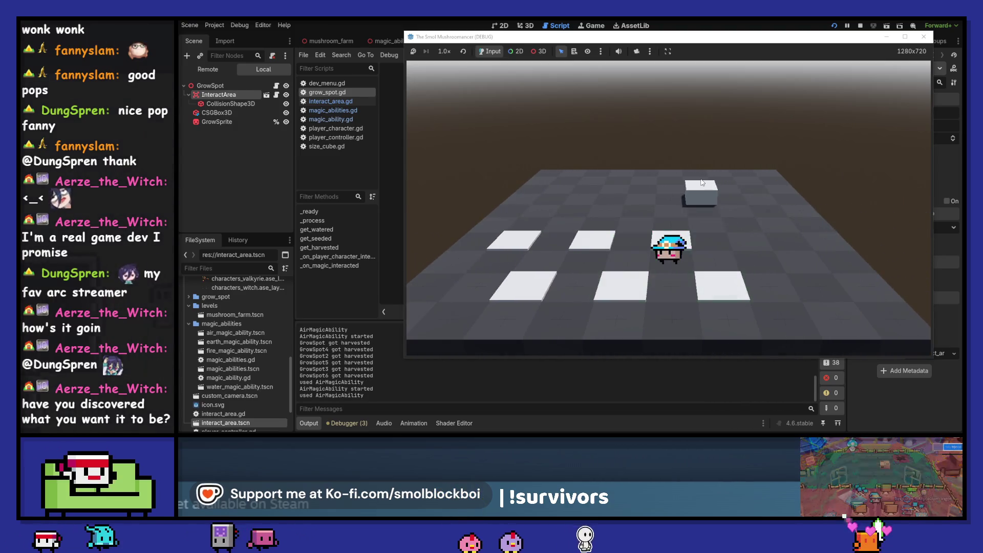
key(F8)
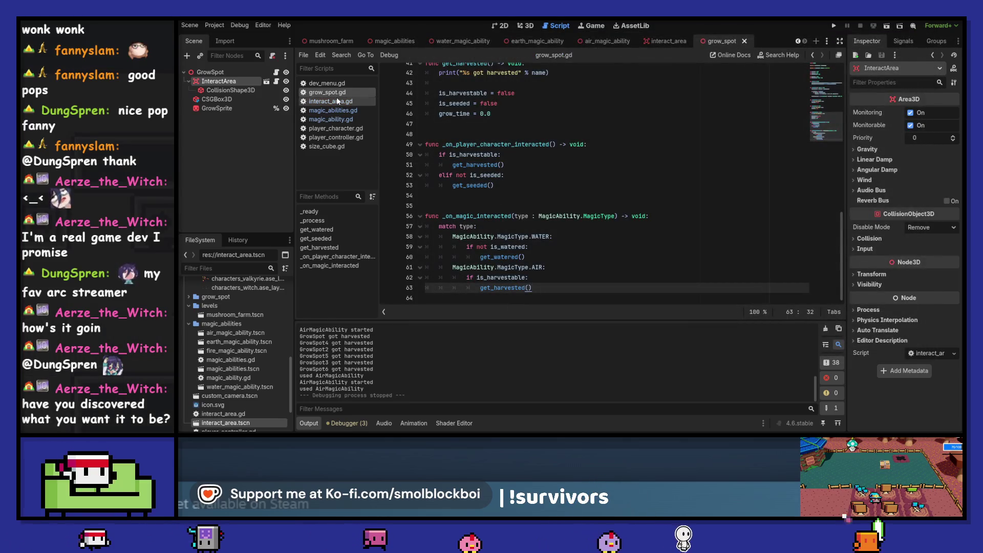
Open magic_ability.gd from the script list and scroll down to enable_magic_area.
click(348, 110)
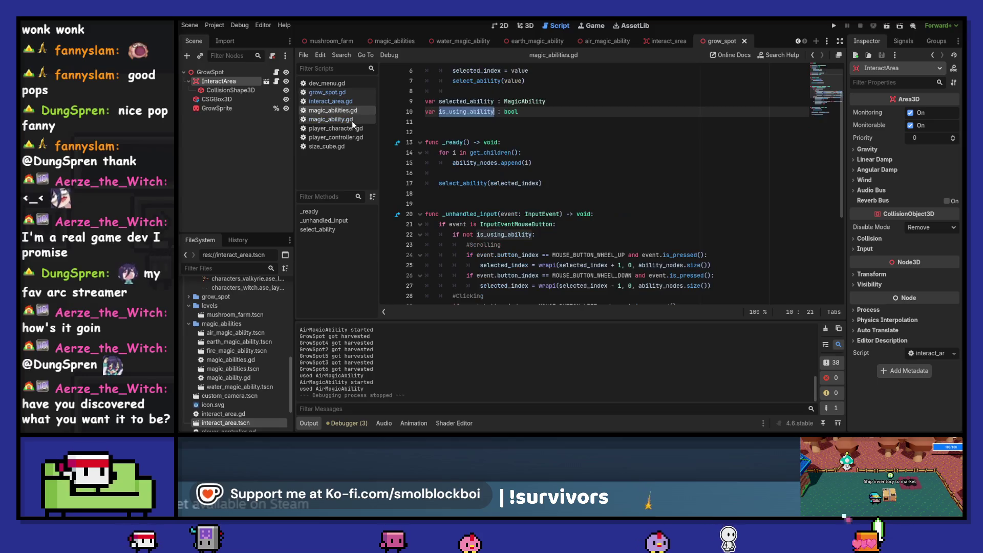
click(351, 120)
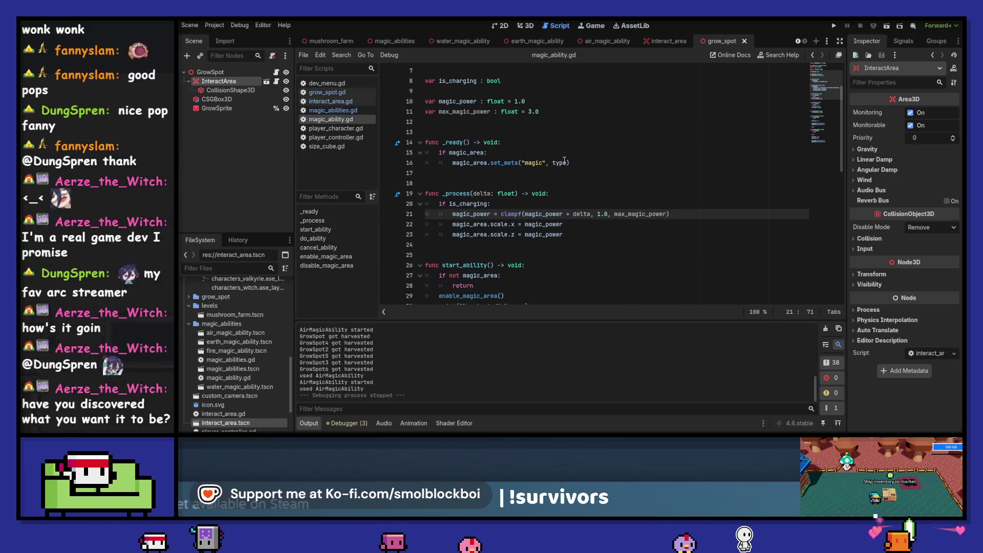
scroll(564, 162, down, 3)
scroll(564, 161, up, 5)
scroll(564, 160, down, 5)
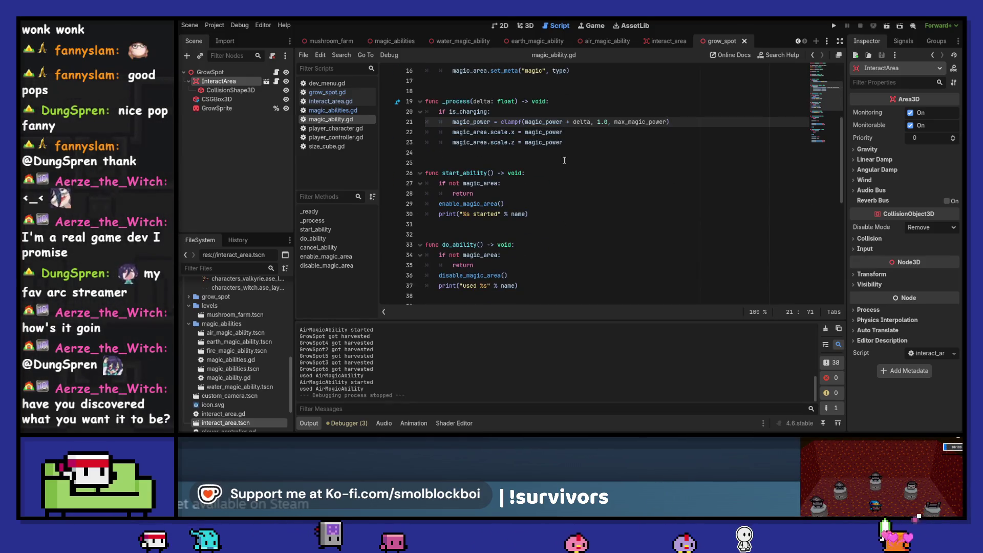
scroll(564, 160, down, 4)
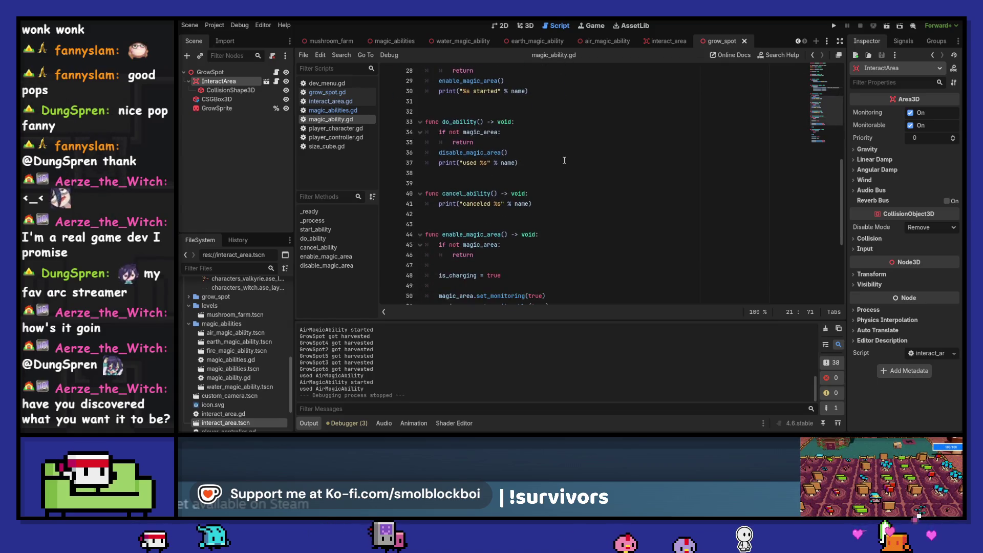
scroll(564, 160, down, 2)
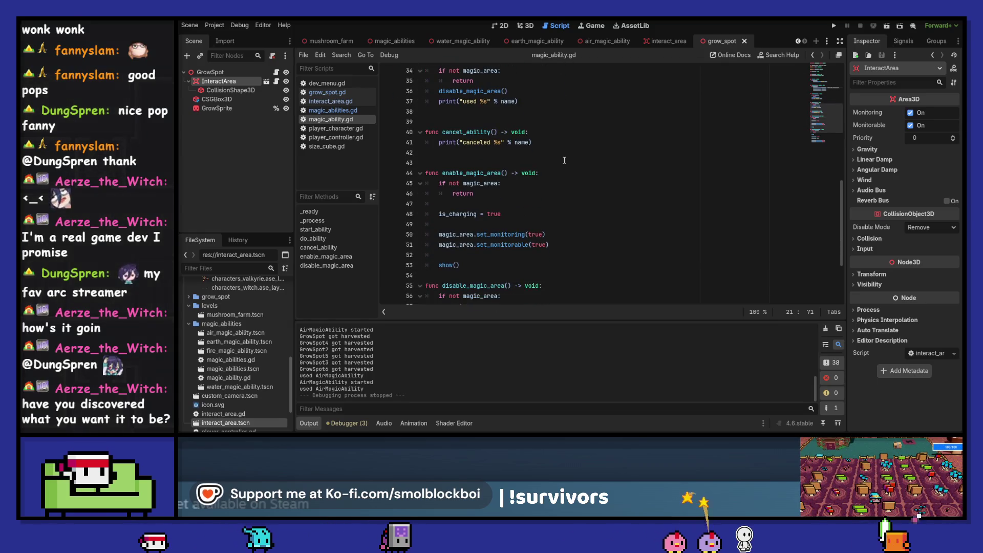
scroll(565, 161, down, 2)
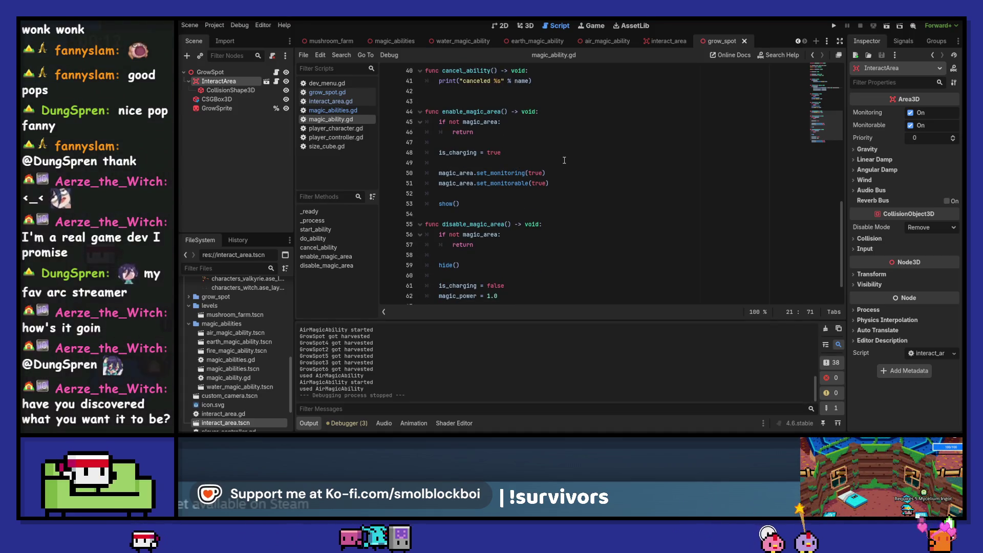
Find in Files every use of enable_magic_area, then close the Search Results.
double_click(471, 111)
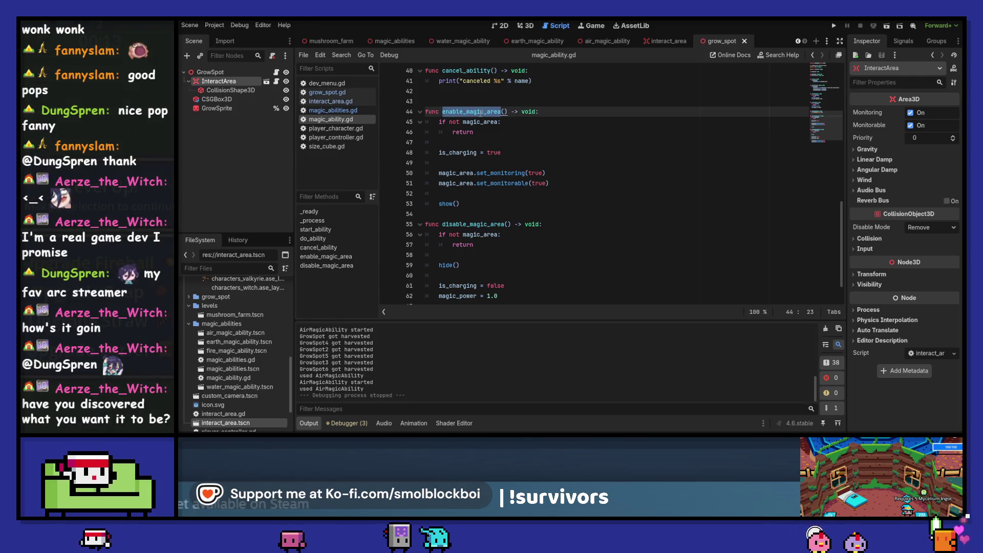
key(ctrl+shift+f)
key(Return)
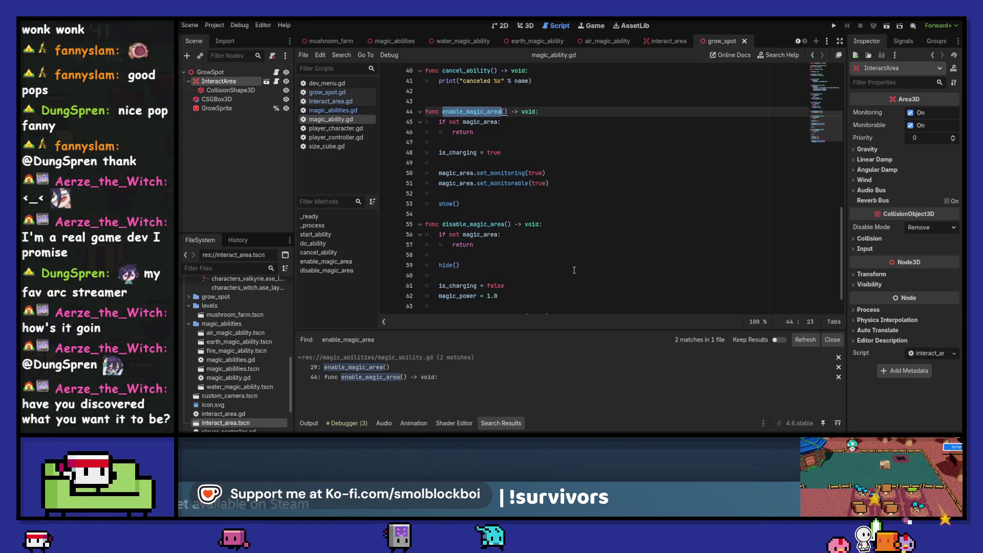
click(831, 339)
click(509, 167)
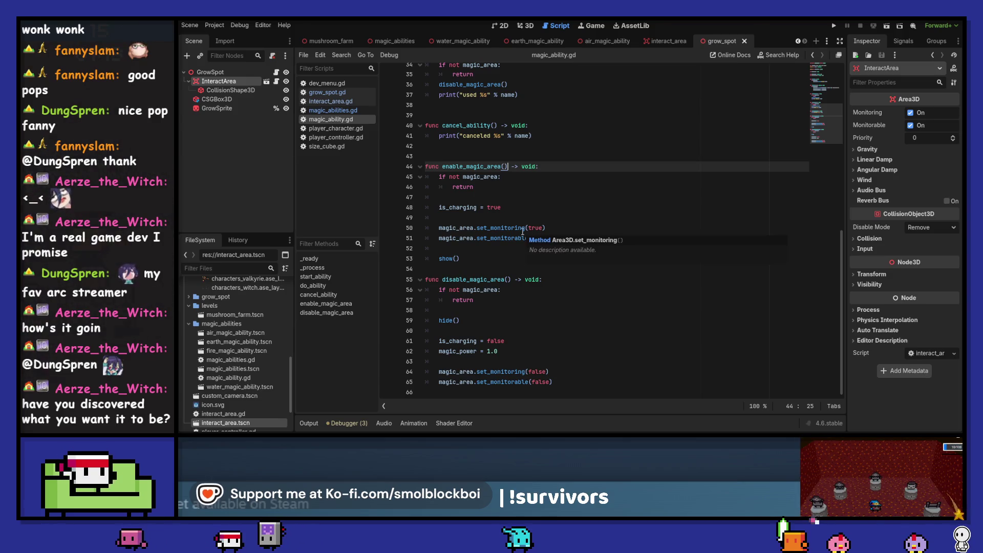
Select the set_monitoring and set_monitorable lines, then place the caret below cancel_ability.
mouse_move(573, 238)
mouse_down()
mouse_move(389, 220)
mouse_move(323, 229)
mouse_up()
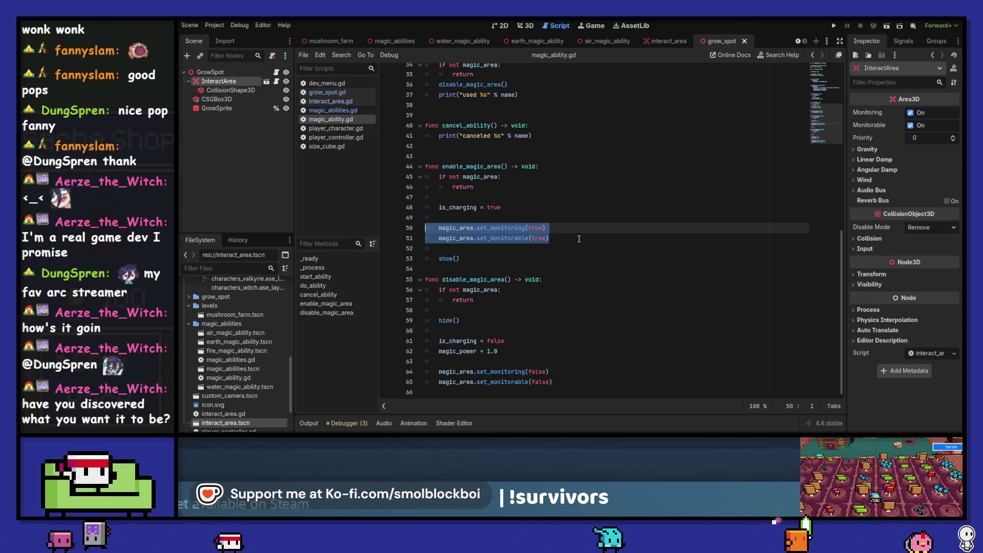
scroll(579, 239, up, 4)
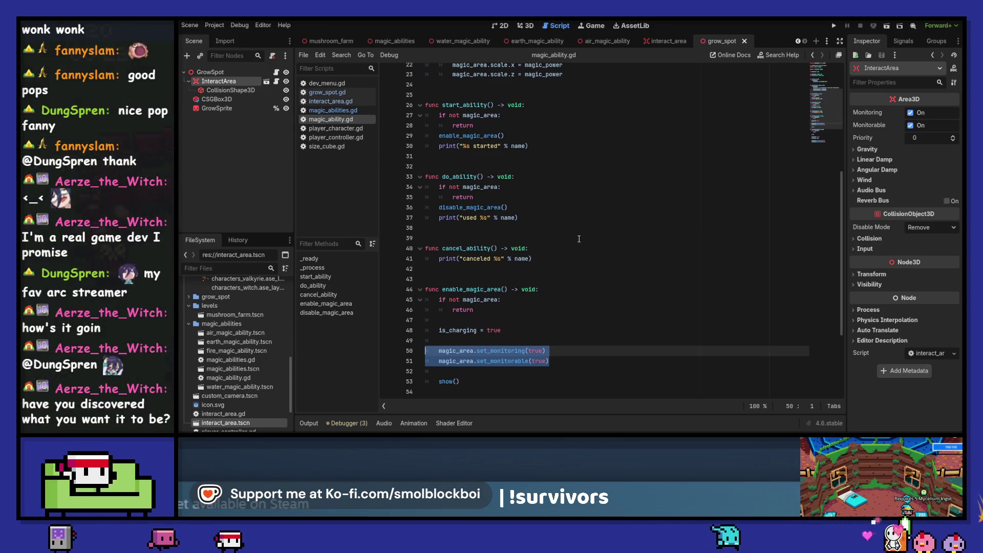
scroll(579, 238, down, 1)
click(429, 248)
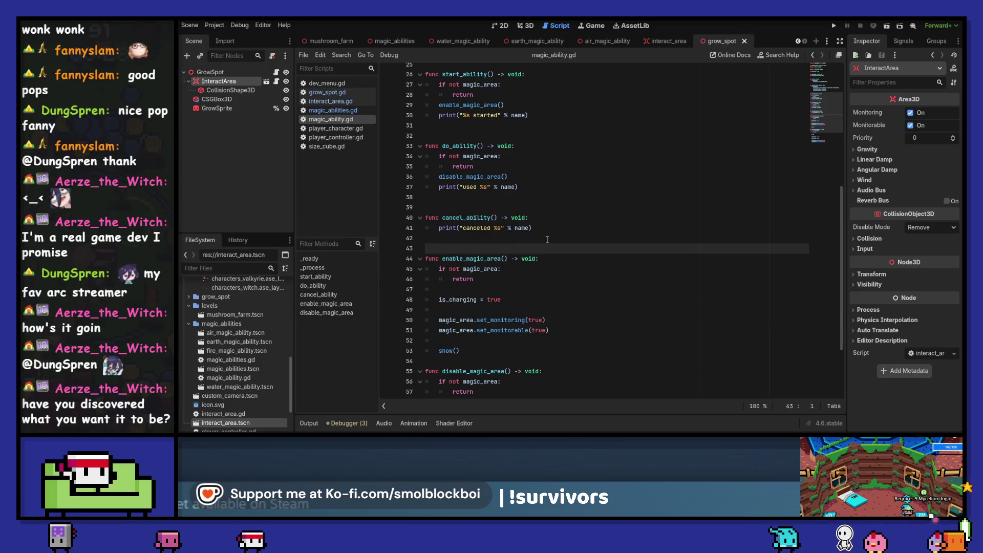
Insert a 'func preview_magic_area() -> void:' stub with pass before enable_magic_area.
key(Return)
key(Return)
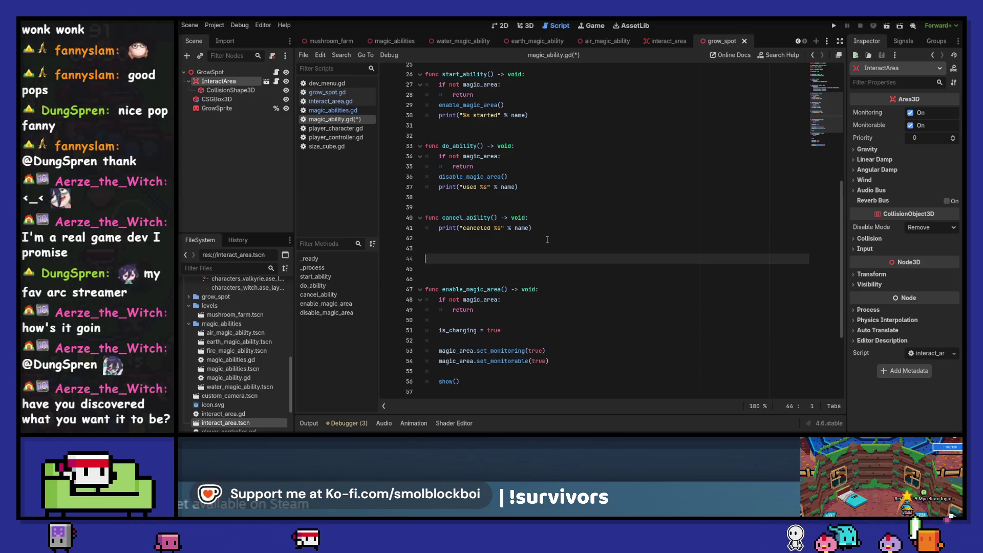
text(func preview_)
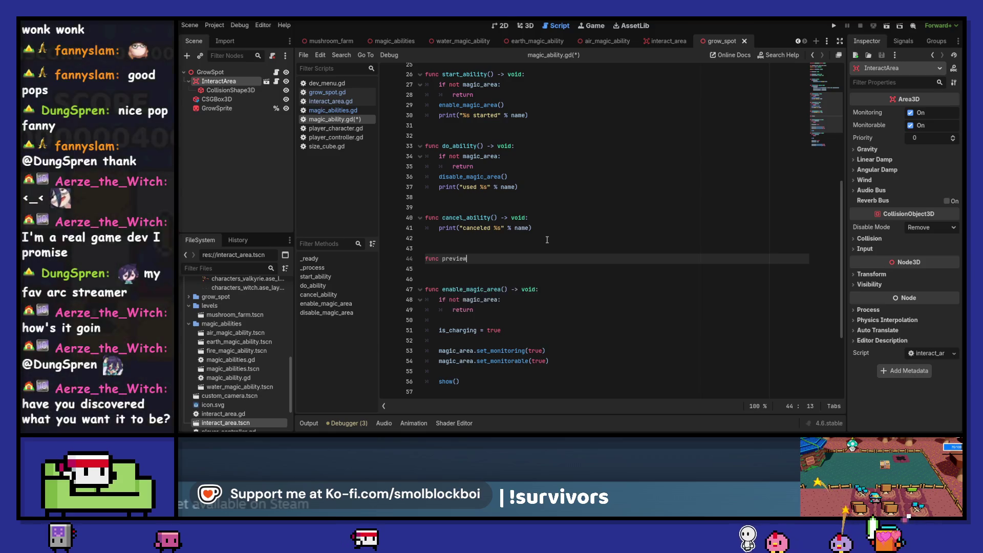
text(magic_ar)
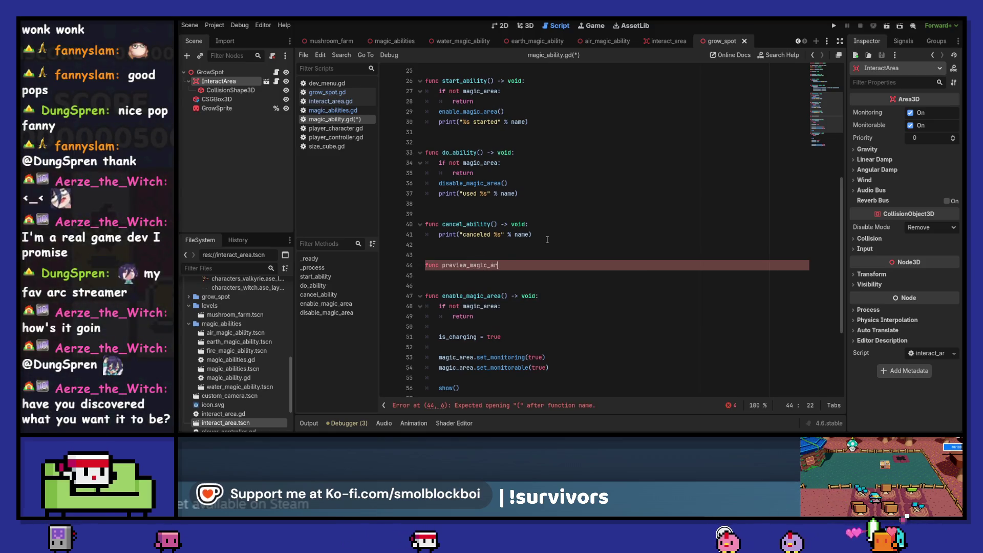
text(ea() -> v)
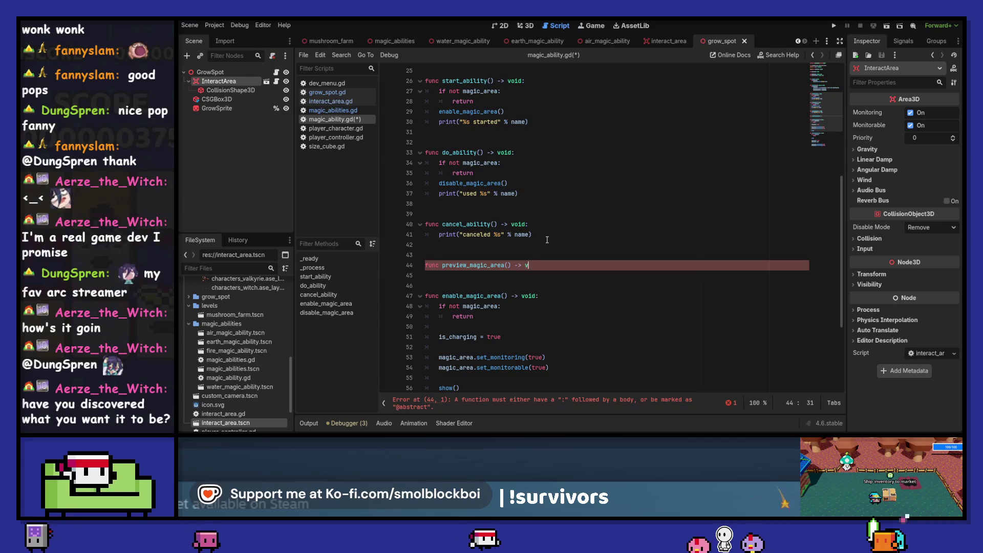
text(oid:)
key(Return)
text(pass)
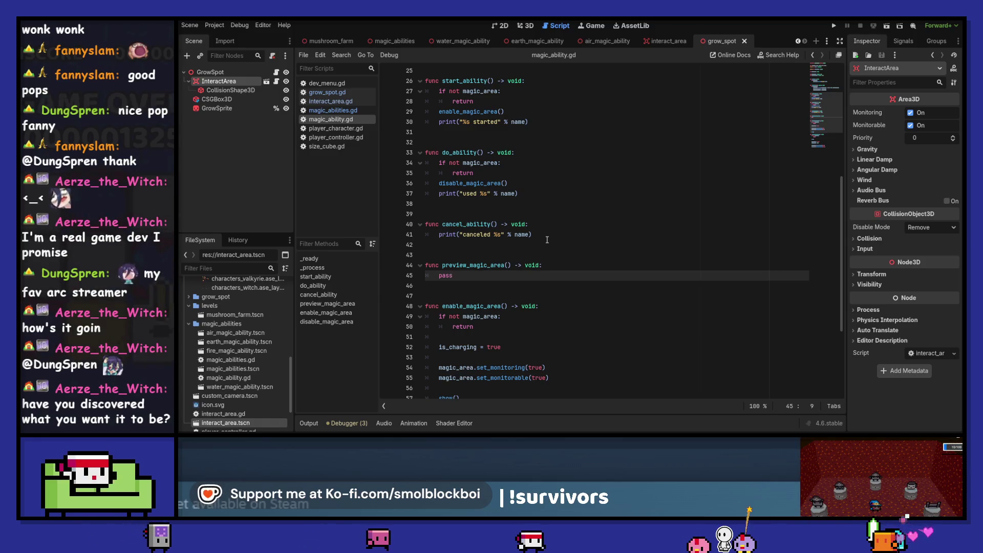
scroll(547, 239, down, 3)
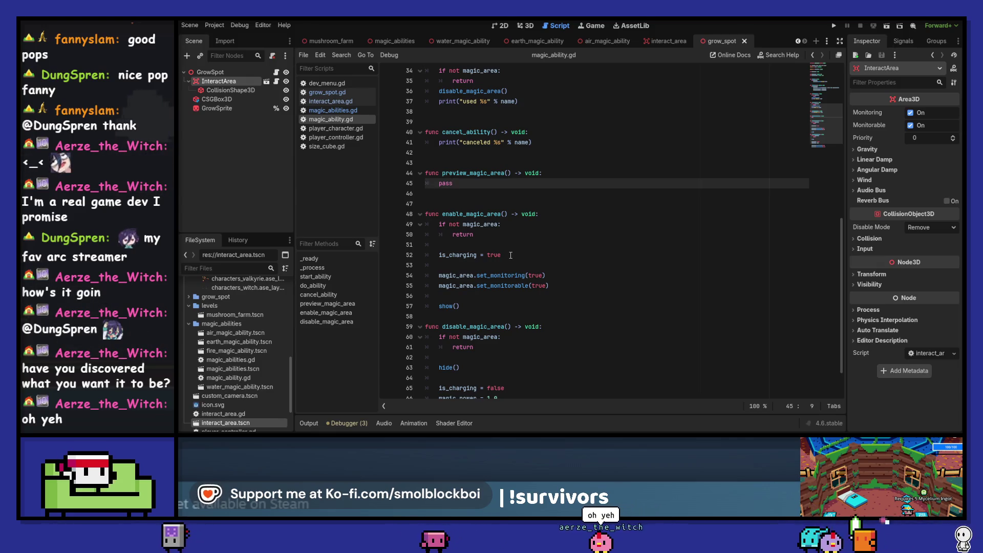
Copy the magic_area guard clause and is_charging = true into preview_magic_area, replacing pass.
mouse_move(474, 234)
mouse_down()
mouse_move(433, 215)
mouse_move(425, 224)
mouse_up()
key(ctrl+c)
double_click(446, 183)
key(ctrl+v)
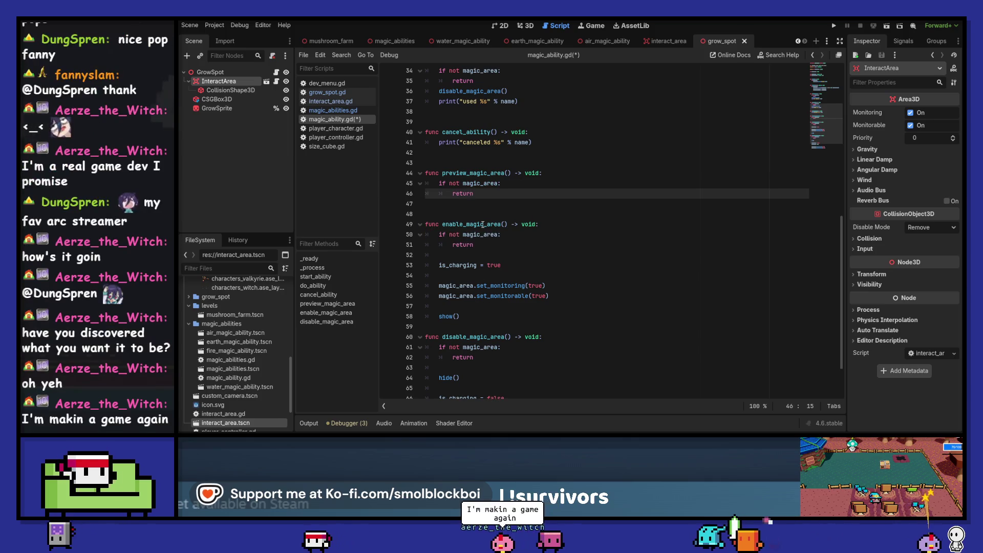
drag(502, 265, 425, 255)
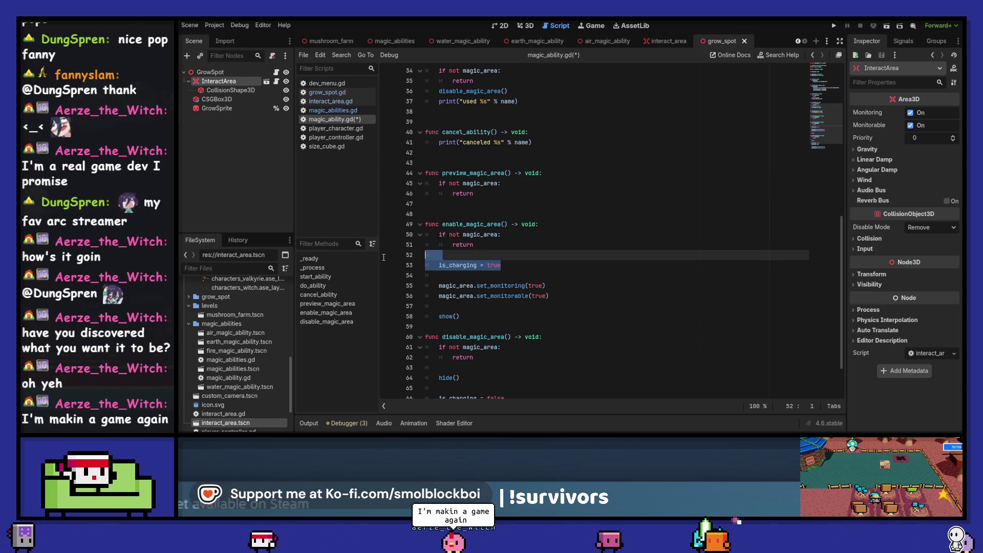
key(ctrl+c)
click(492, 203)
key(ctrl+v)
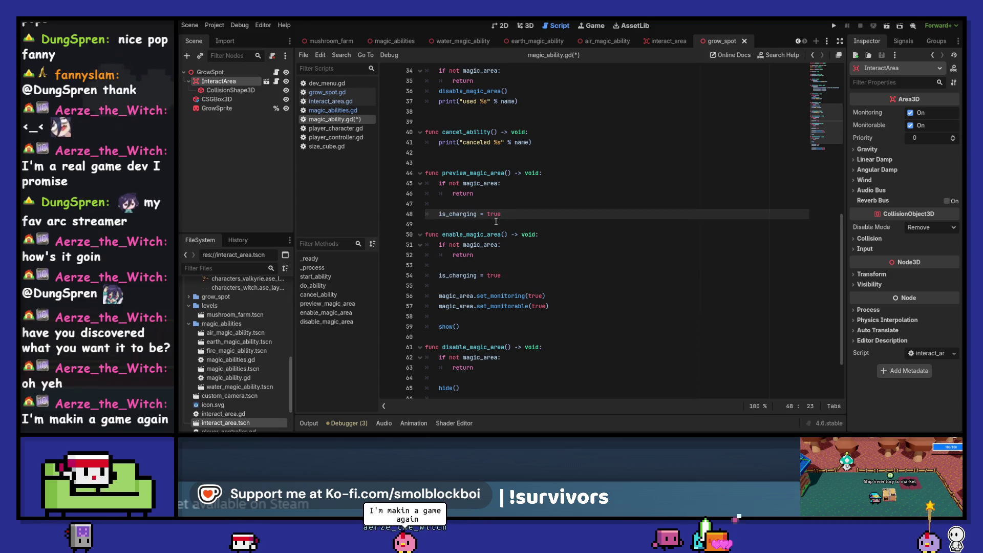
click(496, 224)
key(Return)
Add show() to preview_magic_area and save the script.
scroll(509, 290, down, 1)
mouse_move(460, 306)
mouse_down()
mouse_move(430, 306)
mouse_move(425, 296)
mouse_up()
key(ctrl+c)
click(499, 190)
key(ctrl+v)
key(ctrl+s)
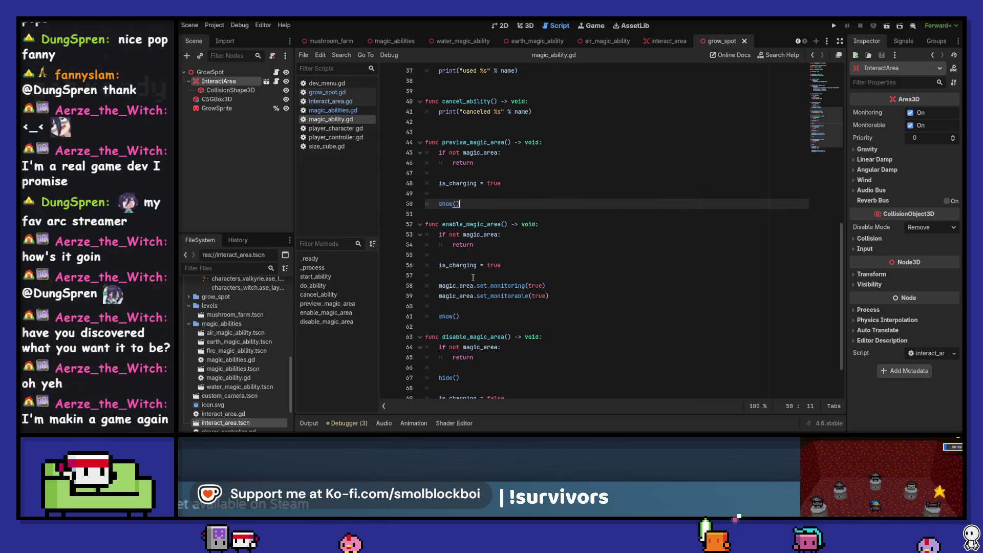
Add blank-line spacing after preview_magic_area and enable_magic_area, then save.
click(477, 213)
key(Return)
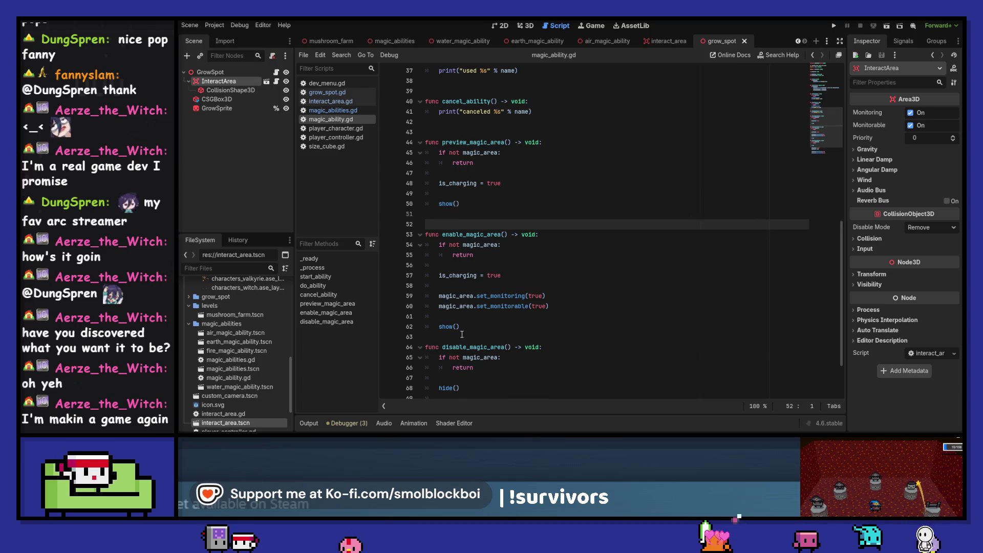
click(504, 336)
key(Return)
scroll(504, 283, down, 1)
key(ctrl+s)
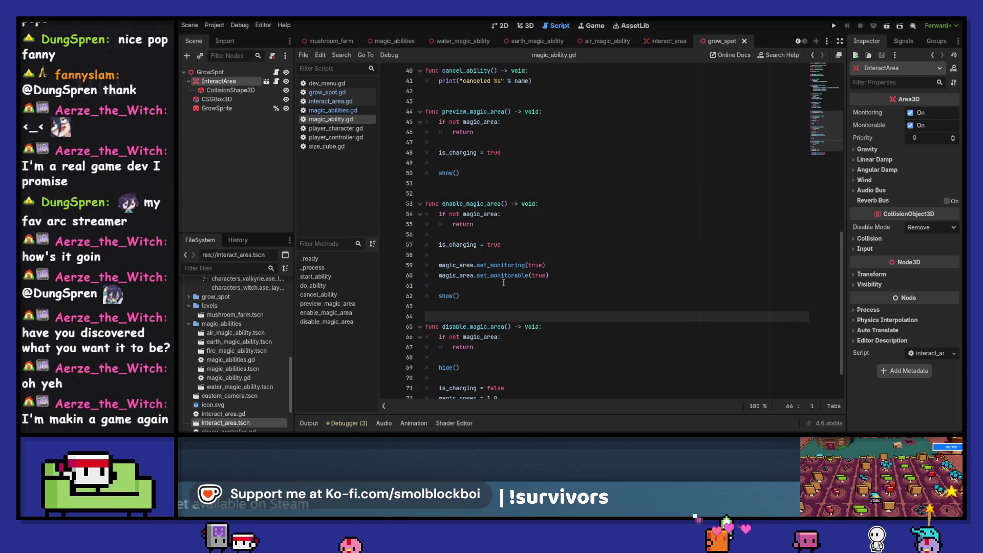
Delete is_charging = true and show() from enable_magic_area.
drag(511, 245, 422, 232)
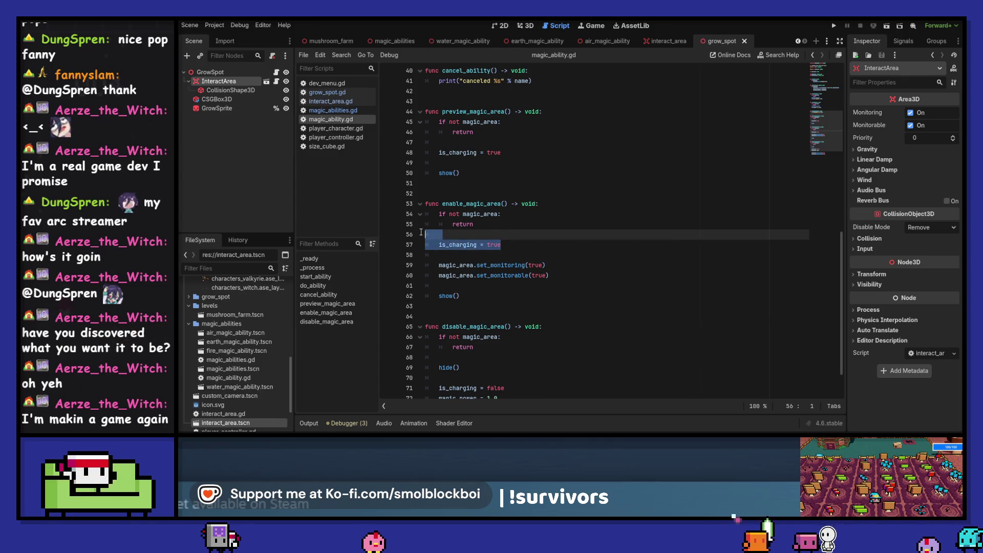
key(BackSpace)
click(449, 273)
key(BackSpace)
key(BackSpace)
key(BackSpace)
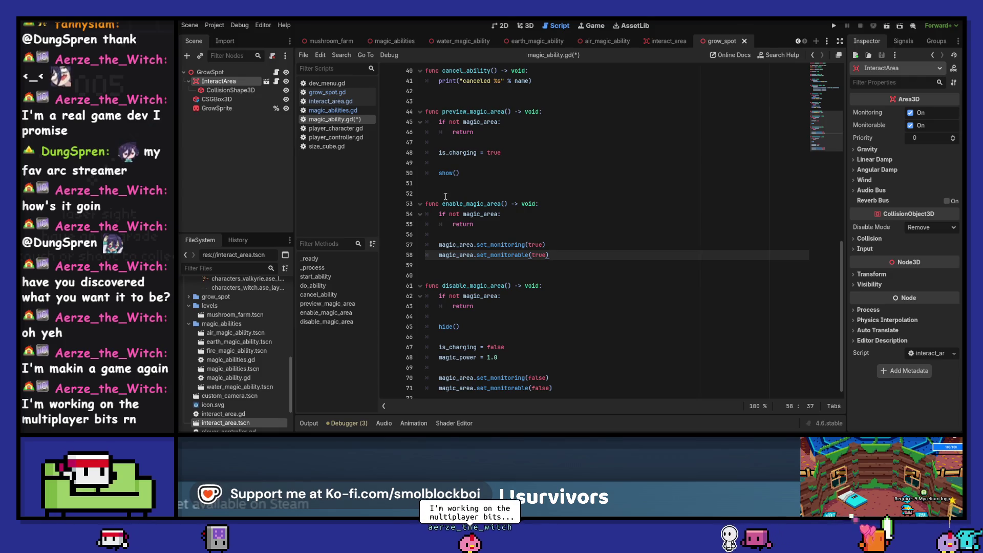
Replace the enable_magic_area() call in start_ability with preview_magic_area().
scroll(461, 179, up, 1)
drag(442, 140, 511, 140)
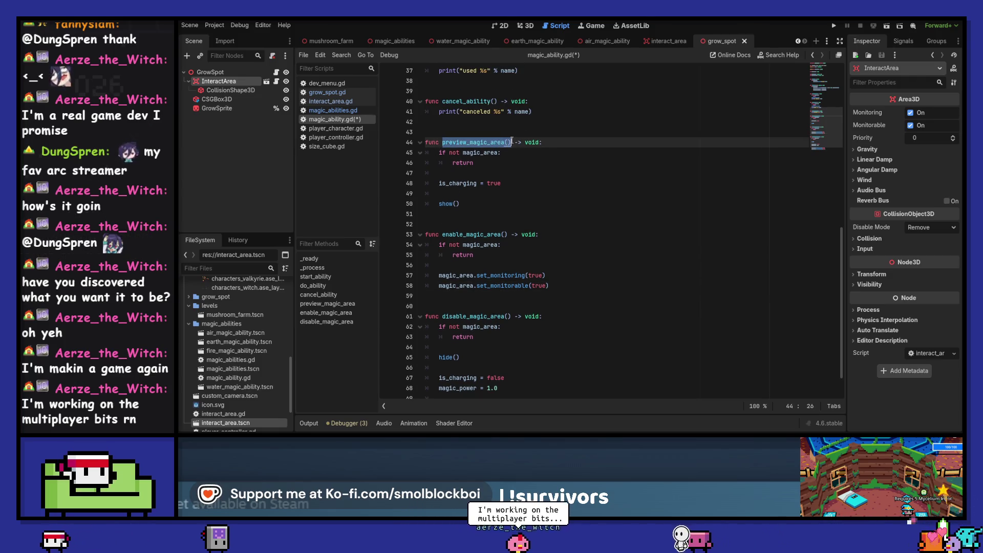
key(ctrl+s)
scroll(538, 164, up, 5)
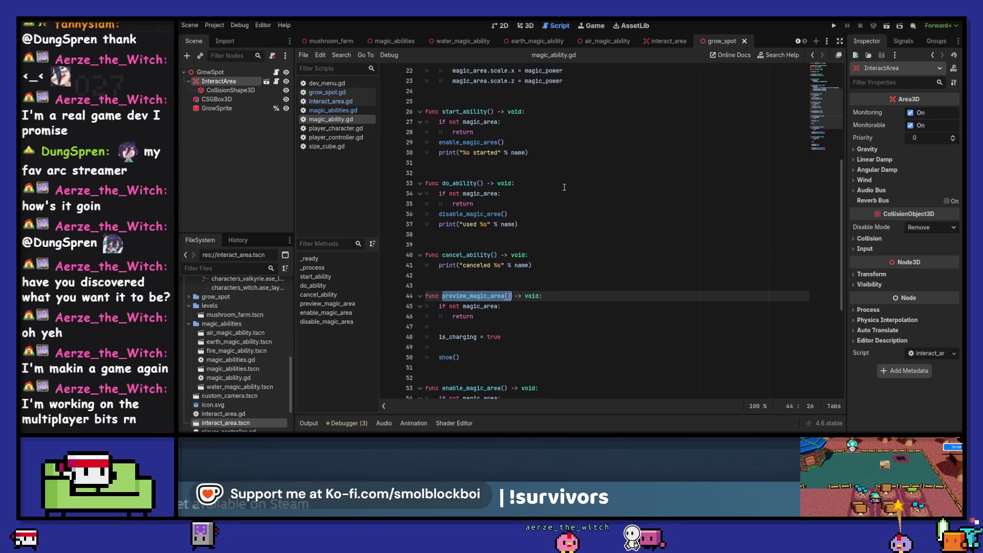
click(517, 143)
key(shift+Home)
key(ctrl+v)
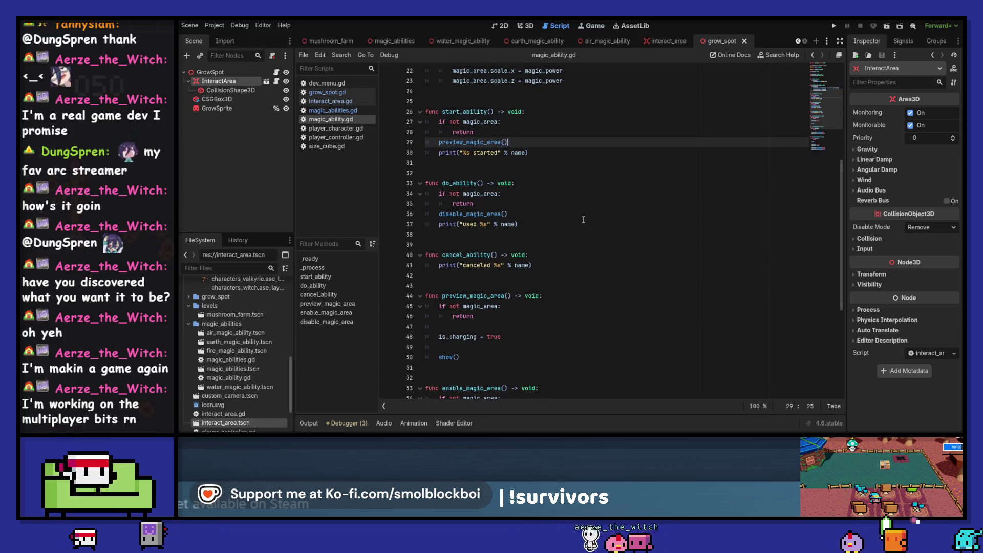
In do_ability, call enable_magic_area() and then await get_tree().create_timer(0.2).timeout.
scroll(563, 256, down, 4)
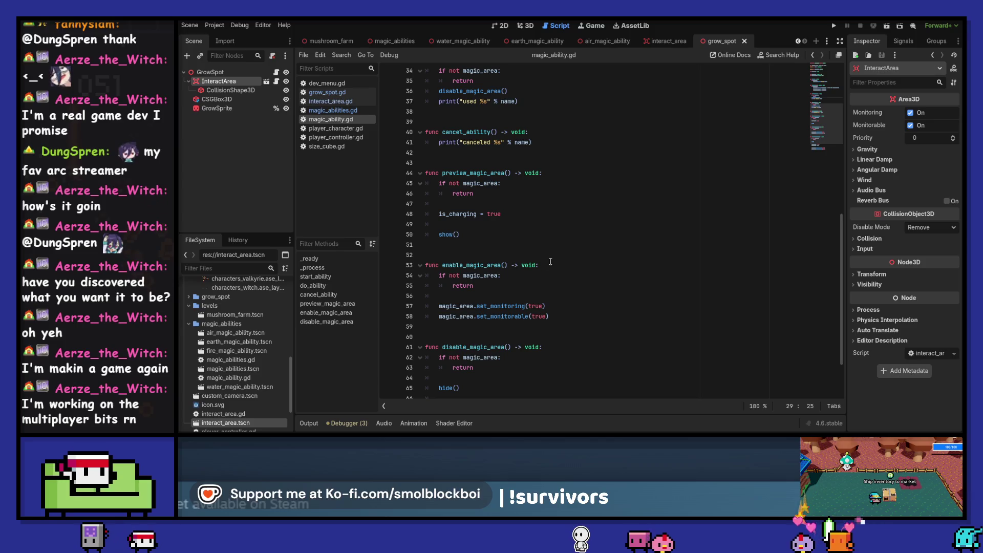
drag(443, 265, 495, 265)
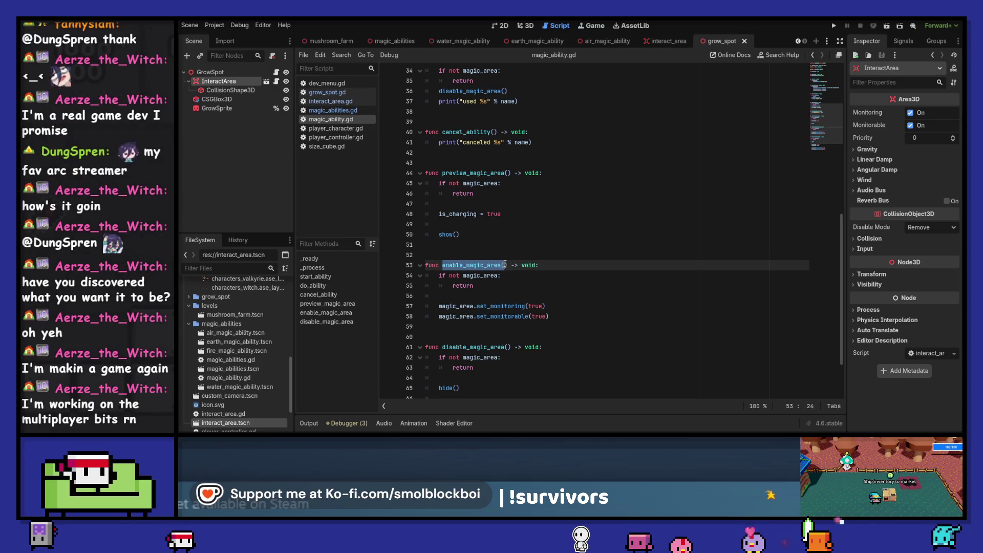
scroll(507, 265, up, 4)
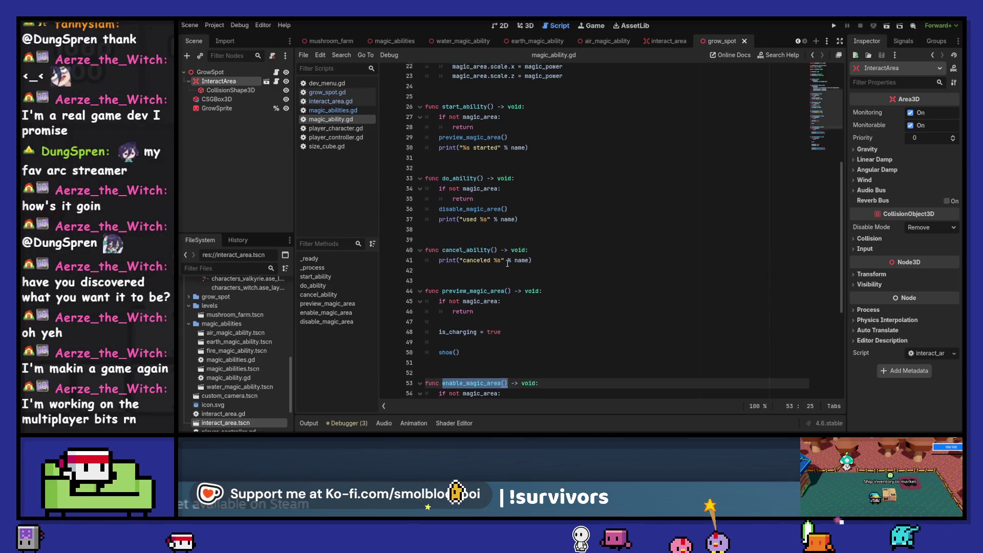
click(518, 204)
key(Return)
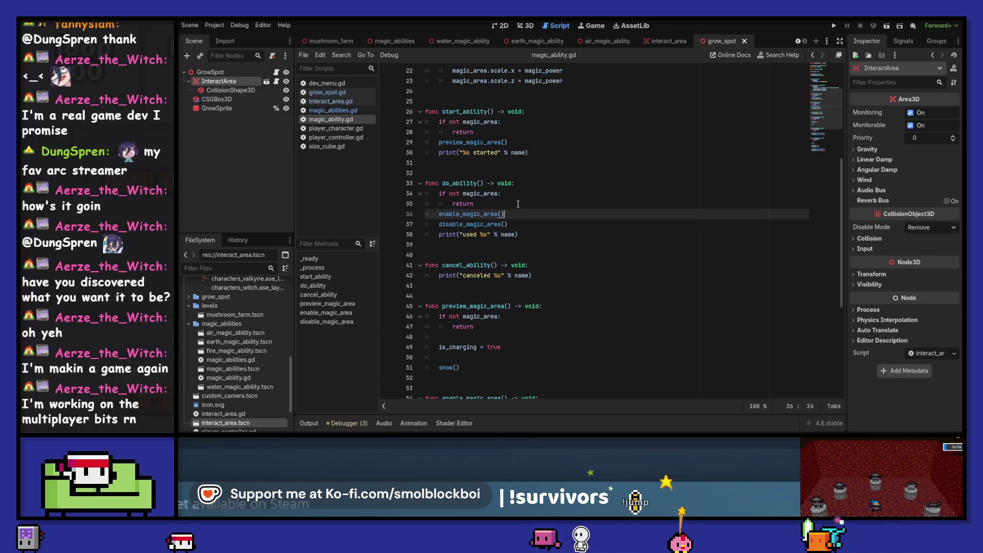
key(Return)
key(BackSpace)
key(BackSpace)
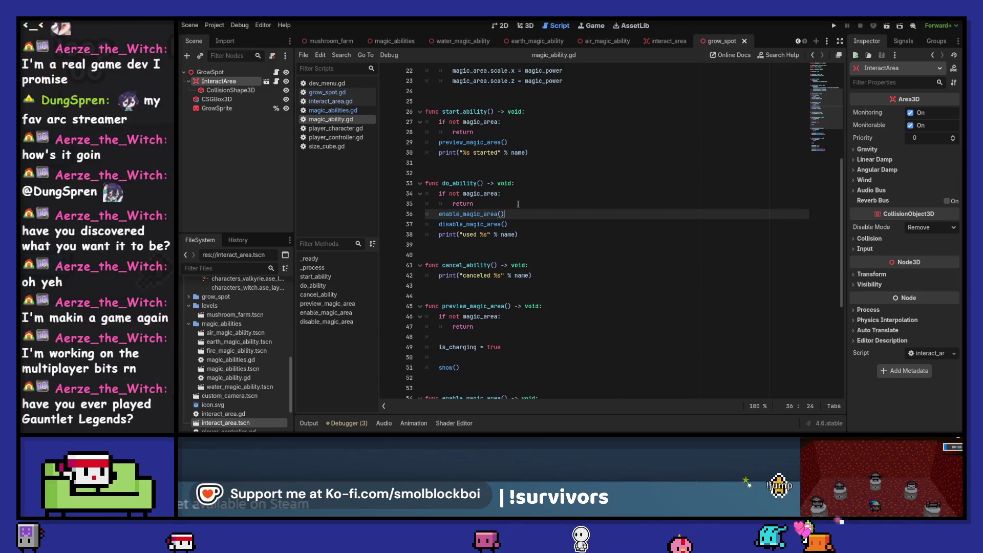
scroll(518, 204, down, 6)
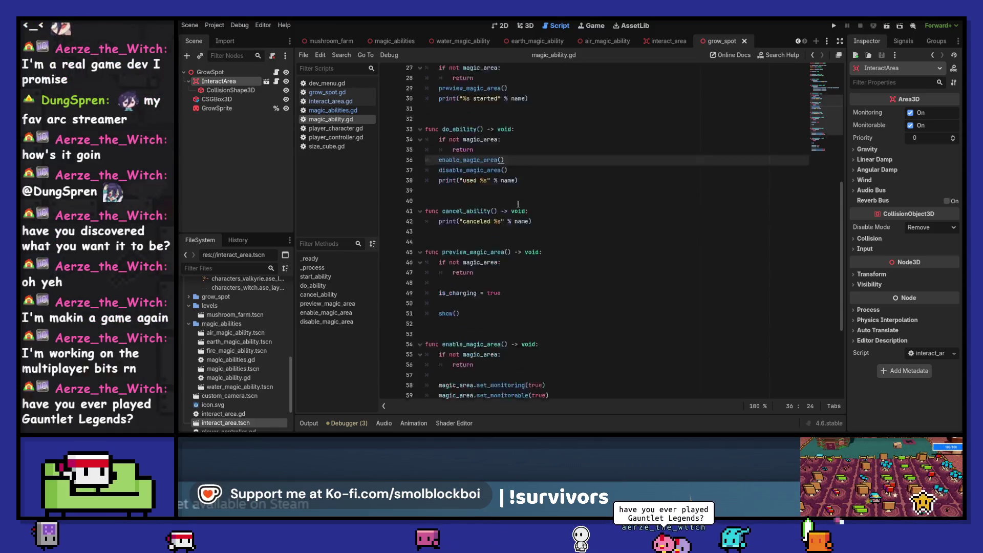
scroll(518, 203, up, 5)
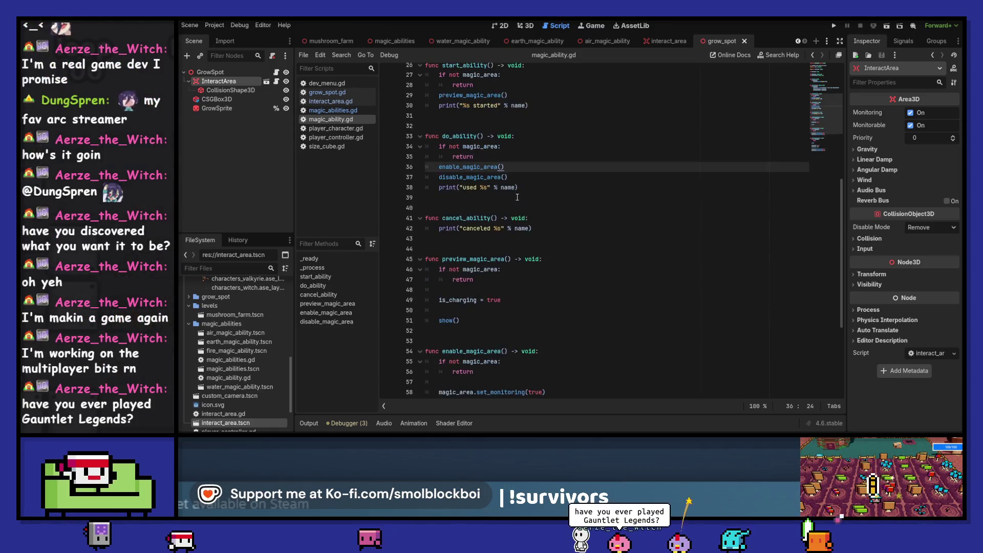
key(Return)
text(await)
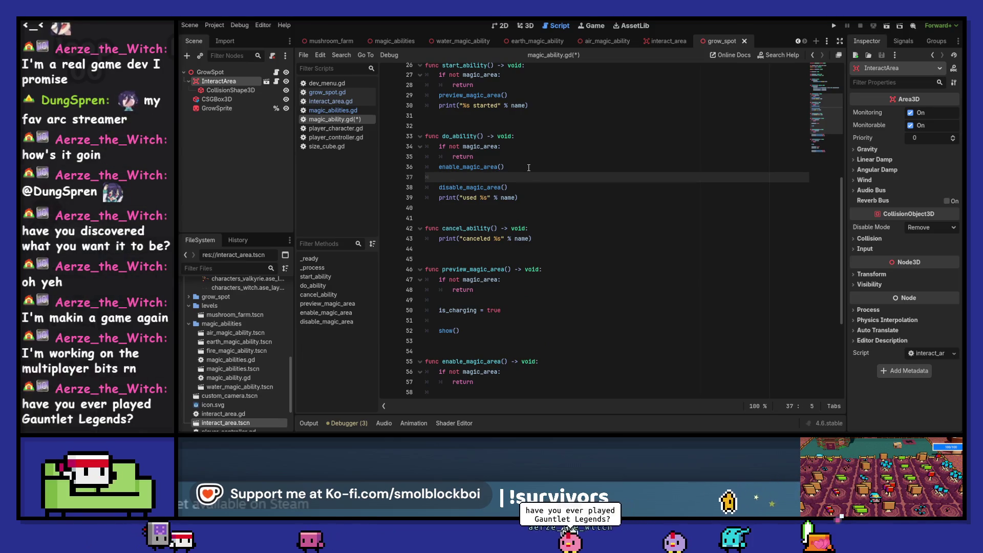
text( g)
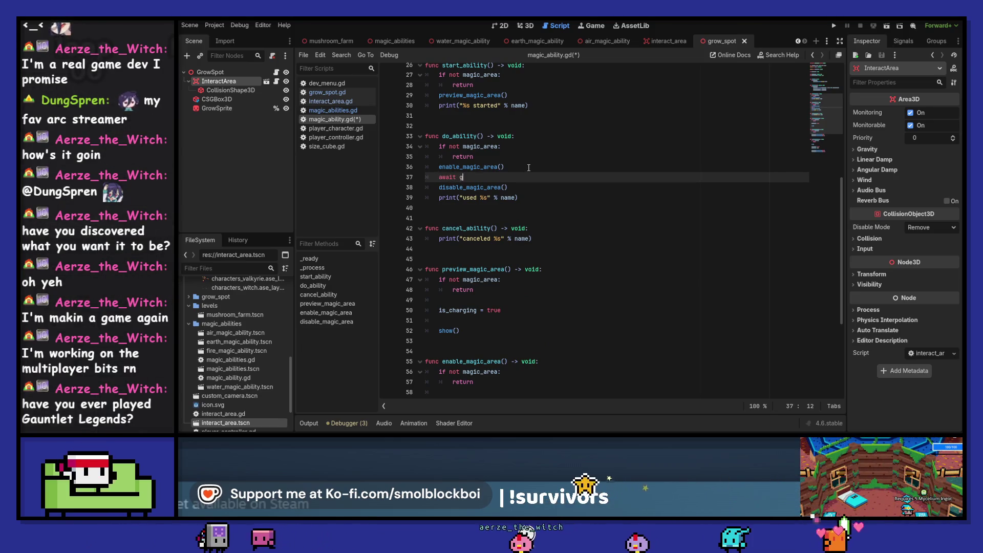
text(et_tree().)
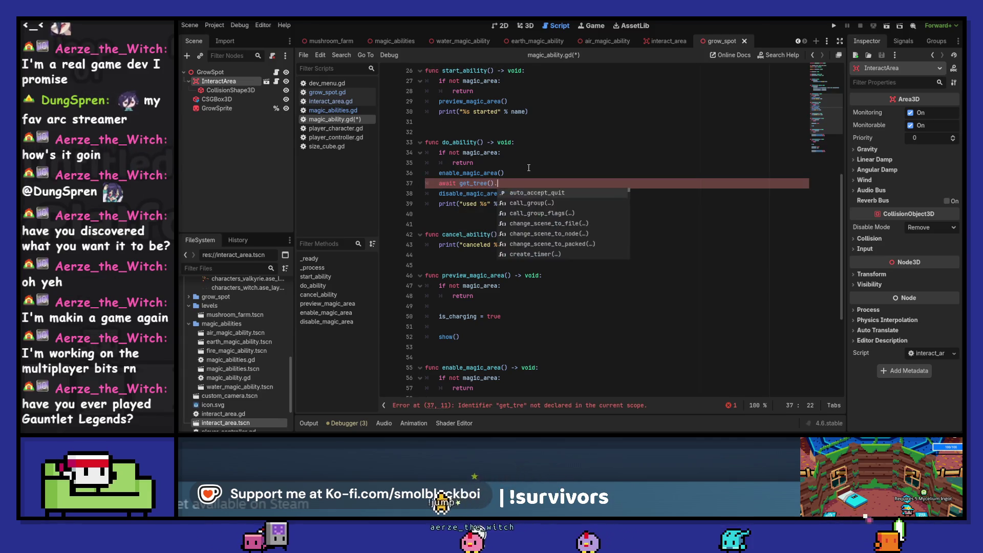
text(create_timer(0.2).time)
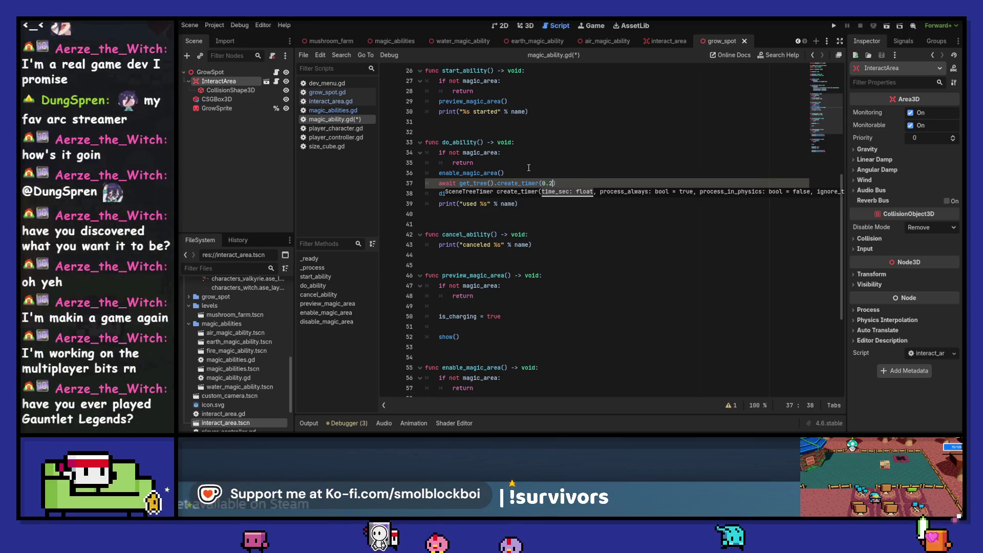
text(out)
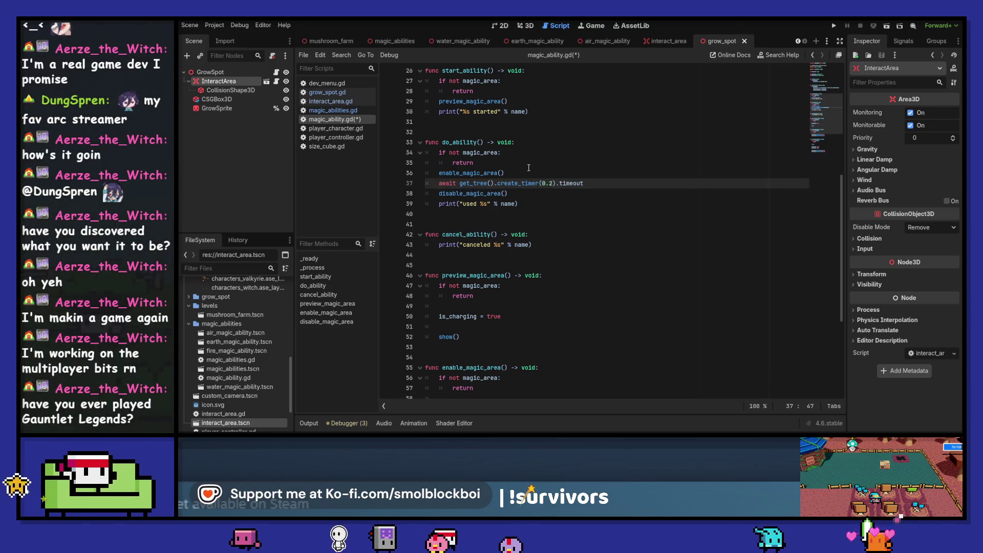
Add the comment 'Time for animation goes here' in do_ability and save magic_ability.gd.
key(ctrl+shift+Return)
text(Animatio)
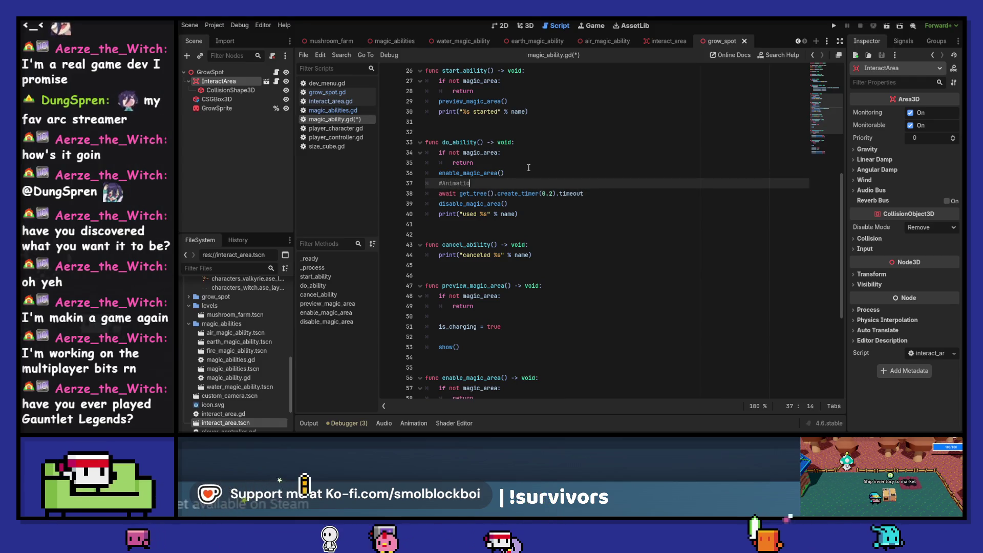
text(n goes here)
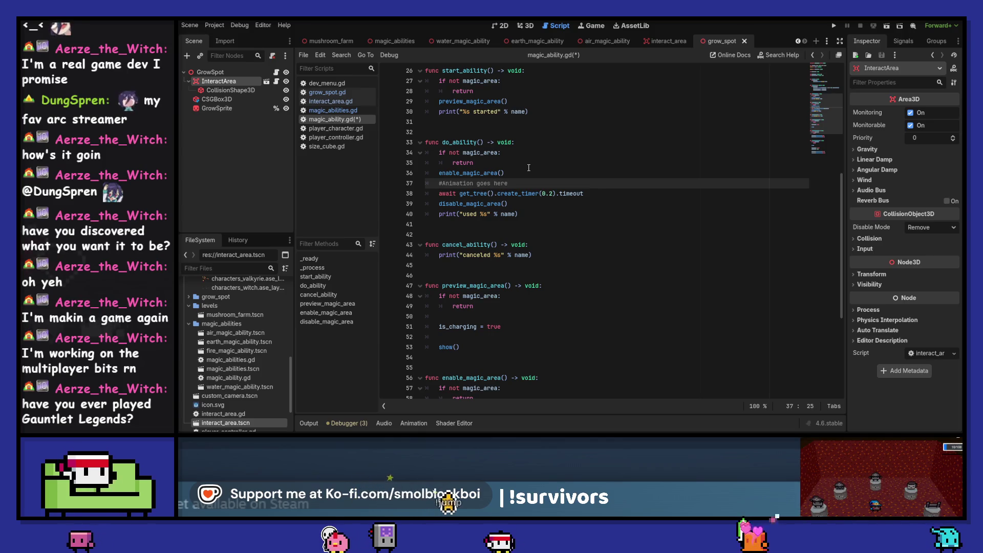
key(ctrl+Left)
text(Time for)
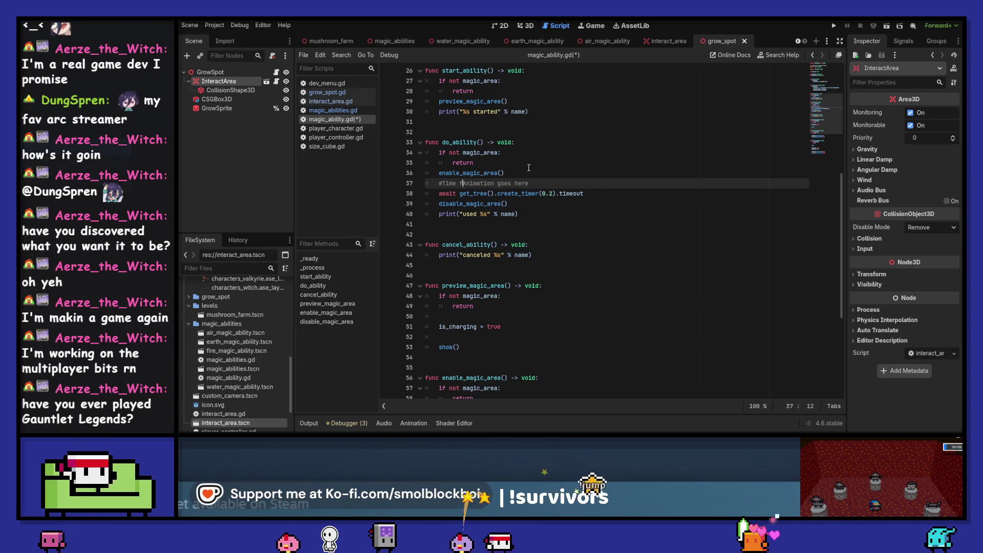
key(shift+Right)
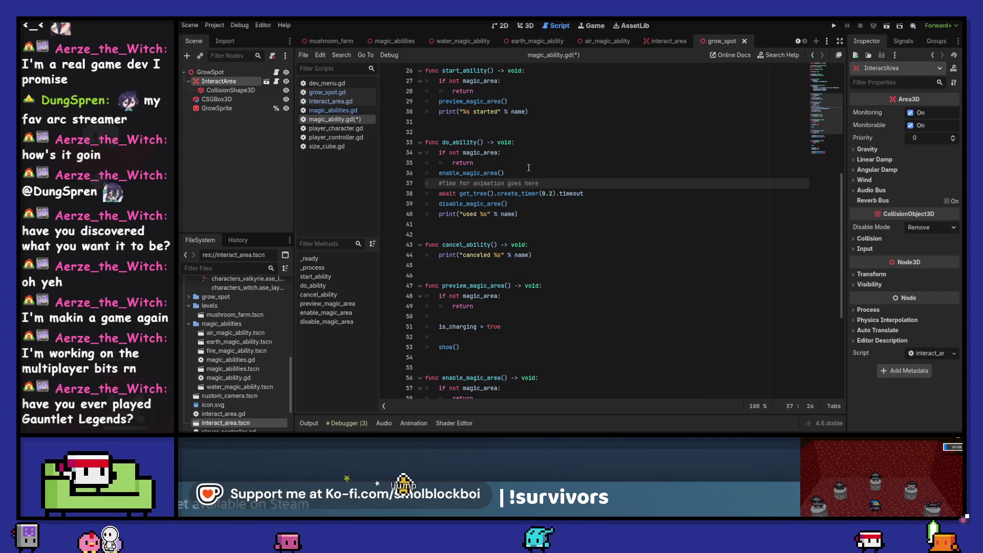
key(ctrl+s)
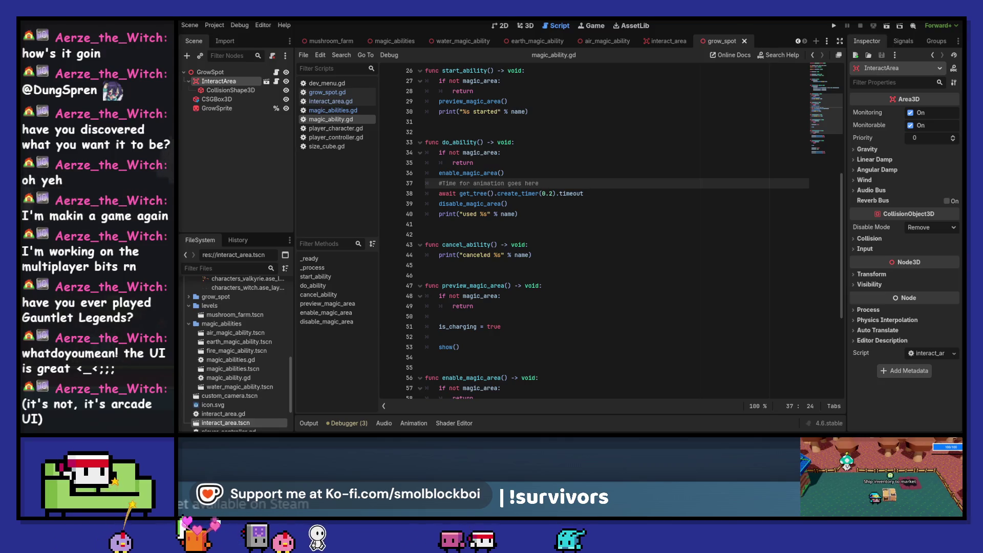
Switch from Godot to the Chrome window showing Gauntlet Legends image results.
key(alt+Tab)
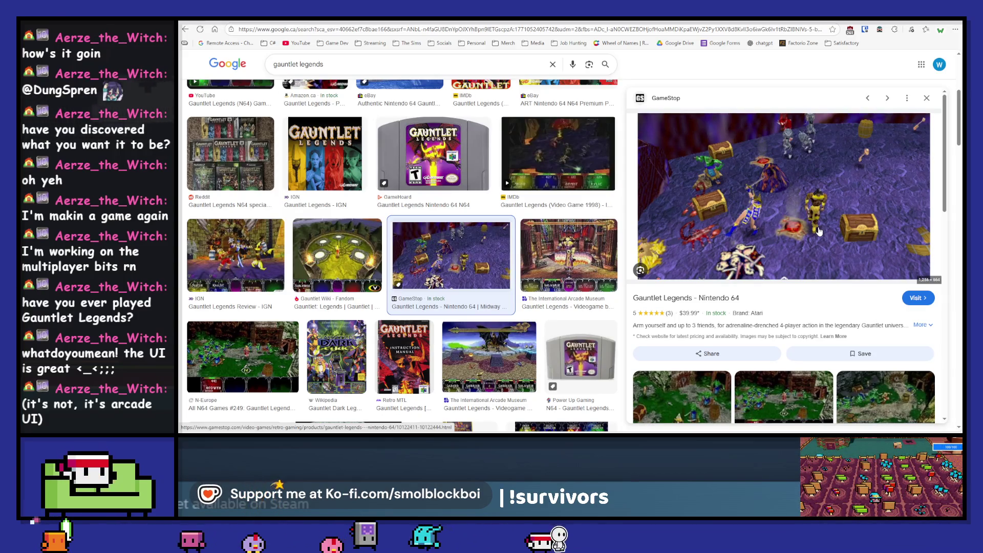
Preview the N-Europe, GameStop and IGN Review Gauntlet Legends images.
scroll(819, 232, down, 2)
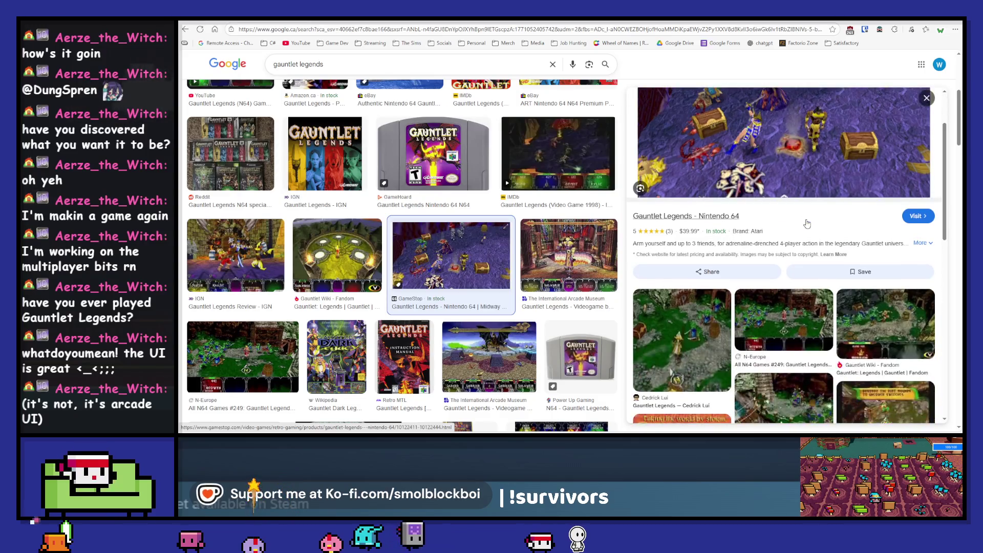
scroll(807, 224, down, 3)
scroll(807, 224, down, 3)
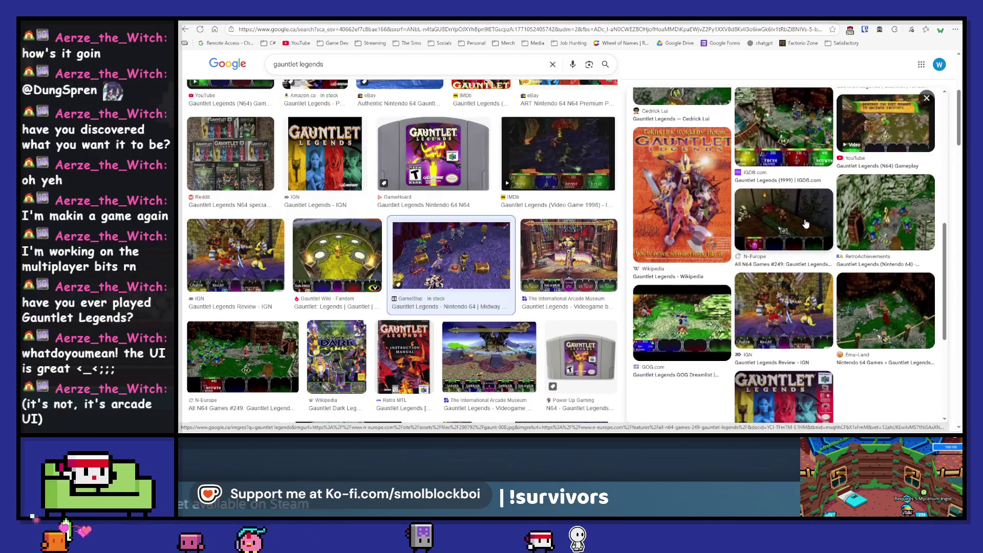
scroll(806, 224, down, 2)
scroll(801, 223, up, 10)
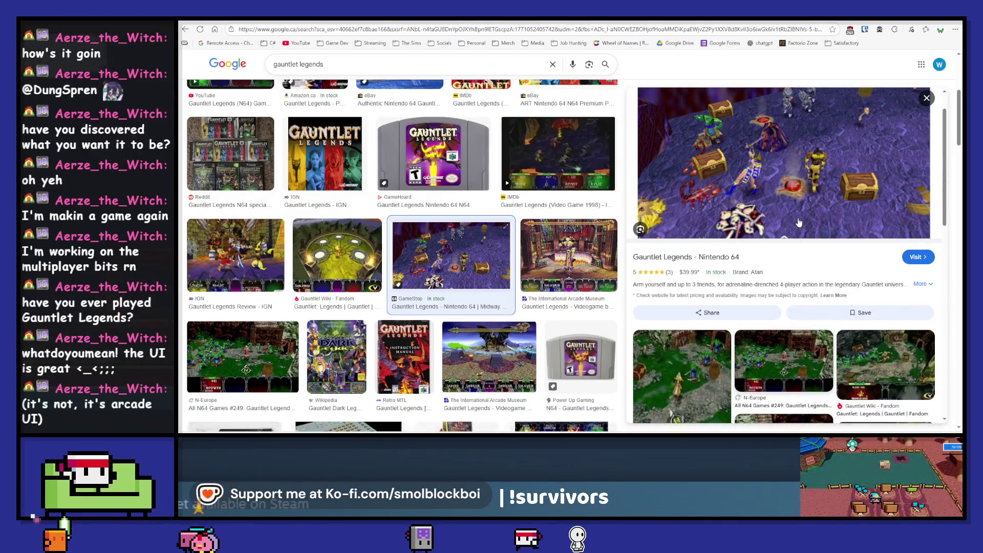
click(239, 350)
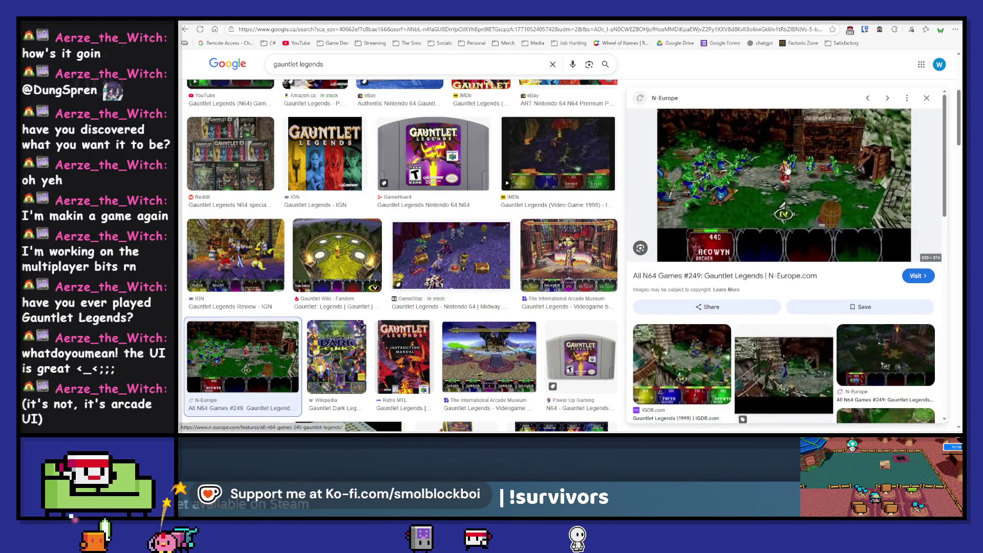
scroll(560, 193, up, 5)
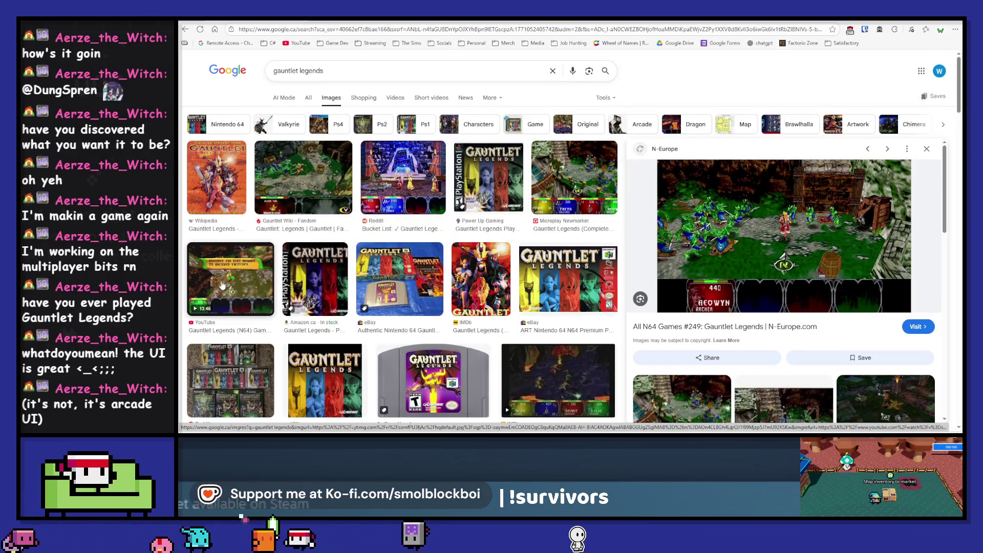
scroll(222, 285, down, 3)
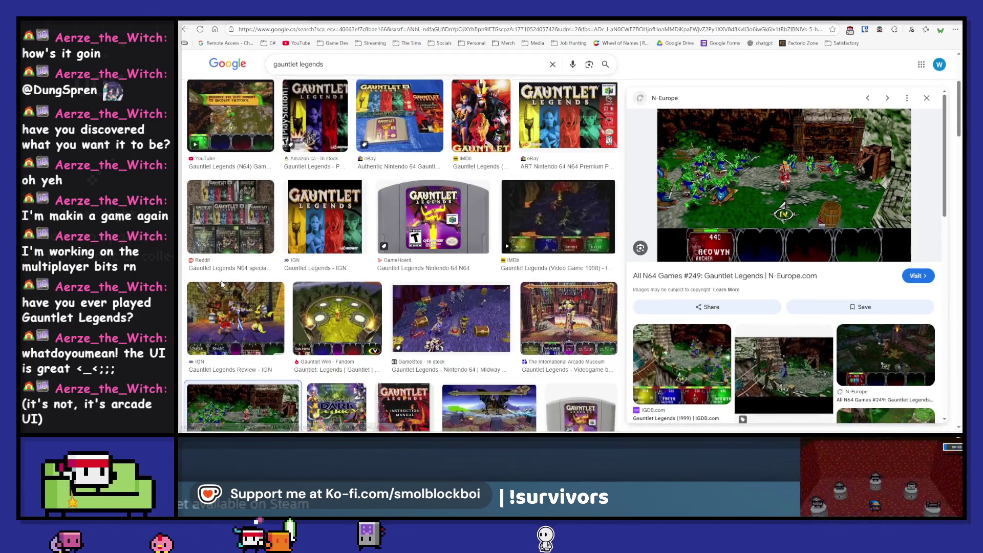
click(441, 311)
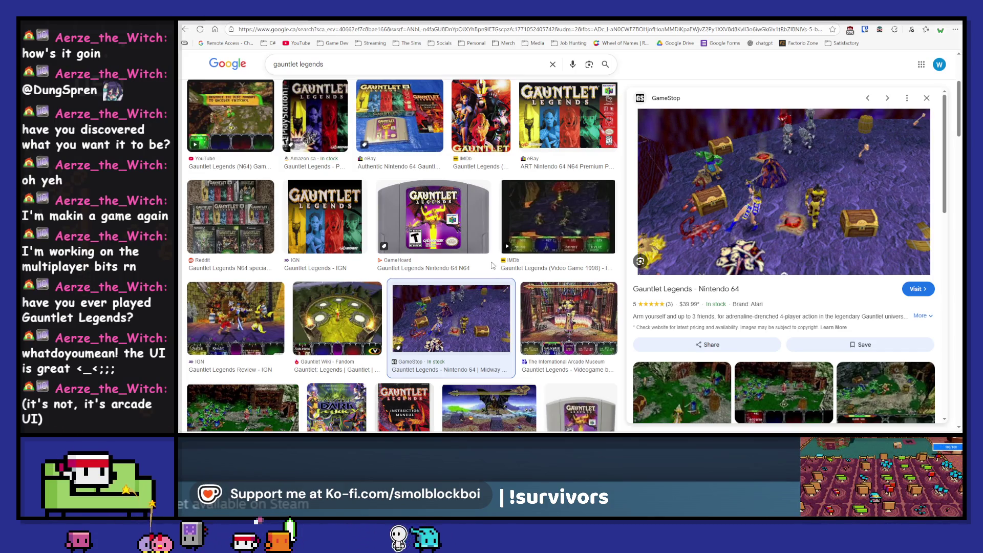
click(249, 290)
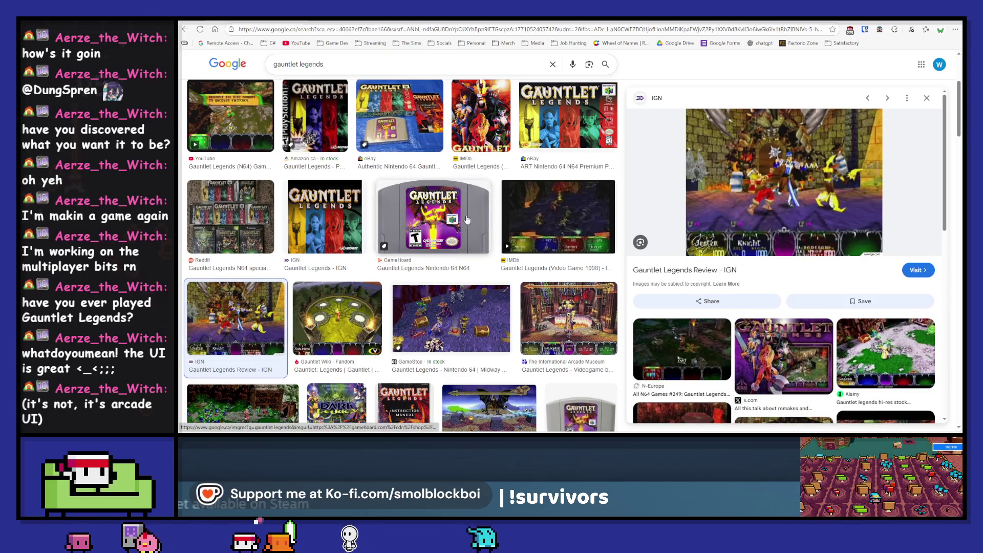
Preview the Co-Optimus, RetroAchievements, Ending and Carpet Plus Gauntlet Dark Legacy images.
scroll(494, 211, down, 5)
scroll(494, 211, down, 5)
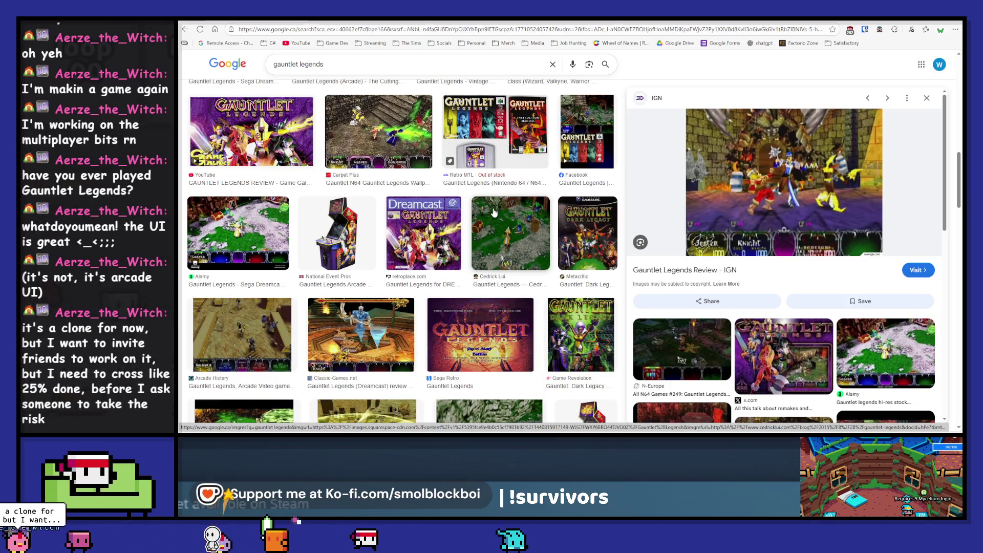
scroll(494, 211, down, 4)
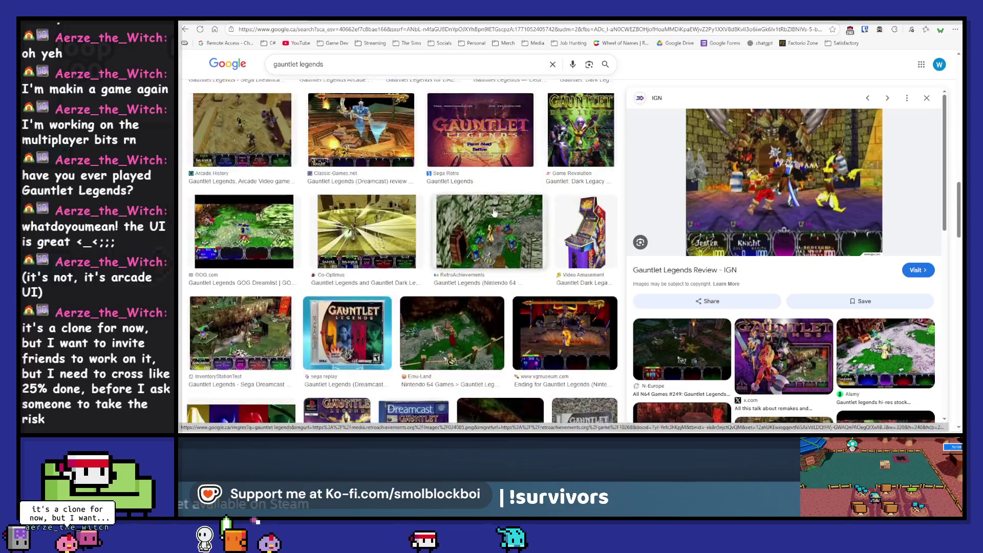
click(367, 231)
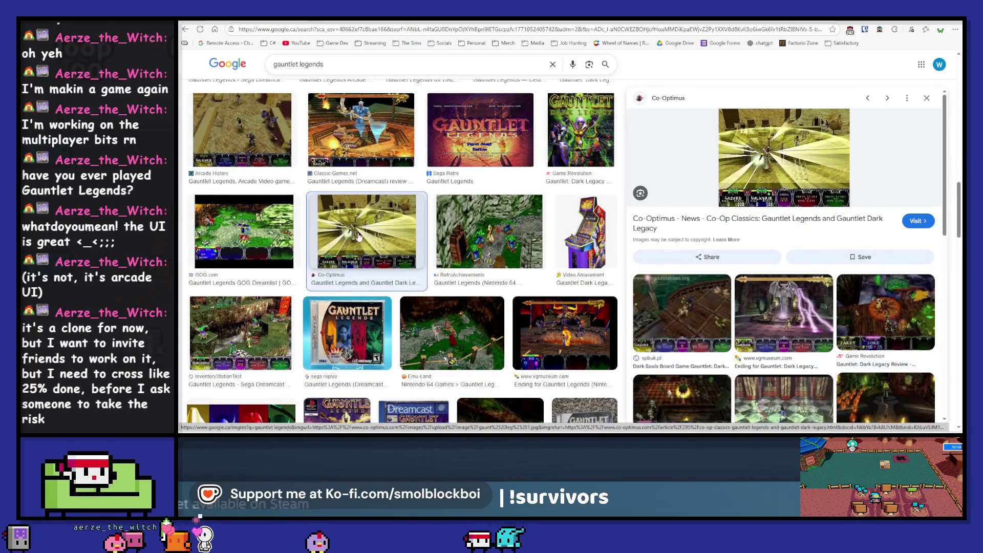
click(478, 243)
scroll(563, 260, down, 2)
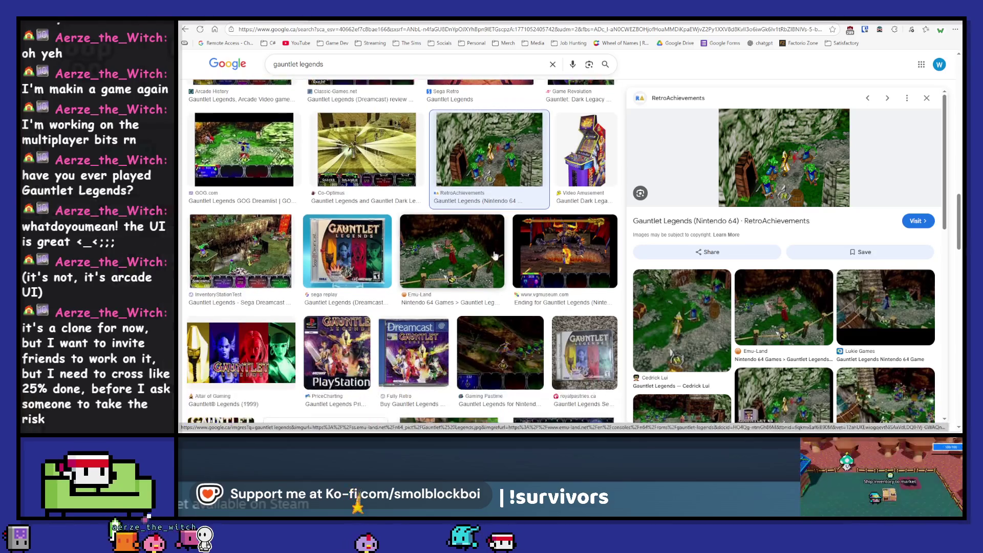
click(563, 260)
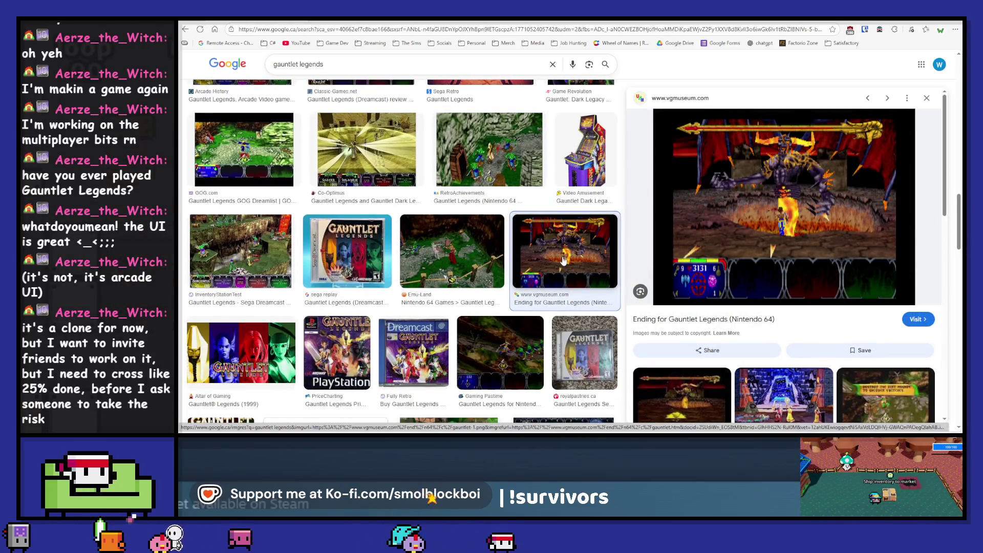
scroll(564, 260, down, 4)
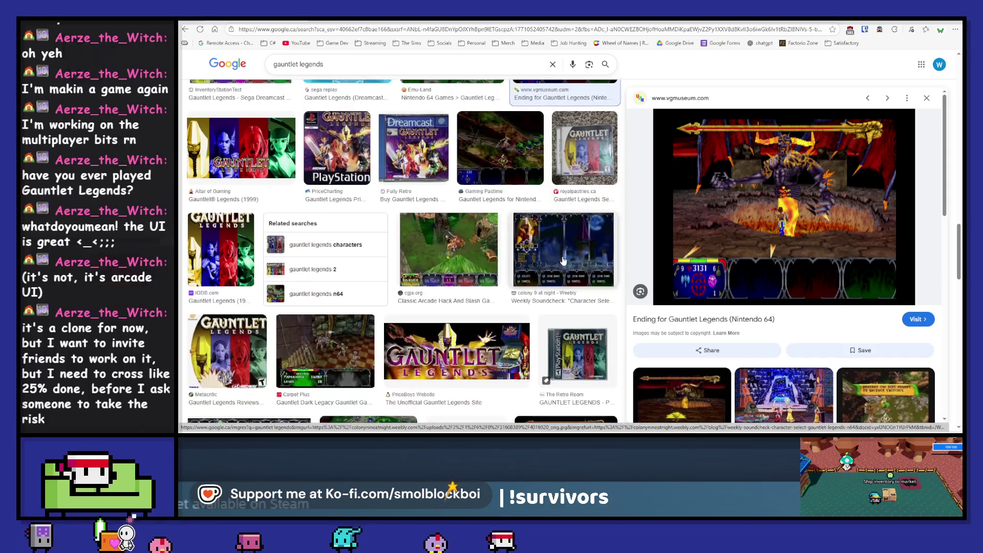
click(326, 352)
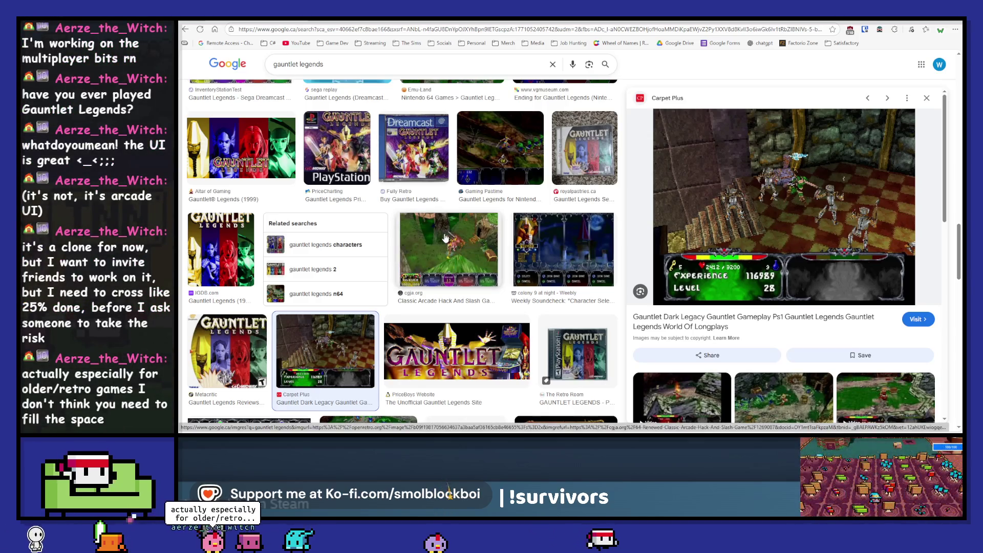
scroll(445, 238, down, 3)
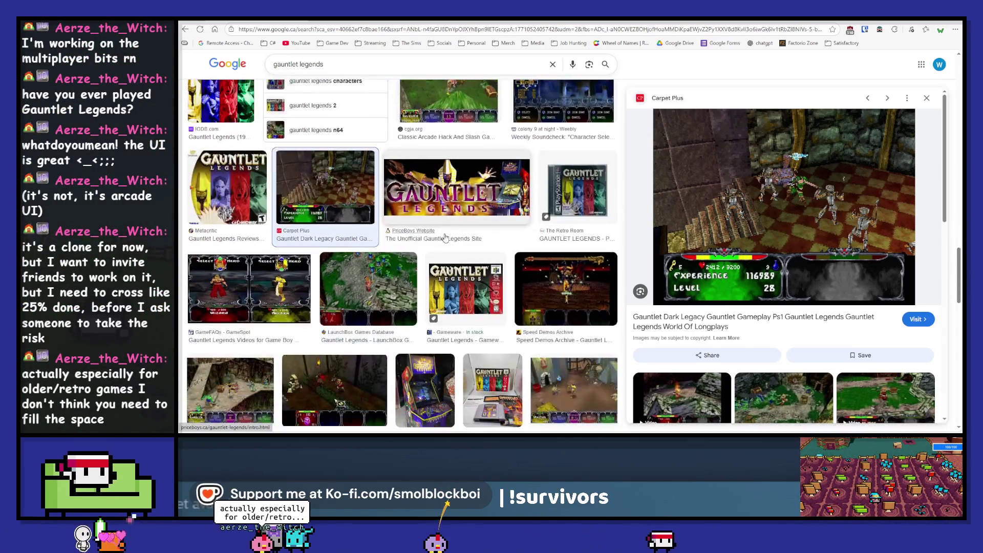
click(343, 69)
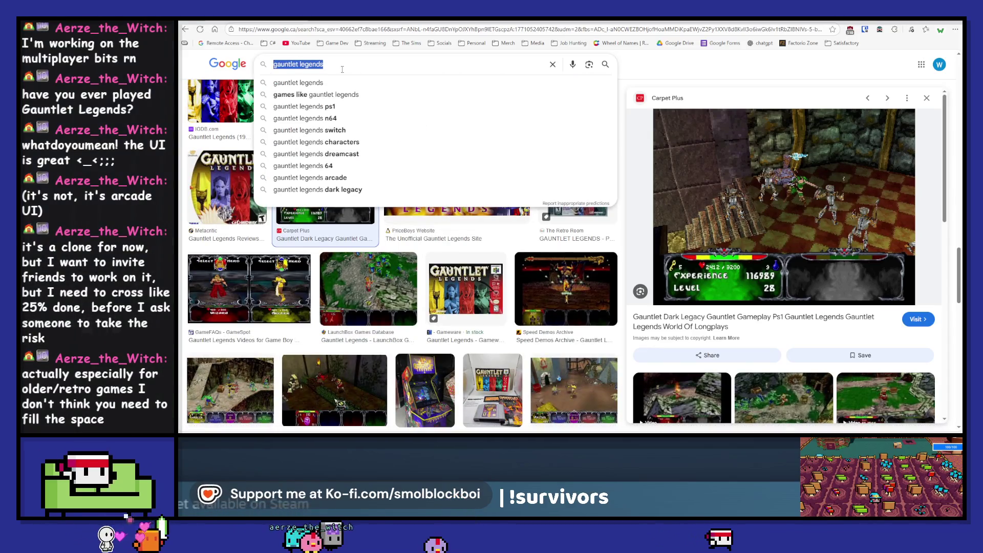
Search Google Images for 'chameleon twist n64 game'.
text(chamele)
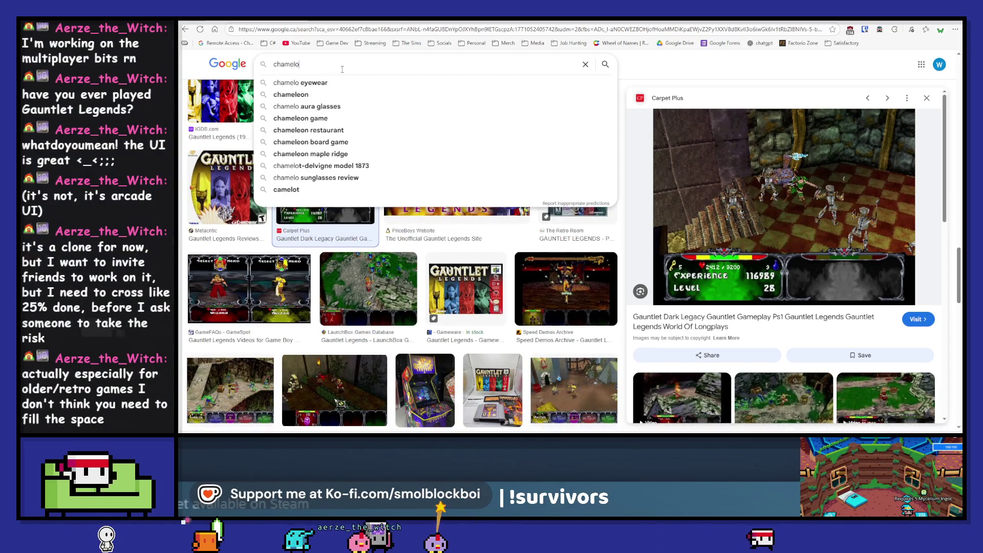
text(on game)
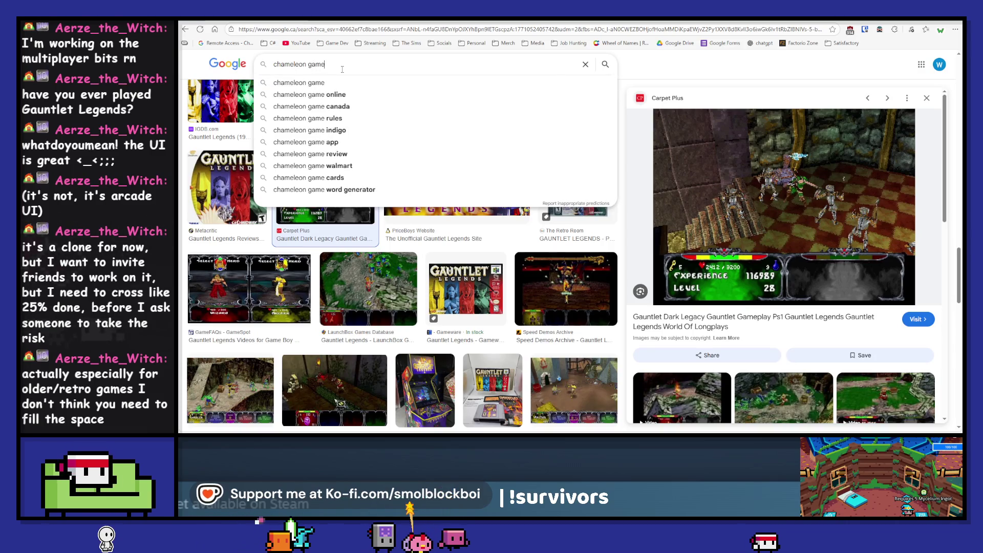
key(Return)
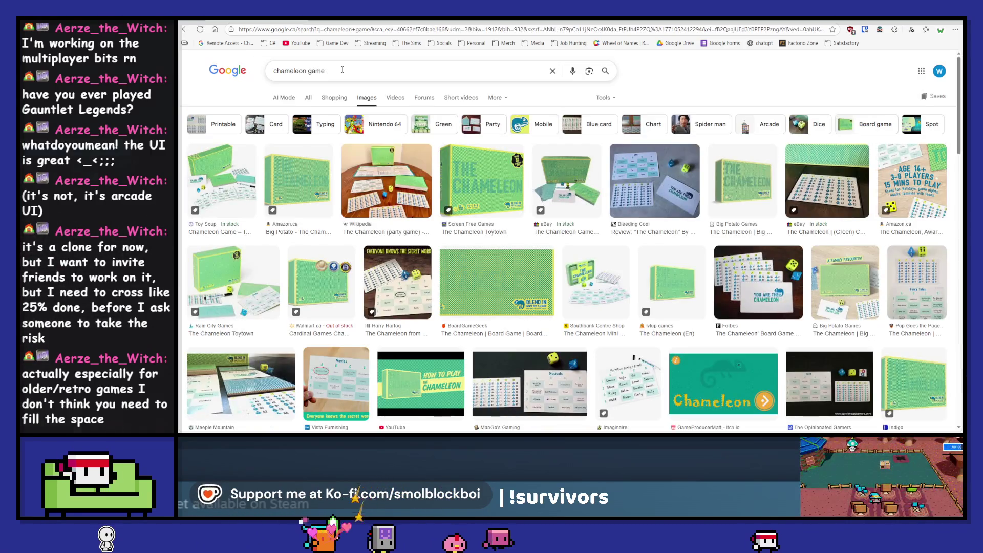
double_click(342, 69)
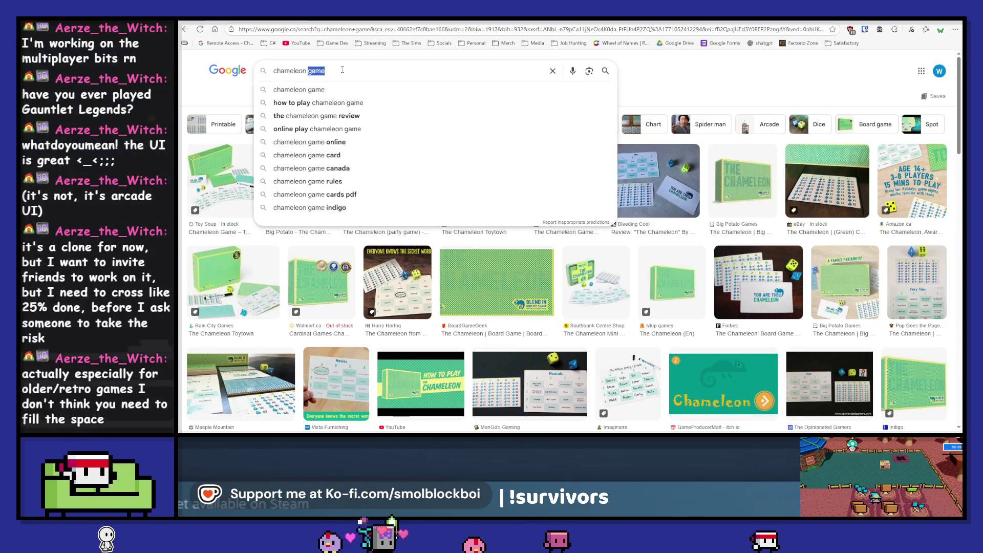
click(342, 70)
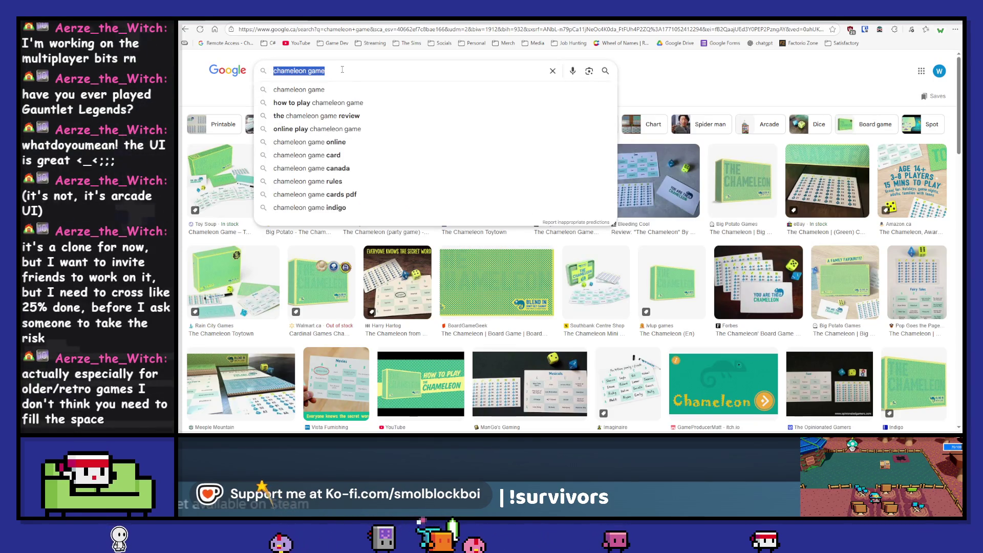
text( n64)
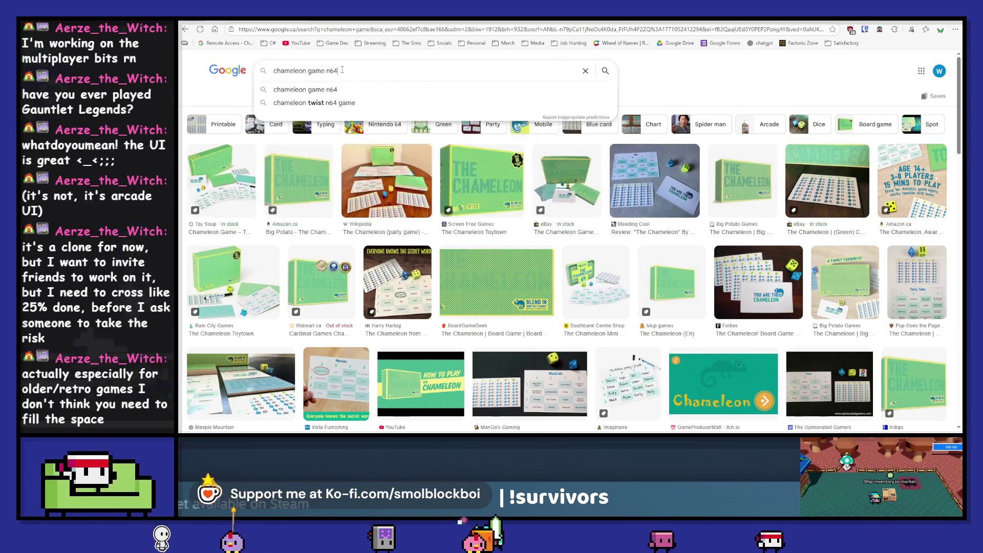
key(Down)
key(Down)
key(Return)
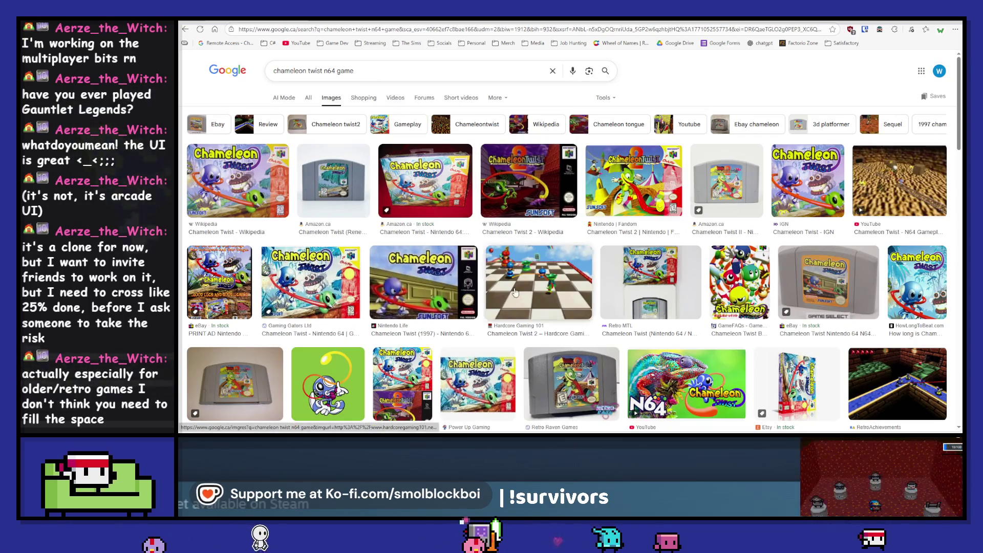
Preview the Chameleon Twist 2, Classic-Games.net, RetroAchievements, Xsolla, Jungle Land and retroplace images.
click(549, 280)
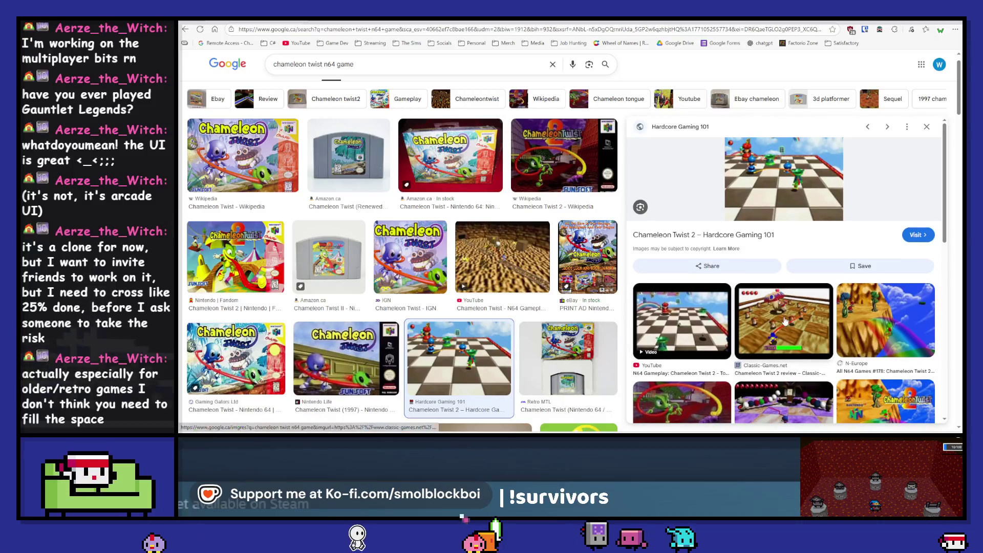
click(786, 321)
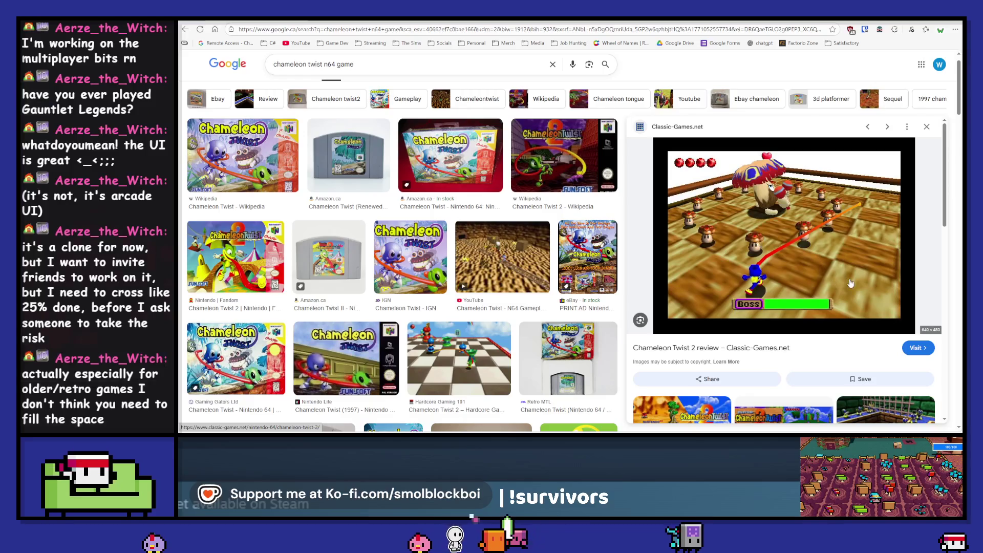
scroll(381, 311, down, 5)
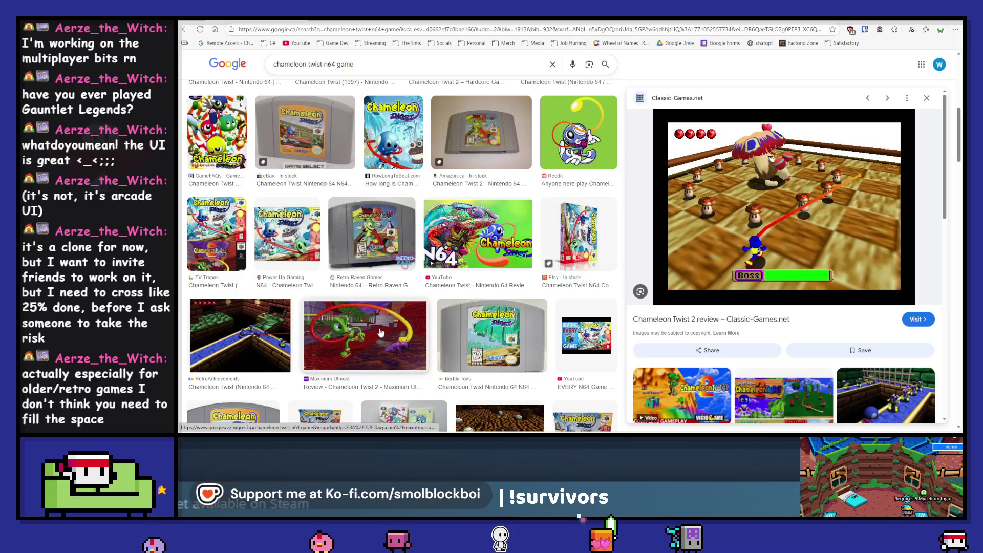
click(241, 336)
scroll(523, 314, down, 2)
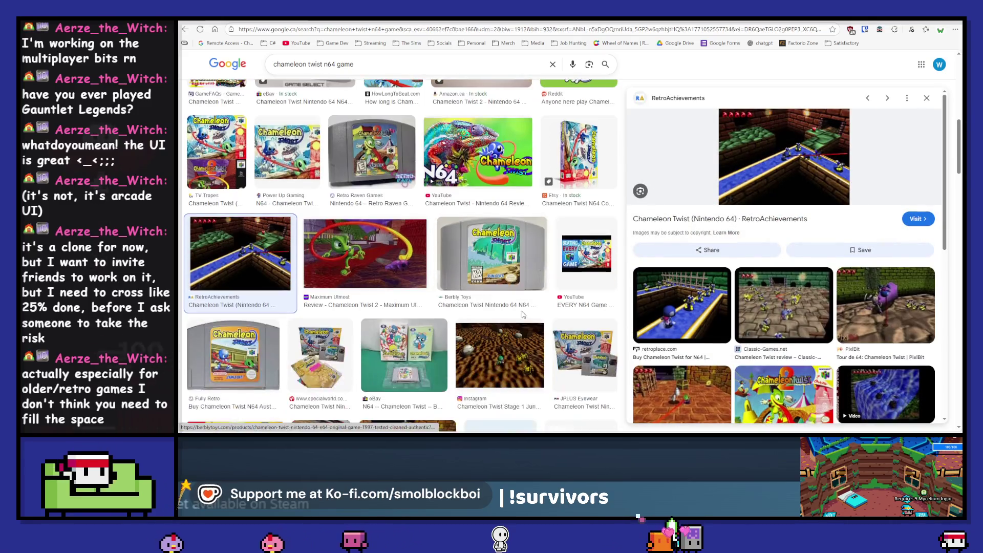
click(681, 391)
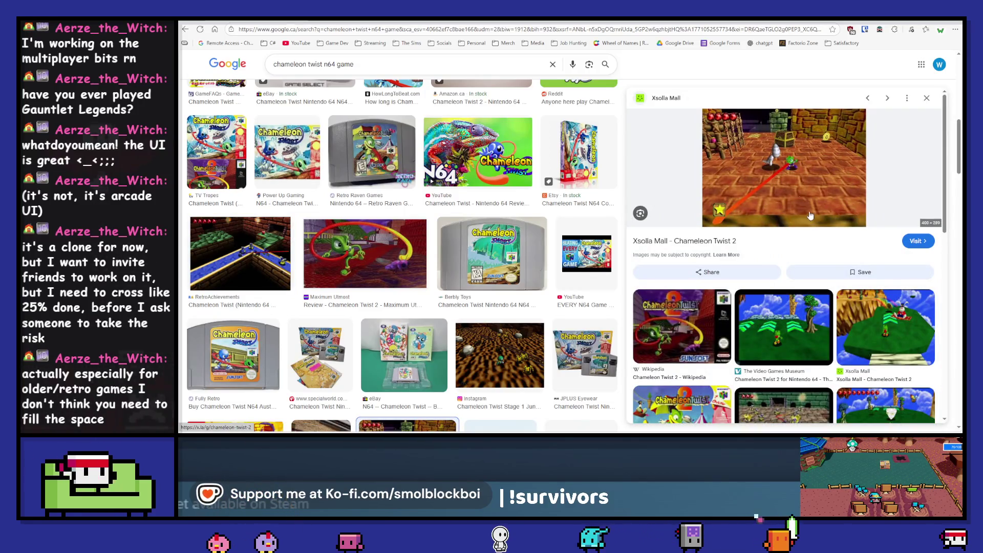
scroll(502, 165, down, 4)
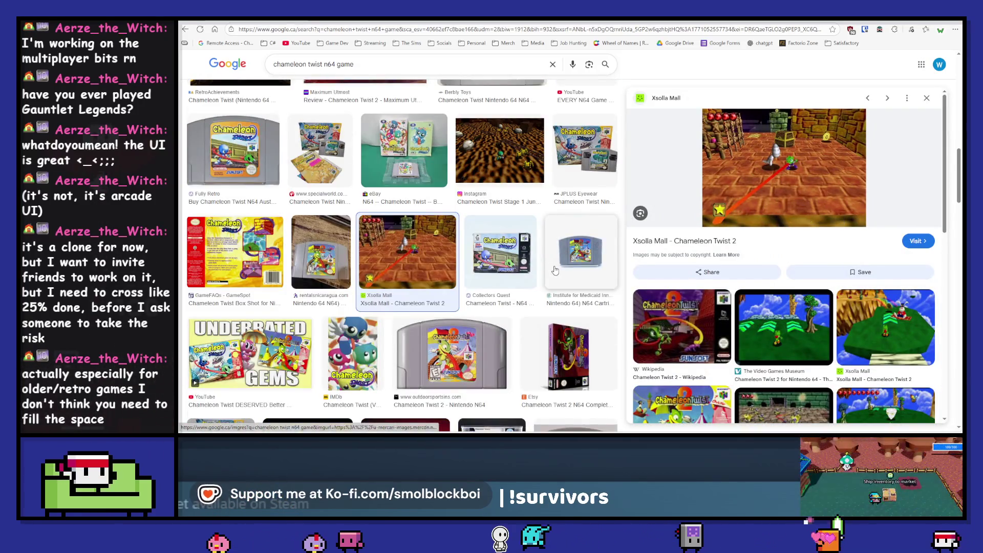
click(502, 165)
scroll(486, 318, down, 3)
scroll(487, 318, down, 2)
click(486, 313)
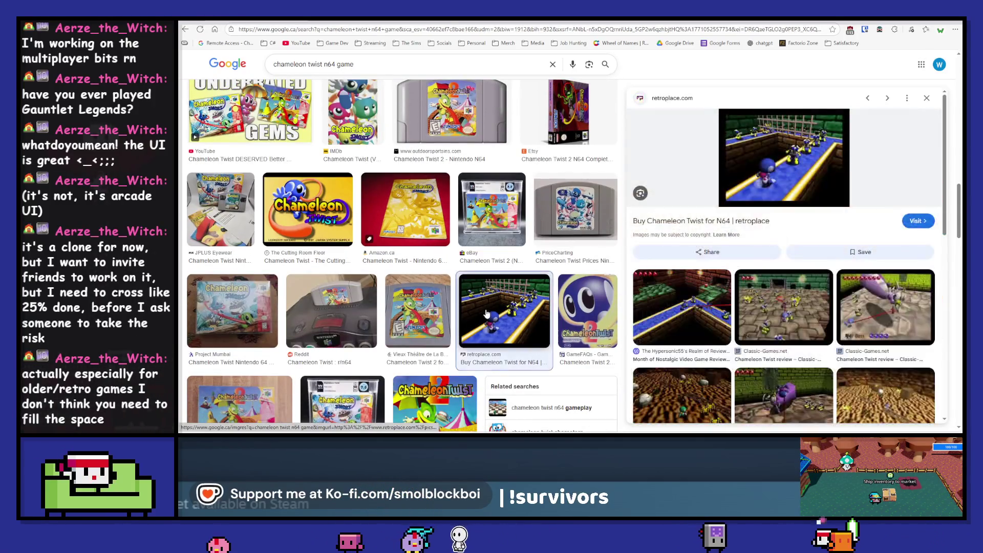
Preview the N64 Gameplay video, Altar of Gaming artwork and IGN Chameleon Twist 2 cover.
scroll(790, 322, down, 2)
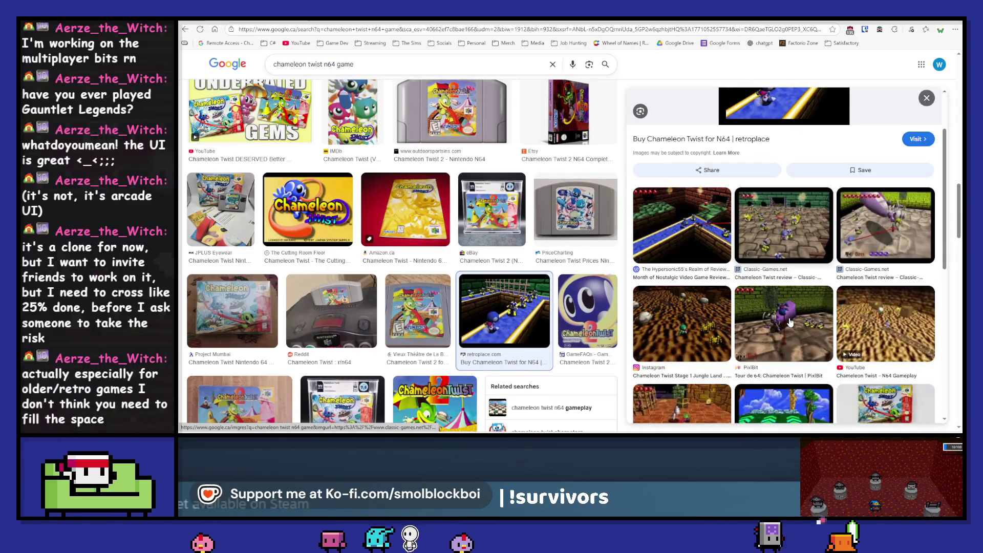
click(885, 323)
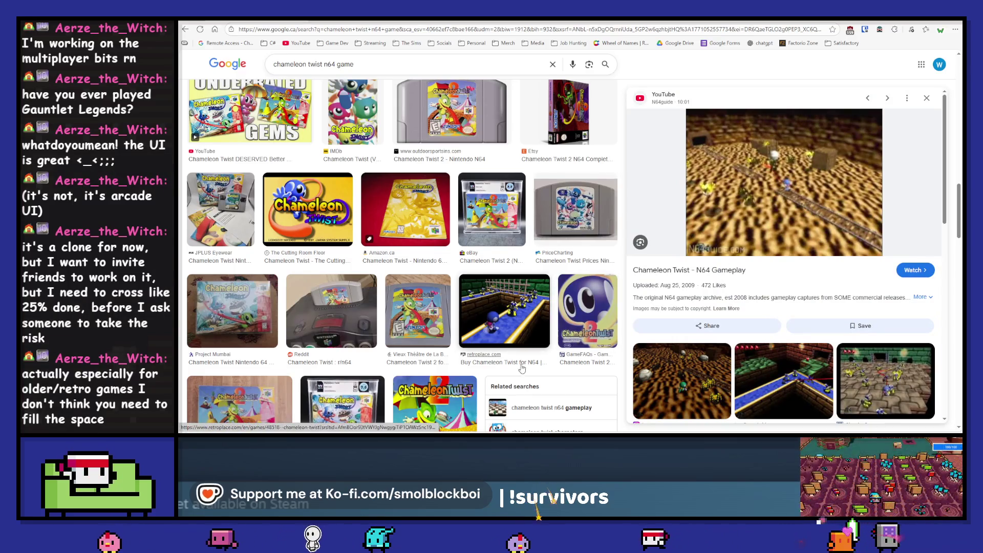
scroll(476, 354, down, 4)
scroll(477, 353, down, 3)
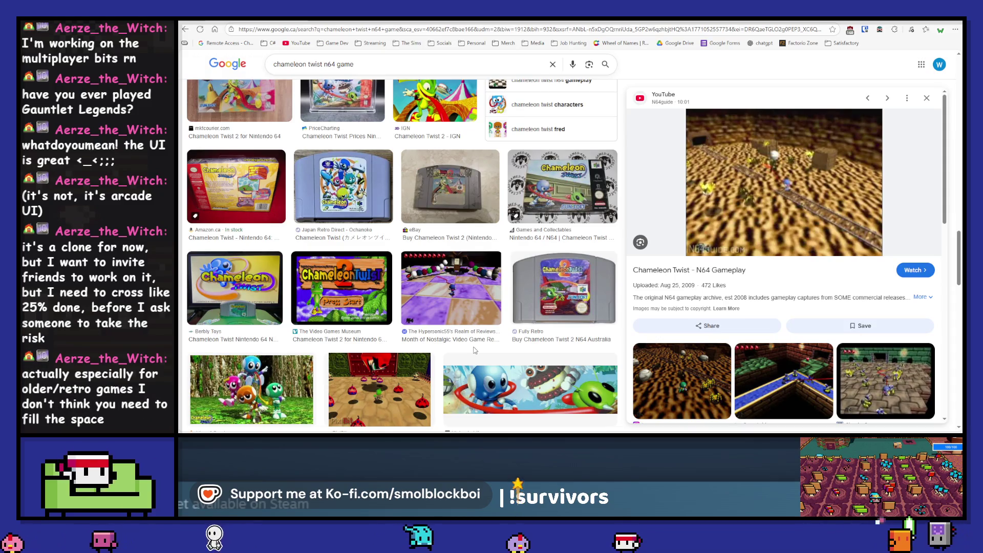
click(267, 393)
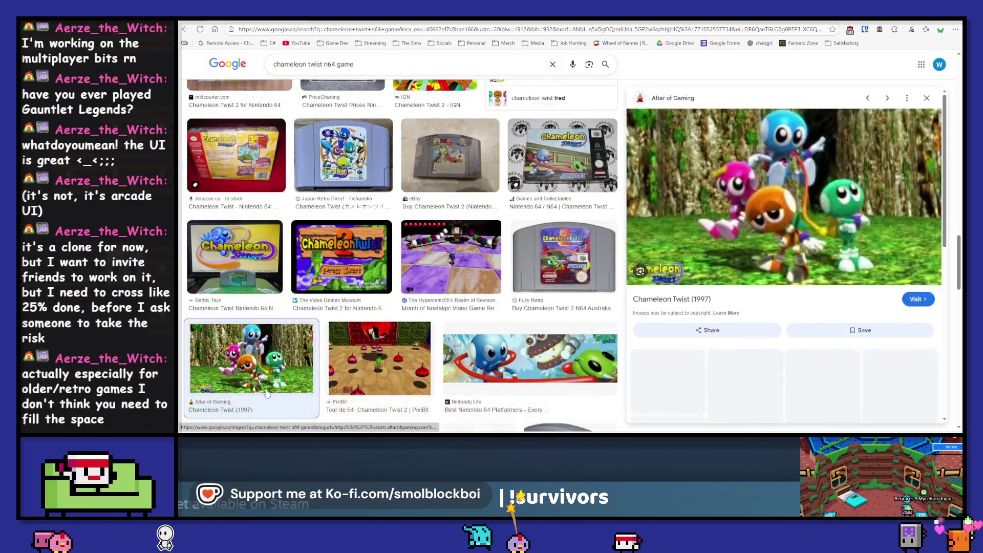
scroll(434, 286, up, 2)
scroll(435, 286, up, 1)
click(435, 177)
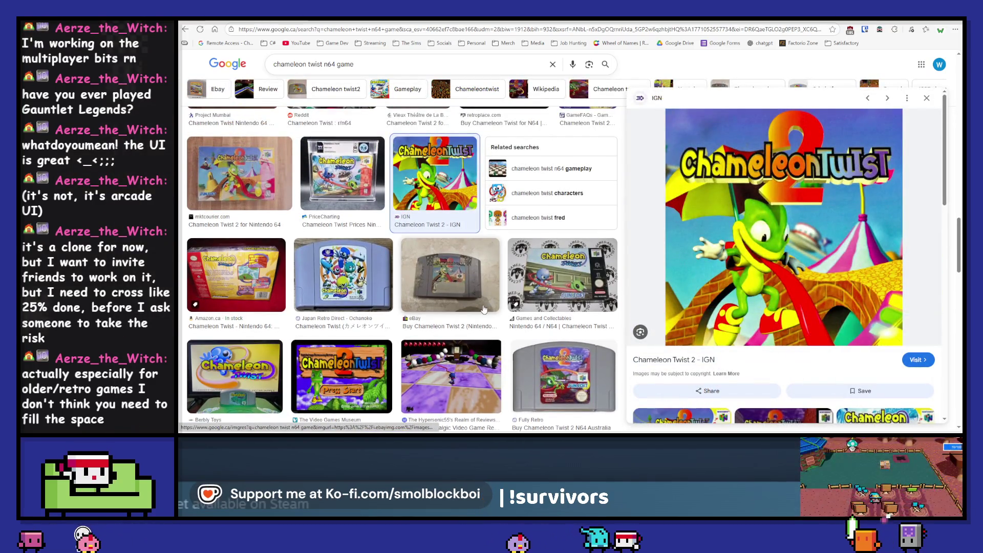
Preview the Berbly Toys and Suruga-ya cartridge photos, then return to the Godot editor.
scroll(484, 309, down, 2)
click(234, 294)
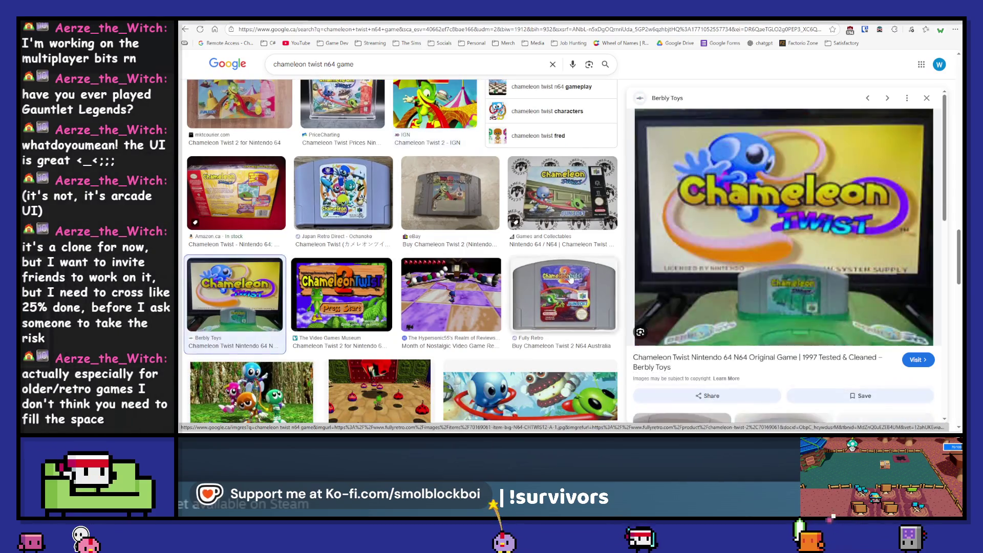
scroll(571, 278, down, 2)
click(251, 313)
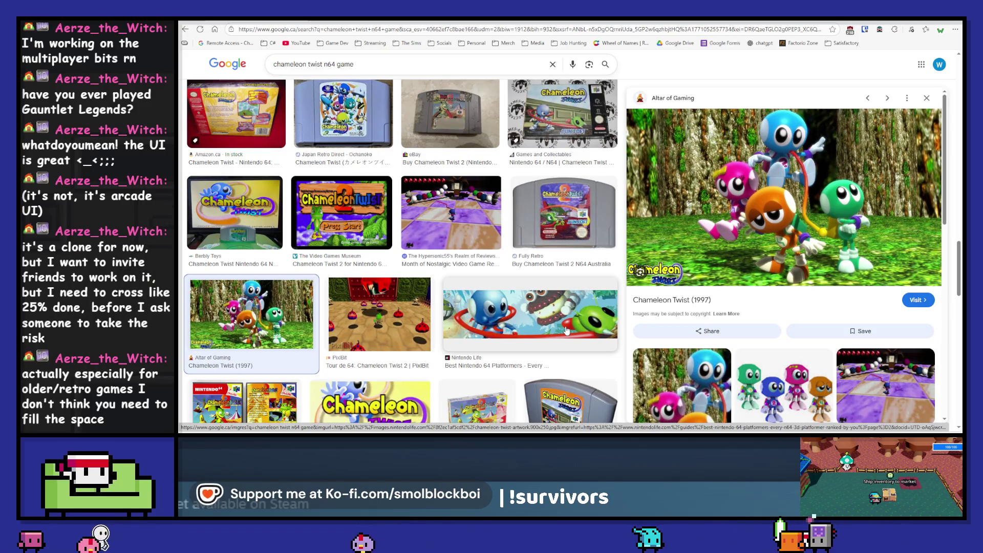
scroll(567, 331, down, 3)
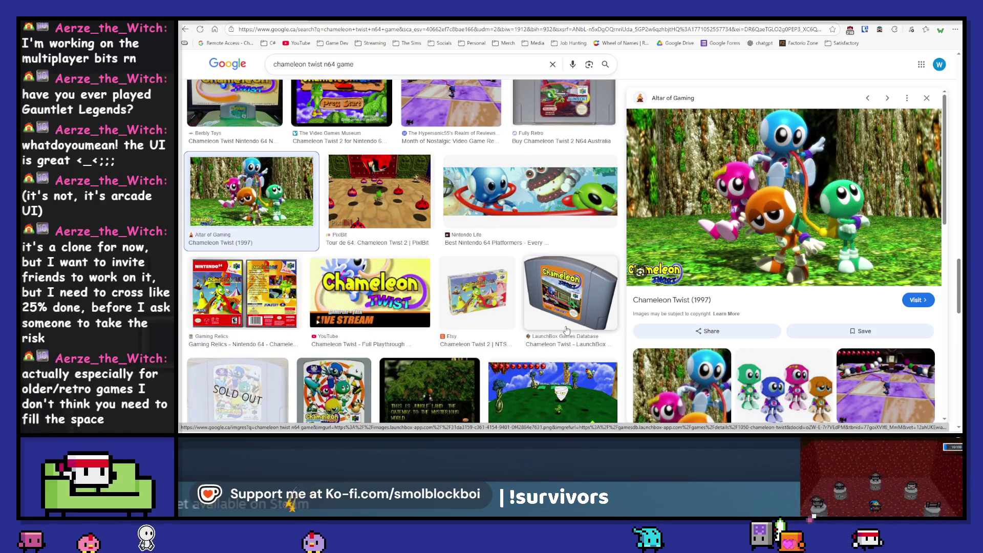
scroll(567, 330, down, 3)
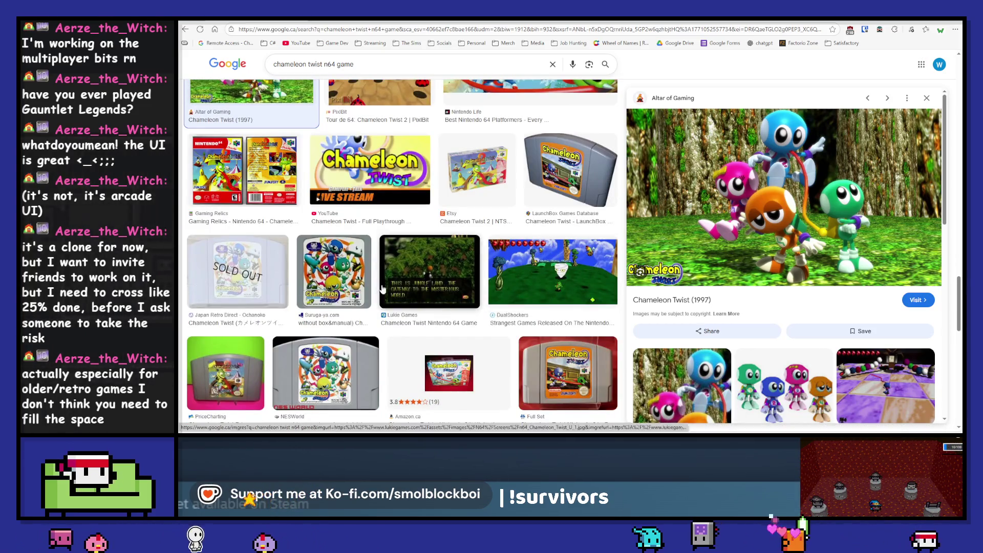
click(364, 308)
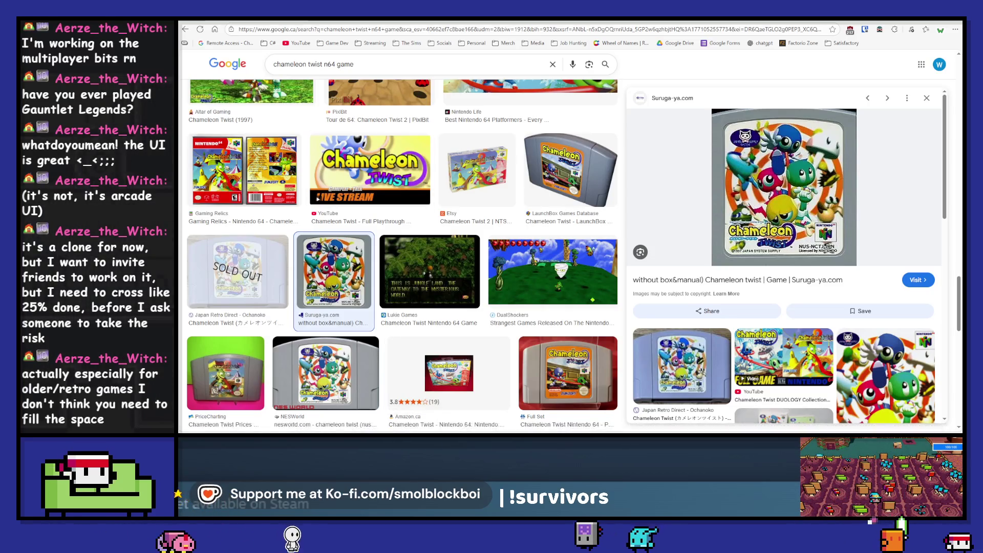
key(alt+Tab)
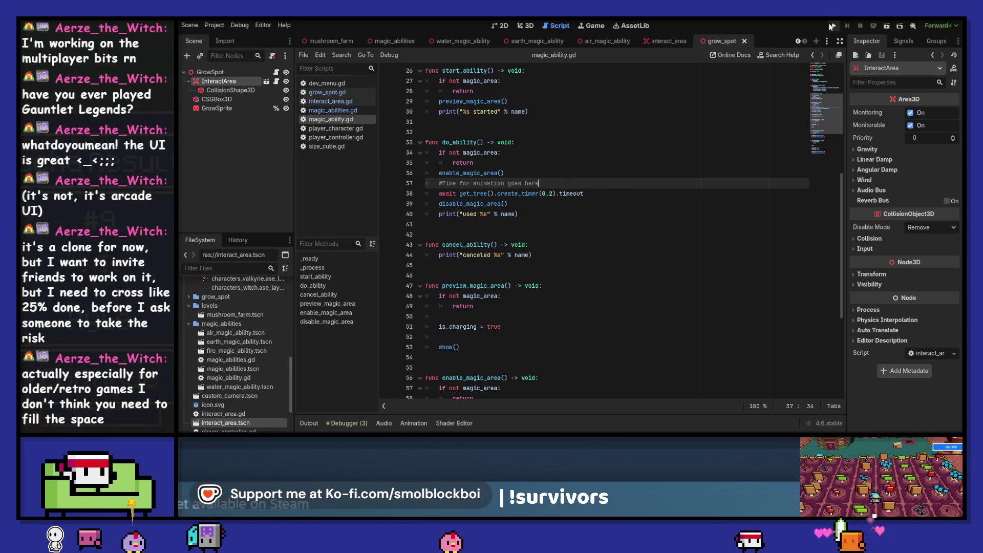
Run the project from the Godot toolbar to bring up the scene picker.
click(832, 26)
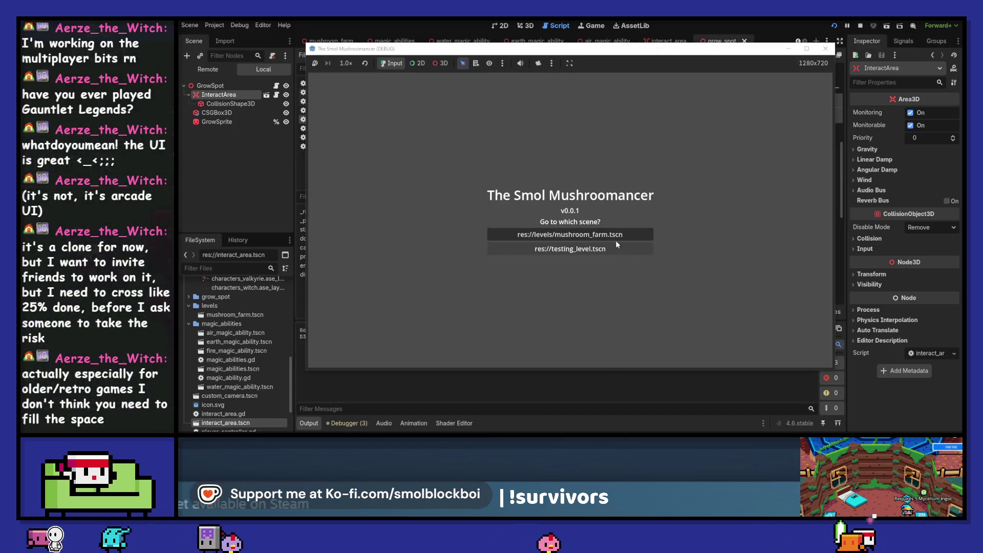
Load the test level, walk with A/D, water nearby GrowSpots, then restart with F5.
click(617, 247)
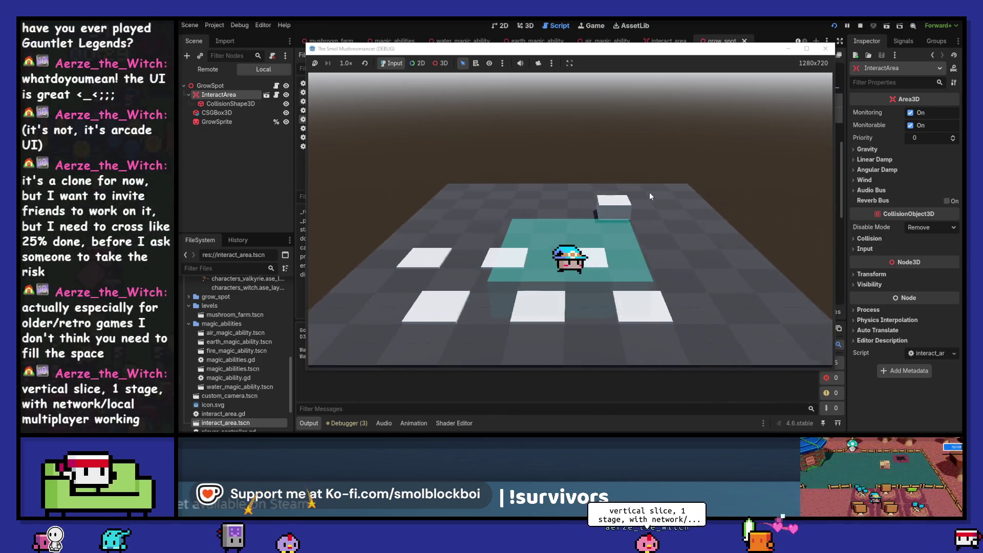
key(d)
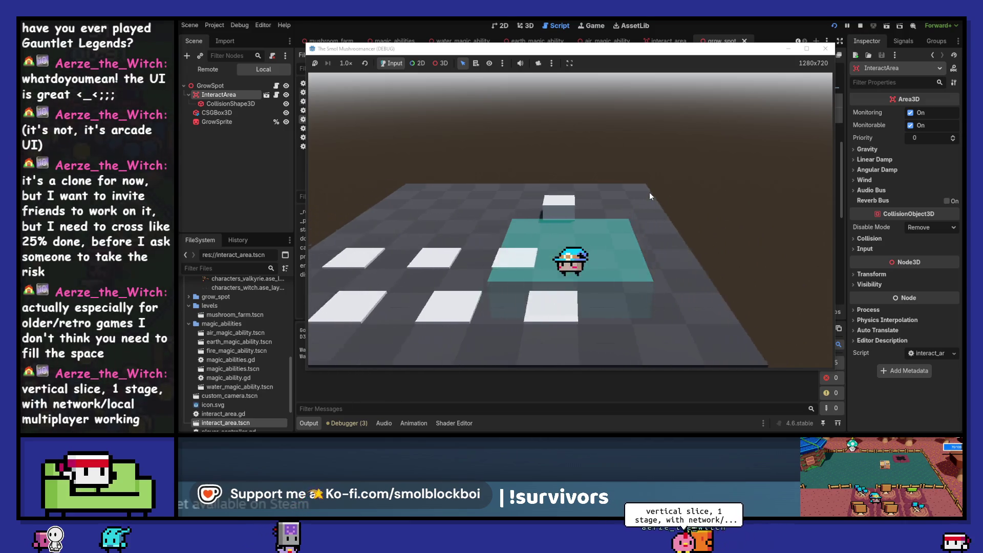
key(a)
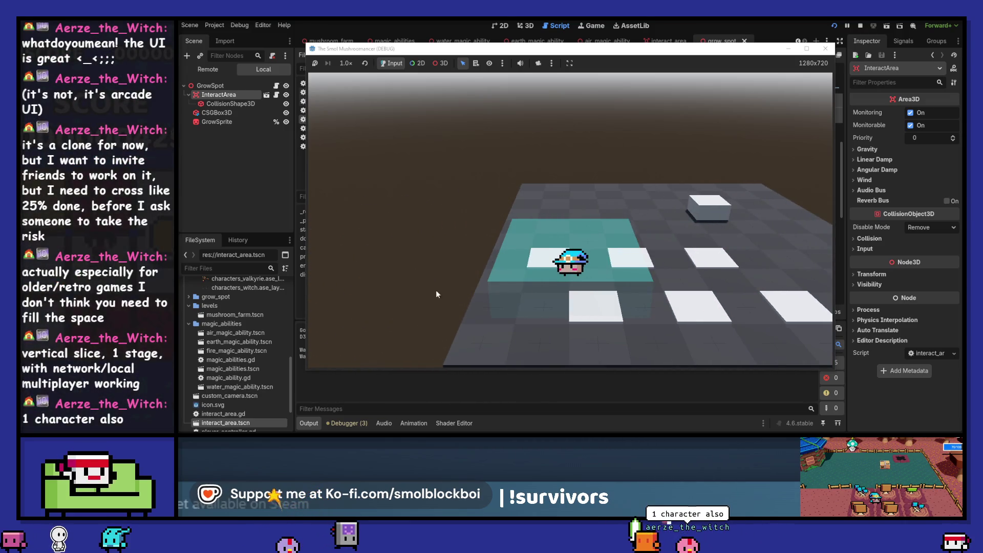
key(d)
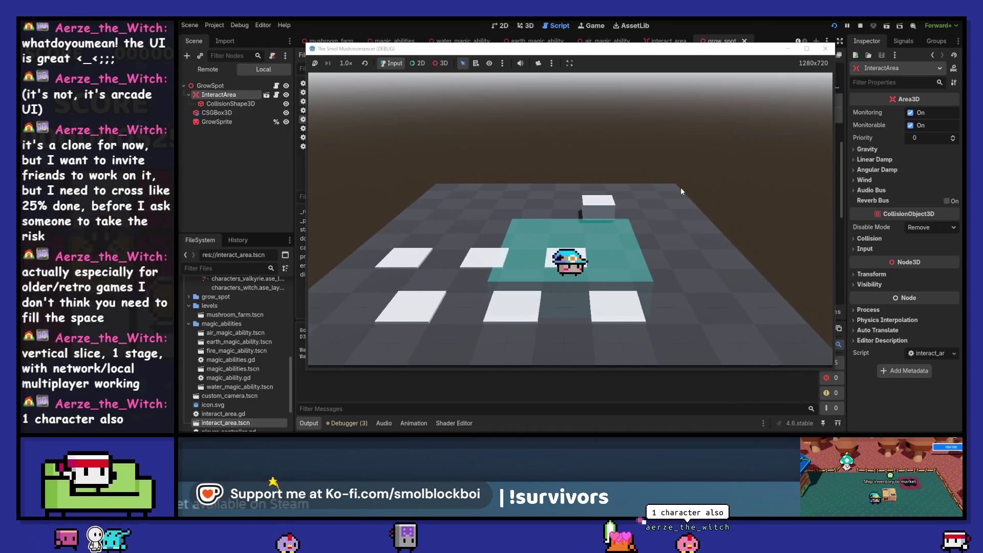
key(d)
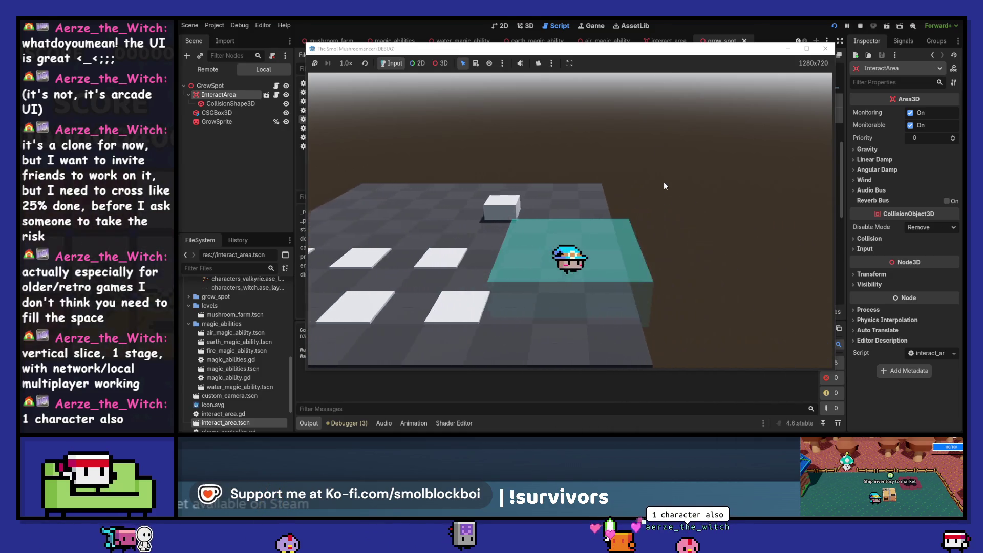
drag(615, 53, 722, 35)
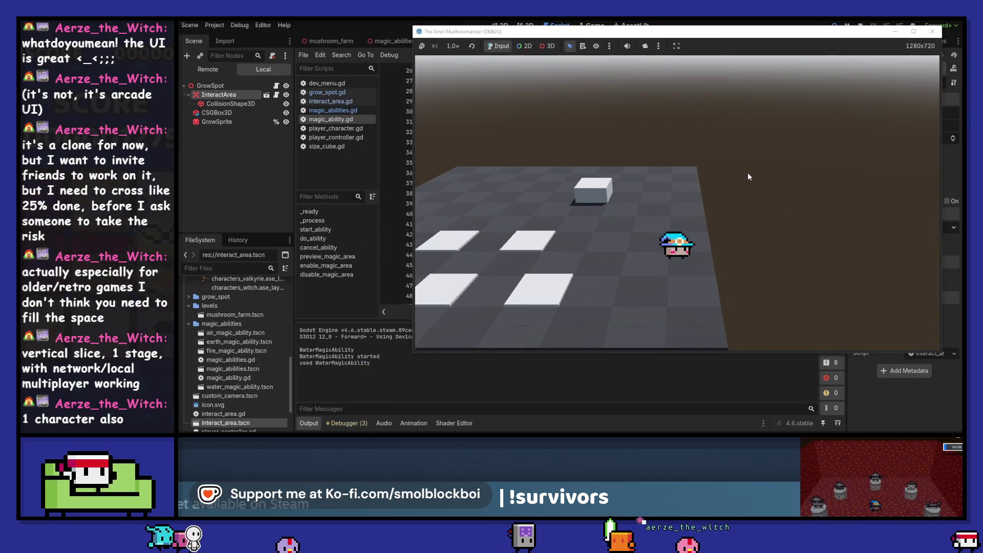
key(d)
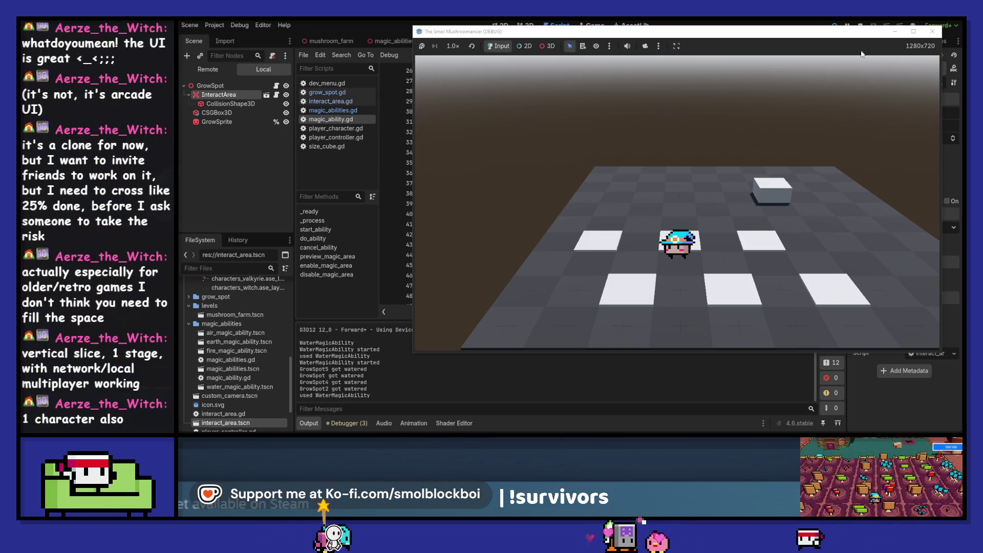
key(F5)
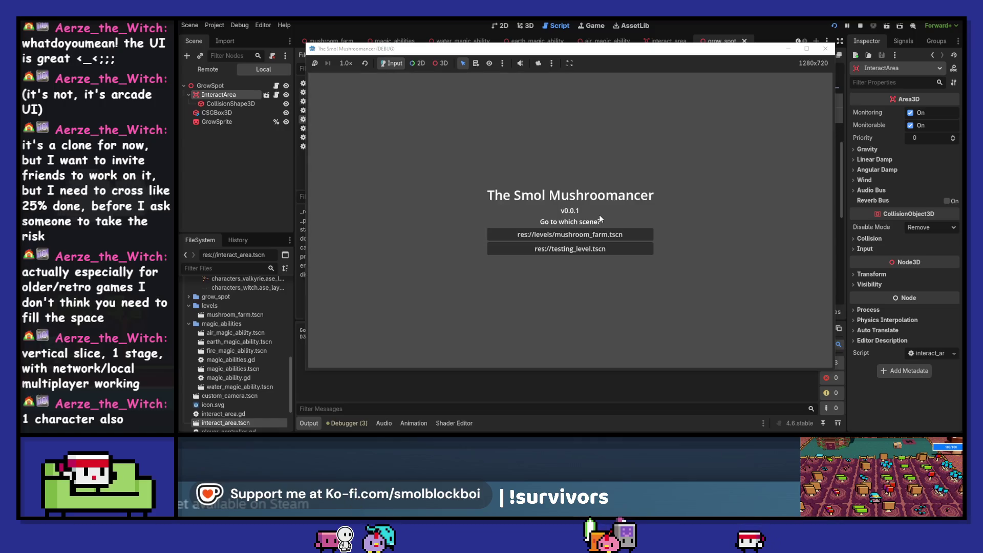
Enter a level, walk left and cast water on GrowSpot3 and nearby GrowSpots.
click(600, 235)
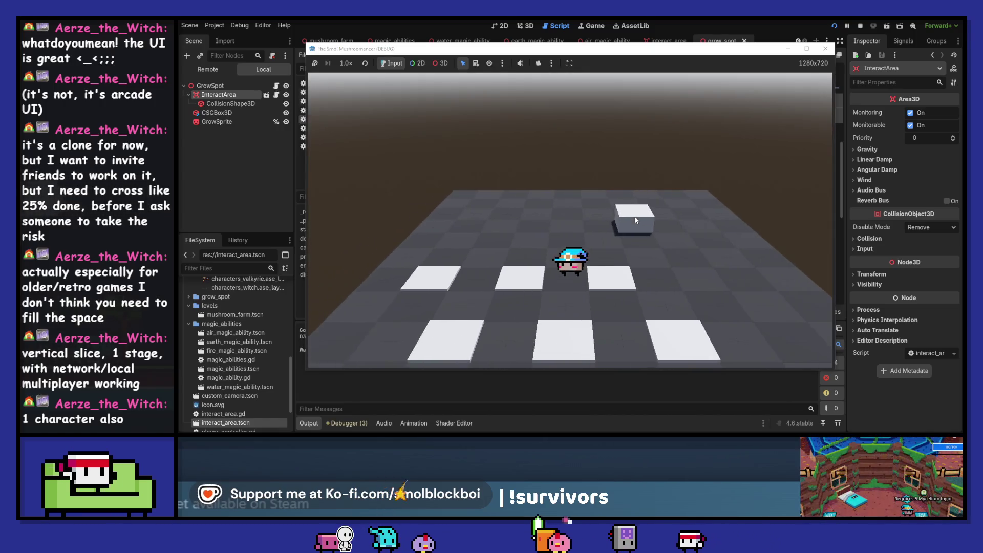
key(s)
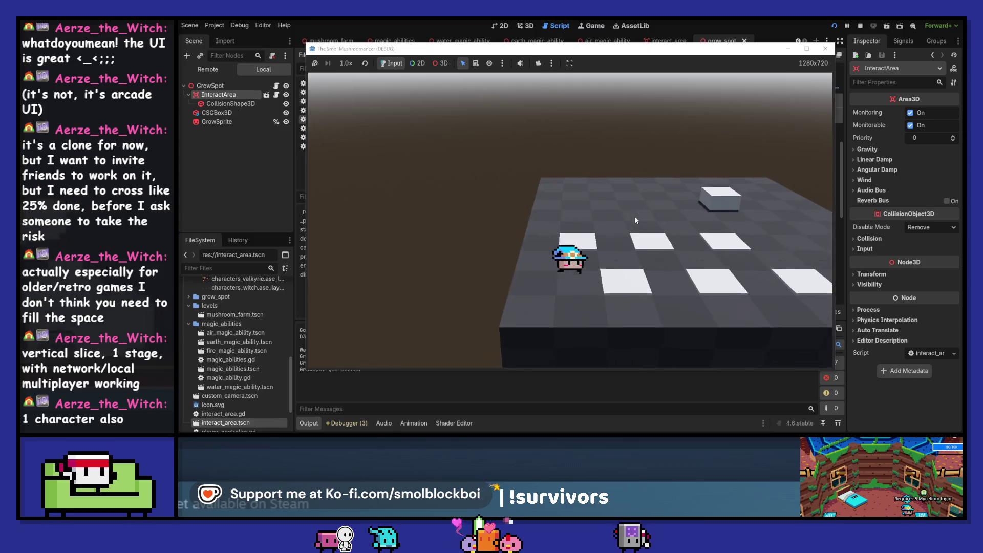
drag(633, 51, 790, 35)
key(a)
click(797, 186)
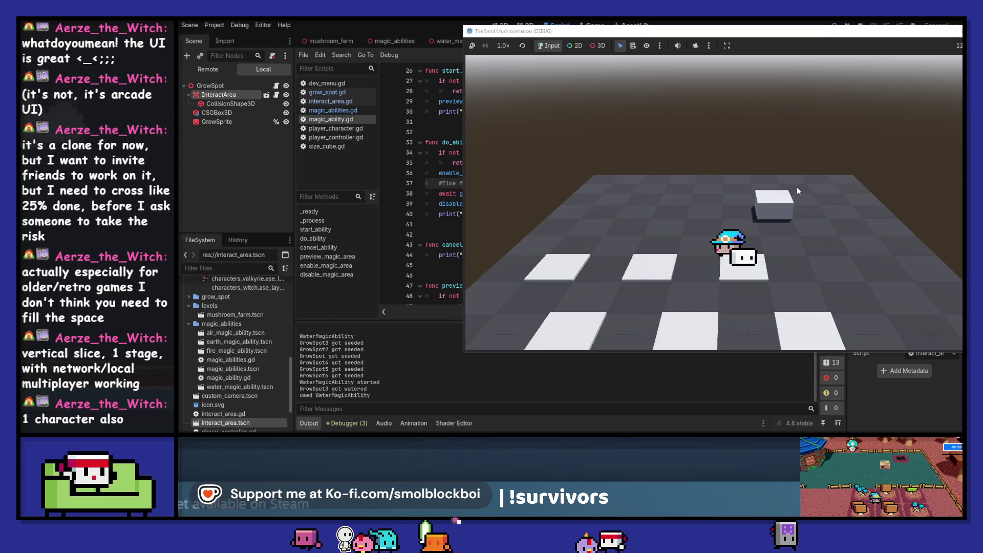
key(a)
key(a)
click(796, 186)
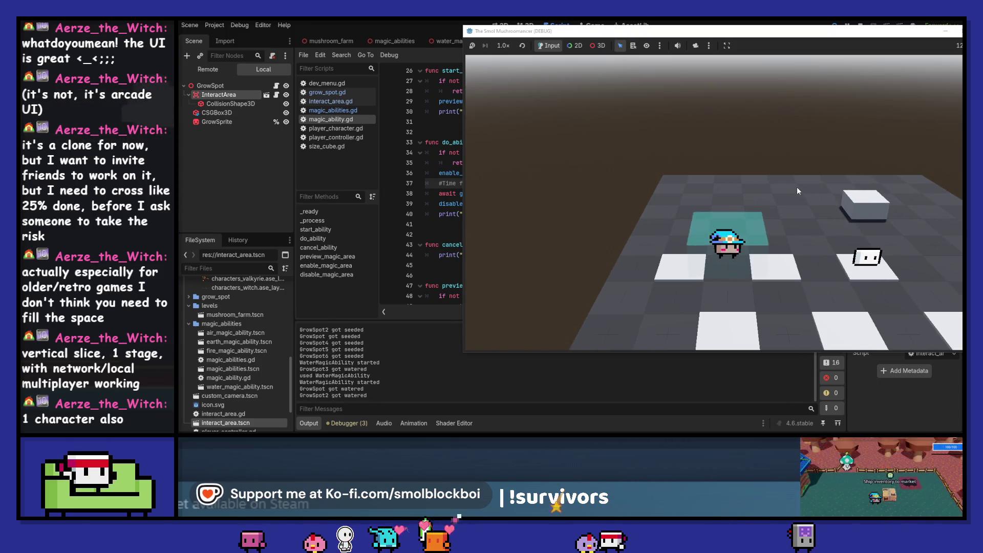
click(797, 187)
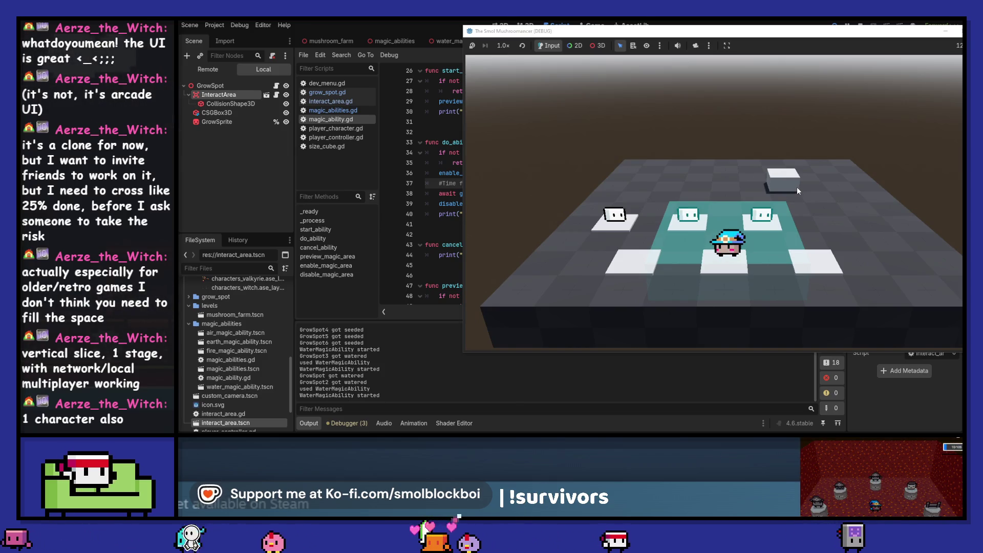
Water GrowSpot6 and the adjacent grow spot, then close the running game.
key(a)
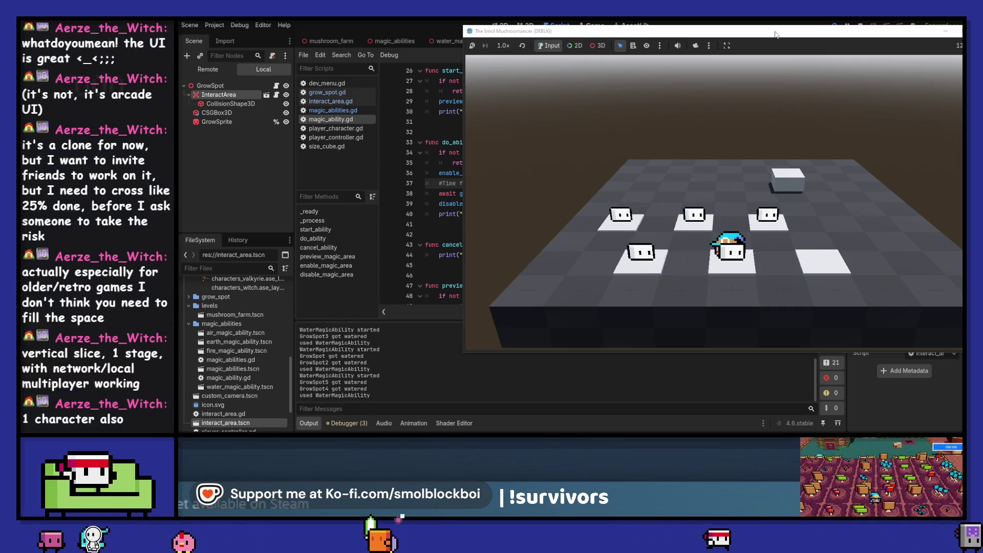
drag(782, 37, 628, 66)
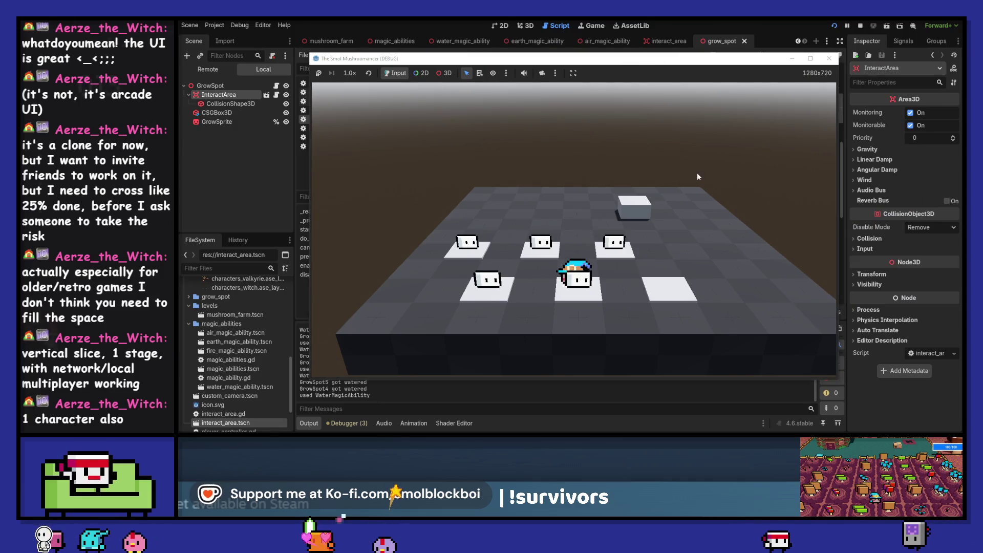
key(d)
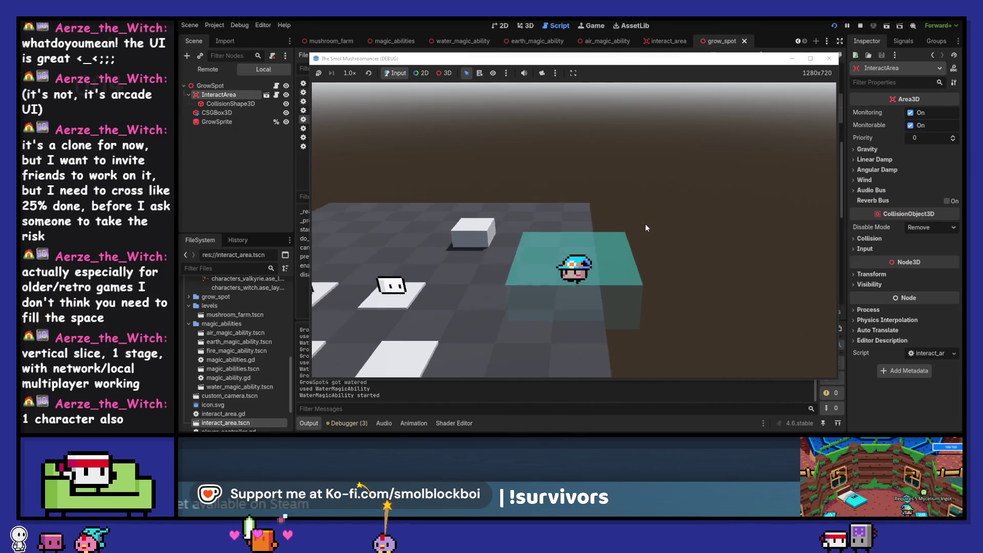
key(s)
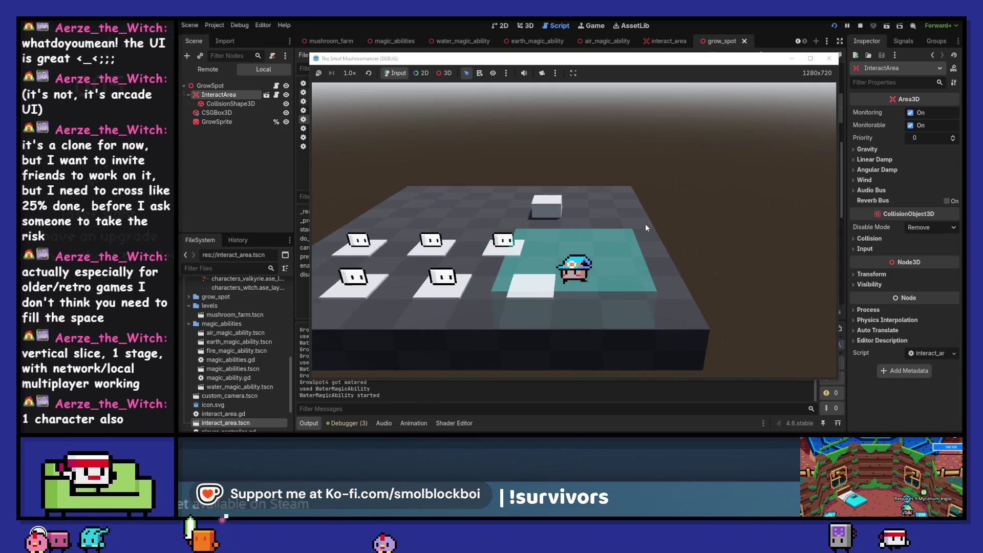
key(space)
key(a)
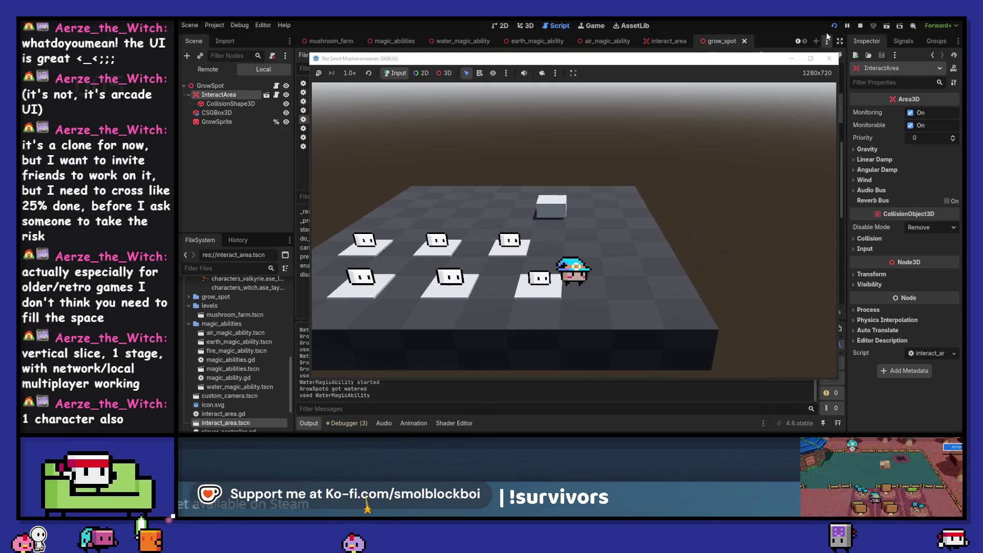
drag(763, 60, 895, 52)
click(869, 53)
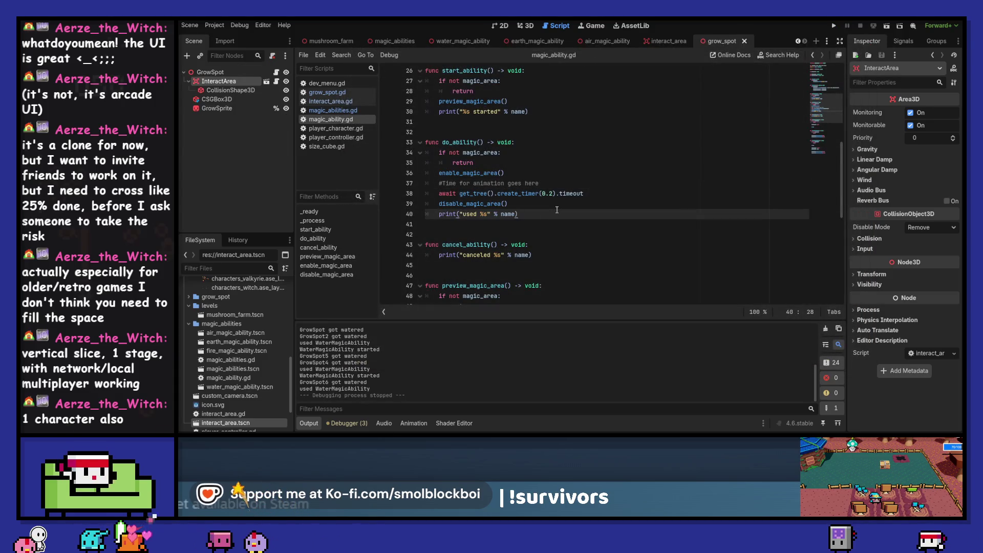
Clear the Output panel log.
scroll(557, 210, up, 8)
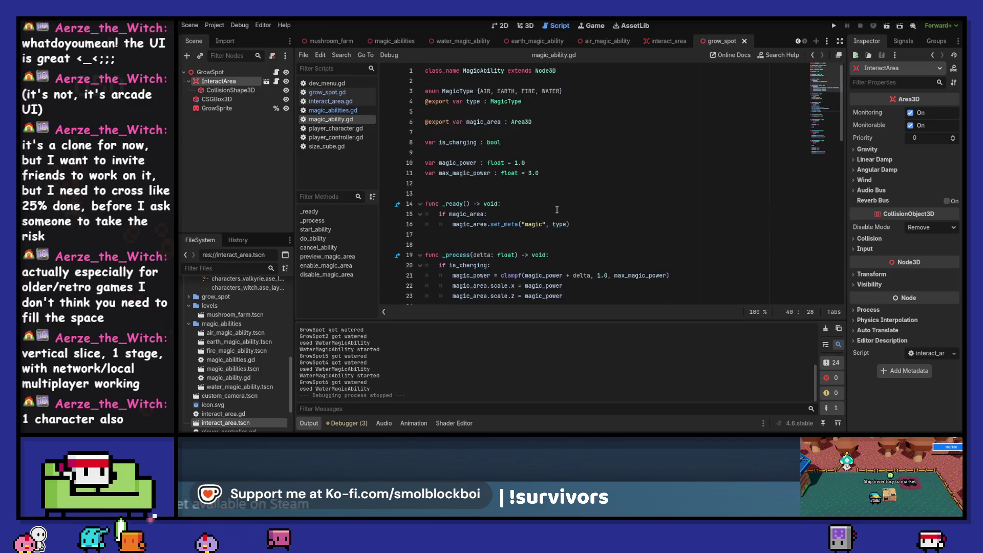
scroll(556, 210, down, 5)
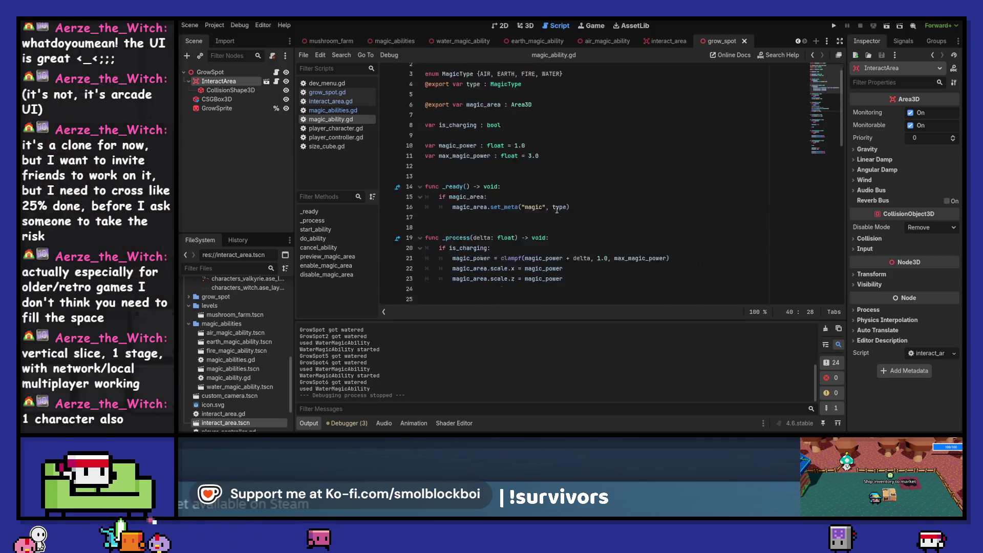
click(825, 328)
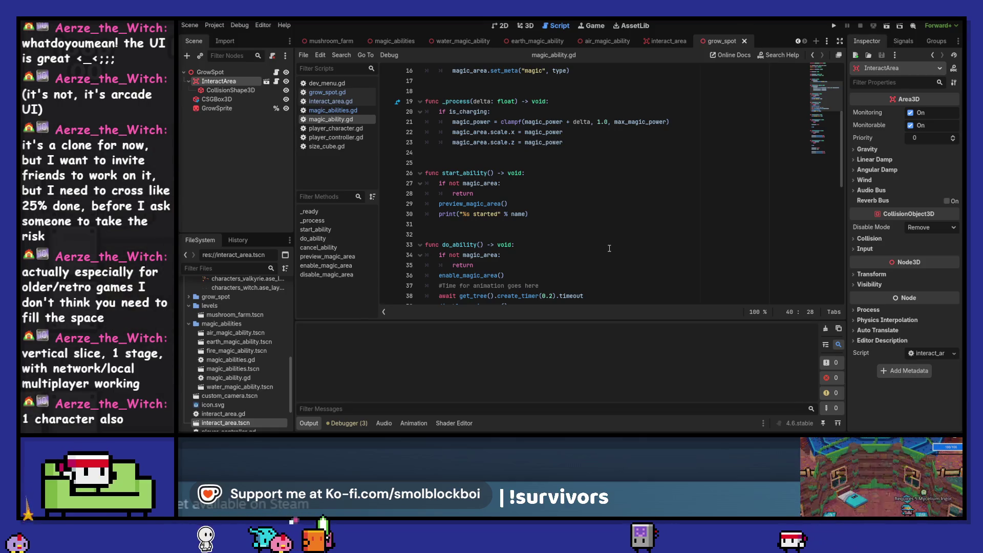
Inspect the is_charging variable in magic_ability.gd and place the caret at the end of line 35.
scroll(609, 248, down, 1)
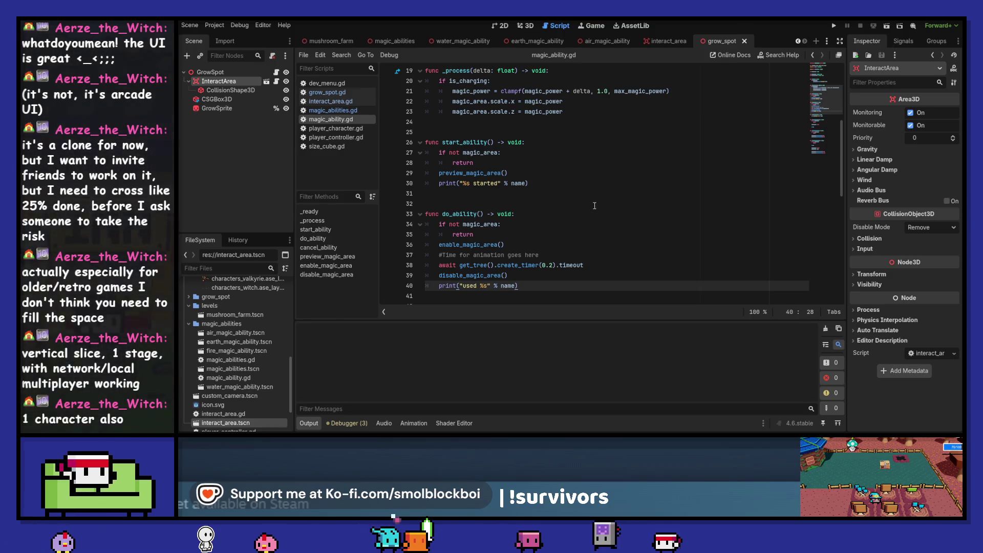
scroll(595, 203, up, 3)
scroll(595, 203, up, 3)
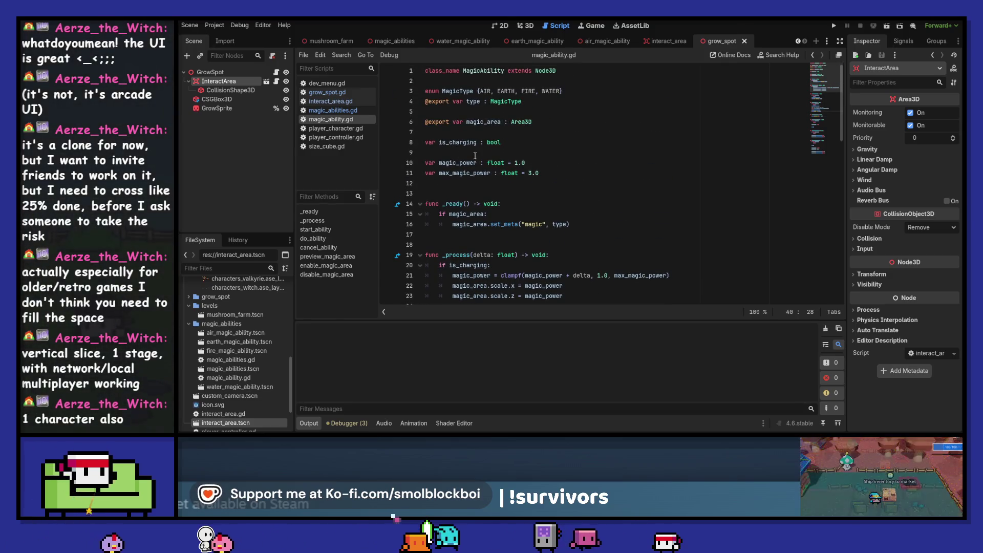
double_click(452, 142)
scroll(452, 143, down, 5)
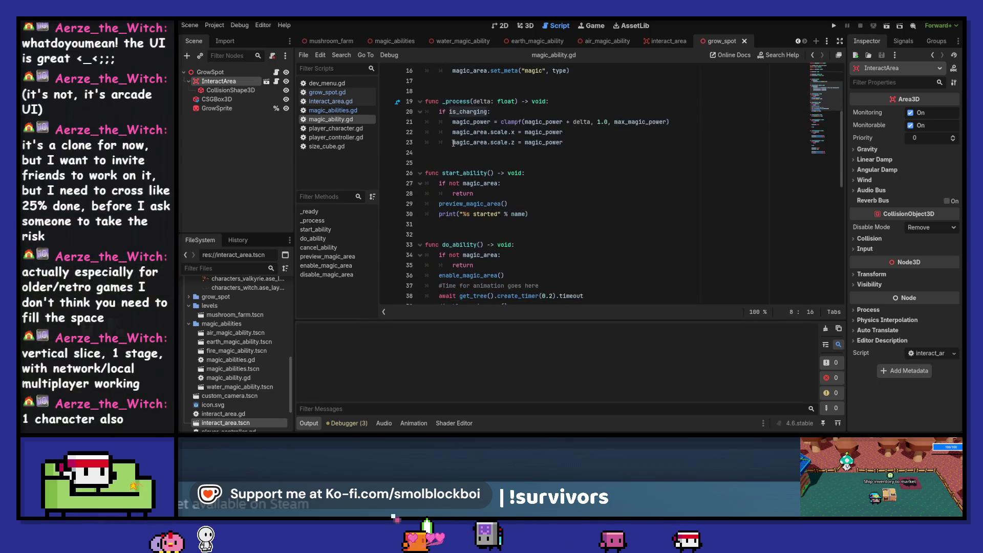
scroll(575, 193, down, 2)
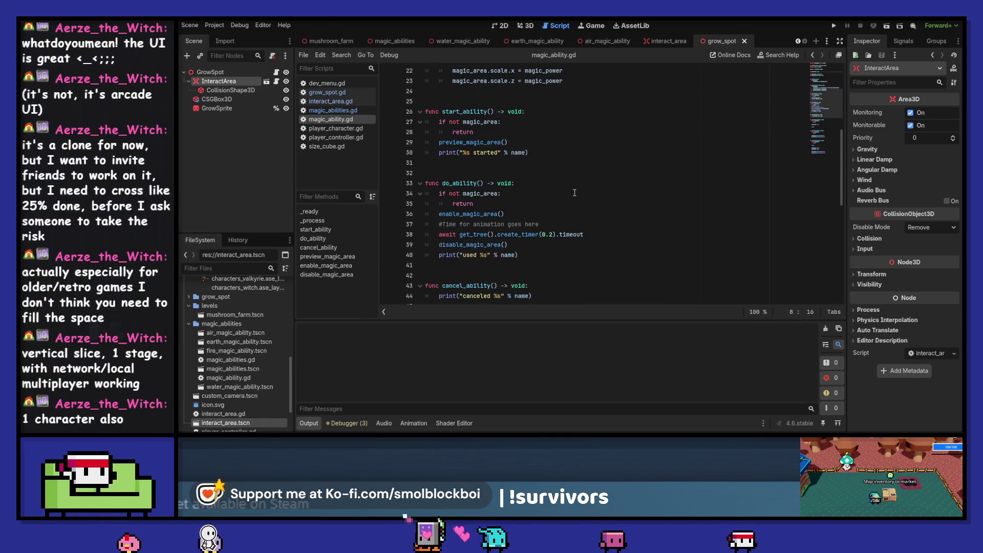
scroll(575, 193, up, 3)
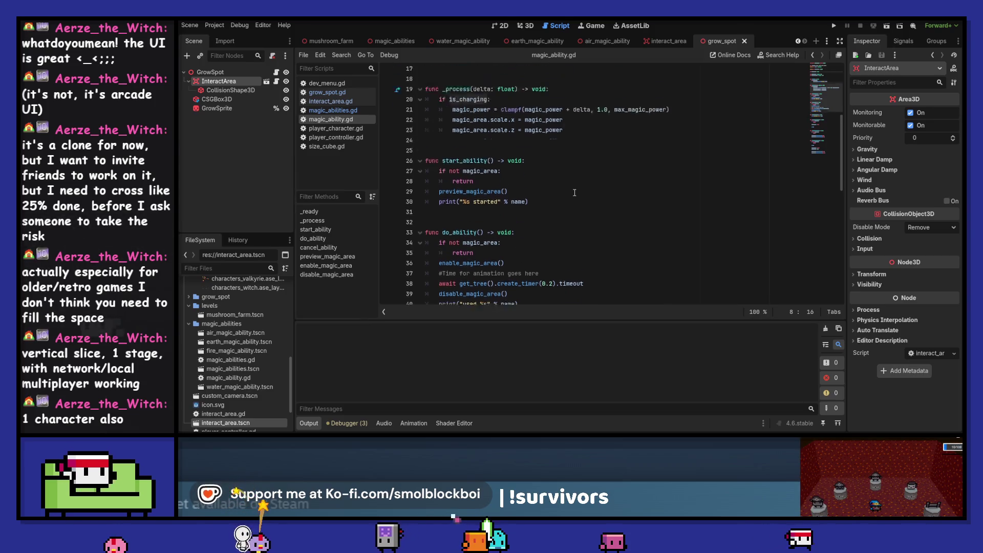
scroll(574, 193, down, 3)
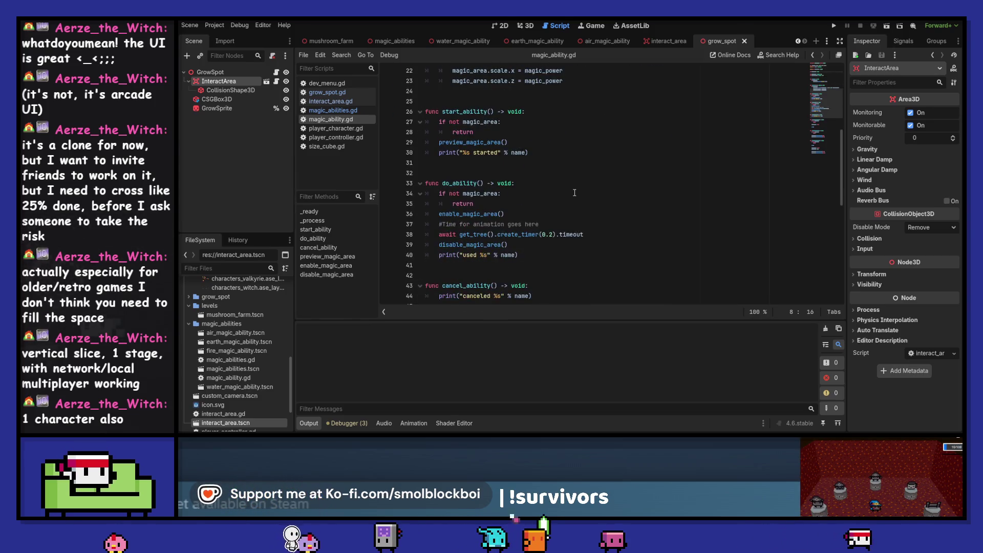
click(563, 204)
Add an is_charging line after do_ability's early return and run the game with F5.
key(Return)
text(is_charging = false)
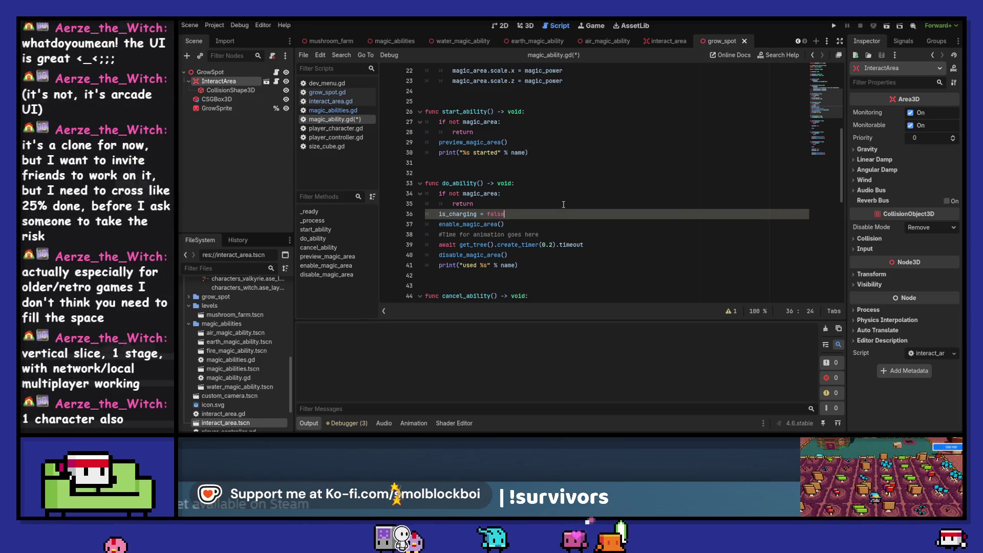
key(F5)
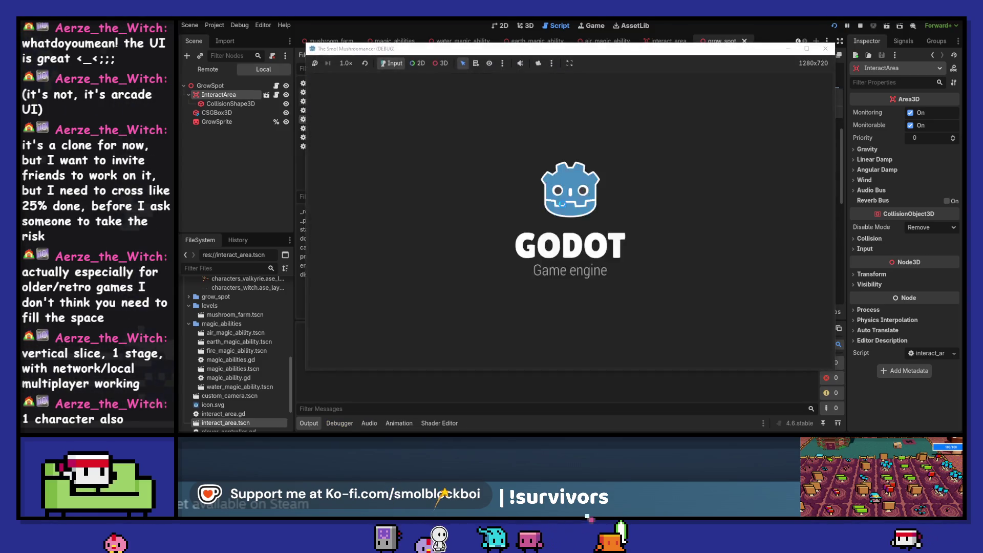
Start play from the menu, water several grow spots, then stop the game with F8.
click(589, 232)
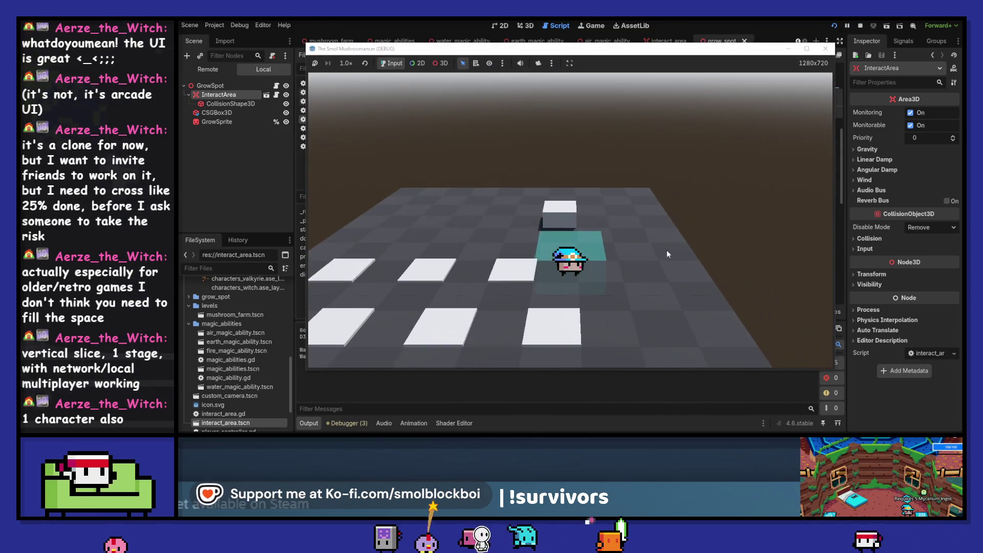
key(d)
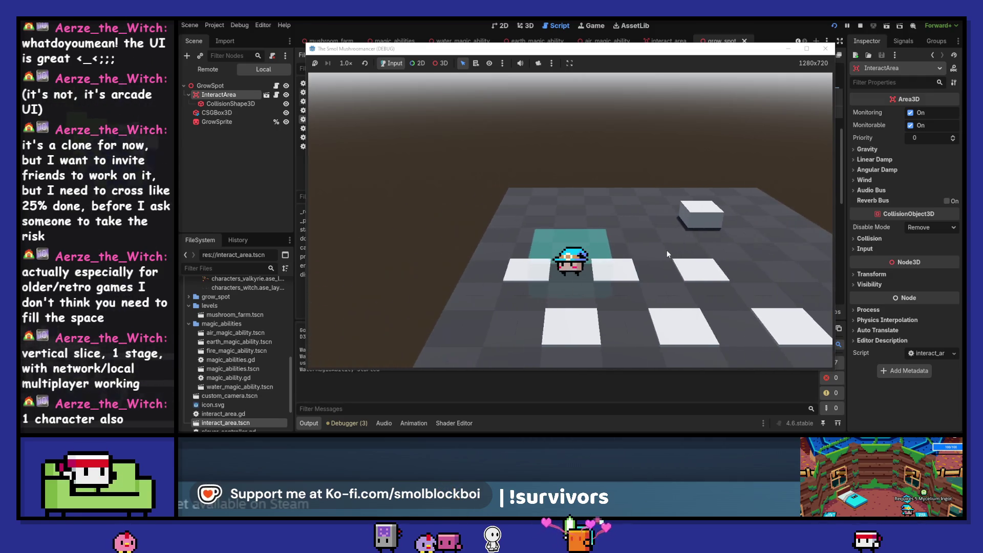
key(e)
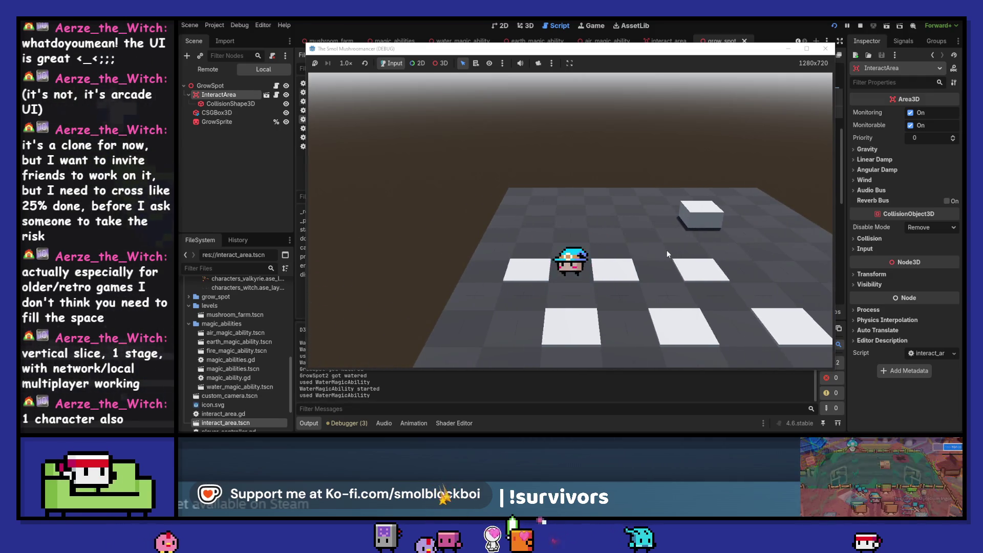
key(w)
key(a)
key(d)
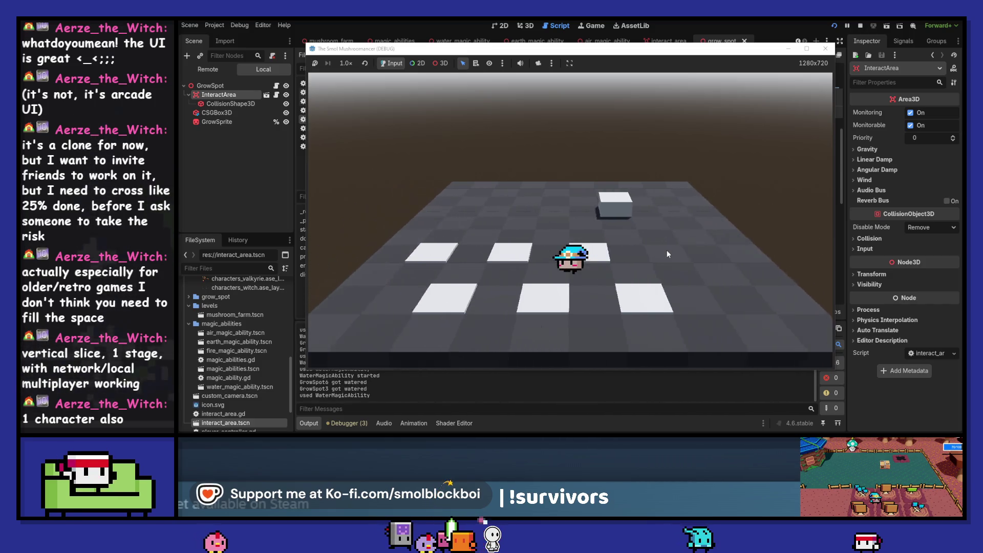
key(e)
key(a)
key(e)
key(e)
key(F8)
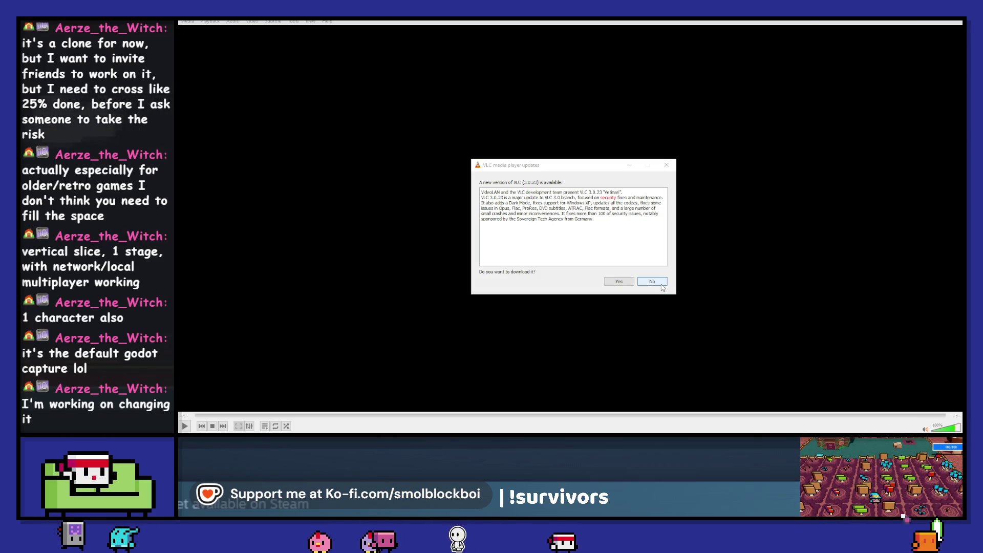
Decline the VLC update offer and start playing clip.avi.
click(660, 285)
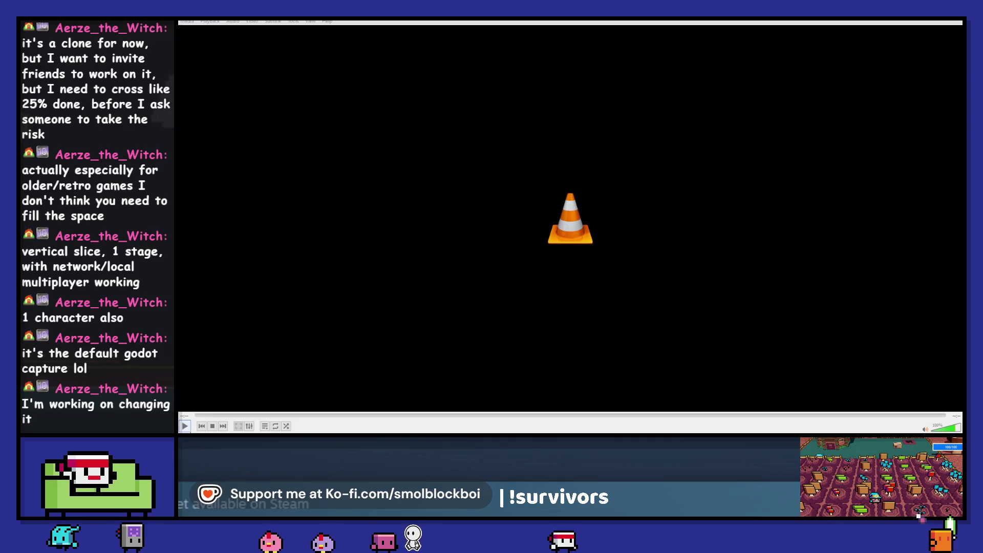
key(ctrl+q)
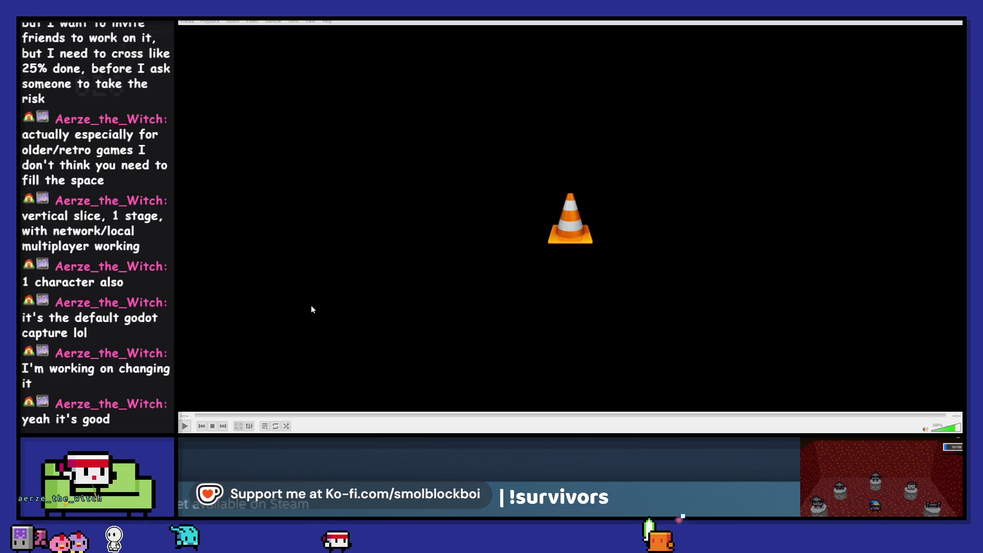
click(186, 426)
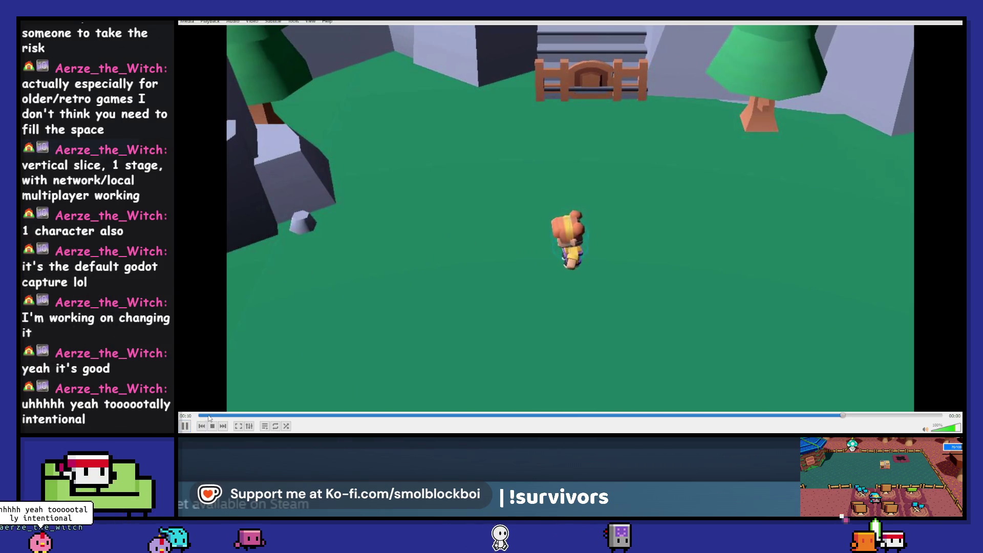
Restart clip.avi from the beginning three times.
click(208, 415)
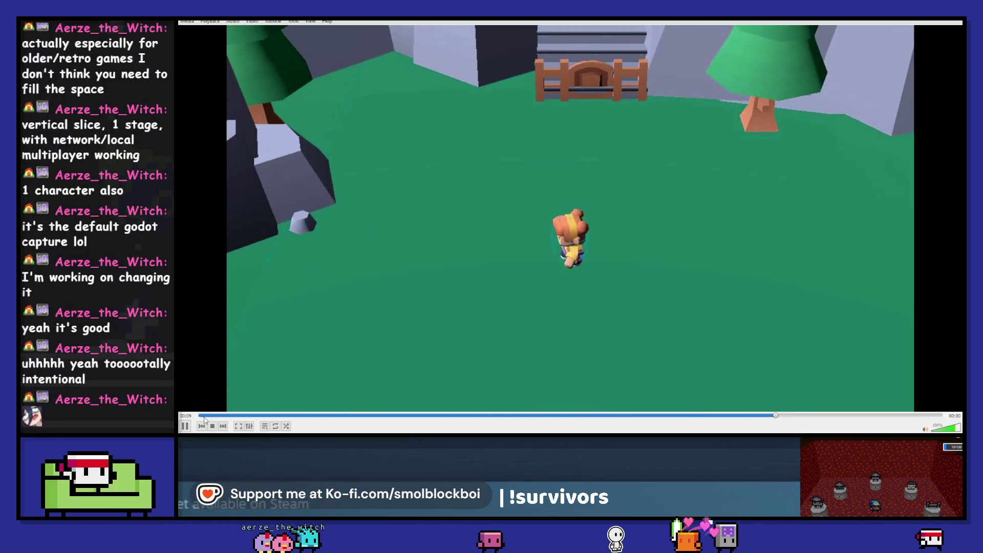
click(205, 418)
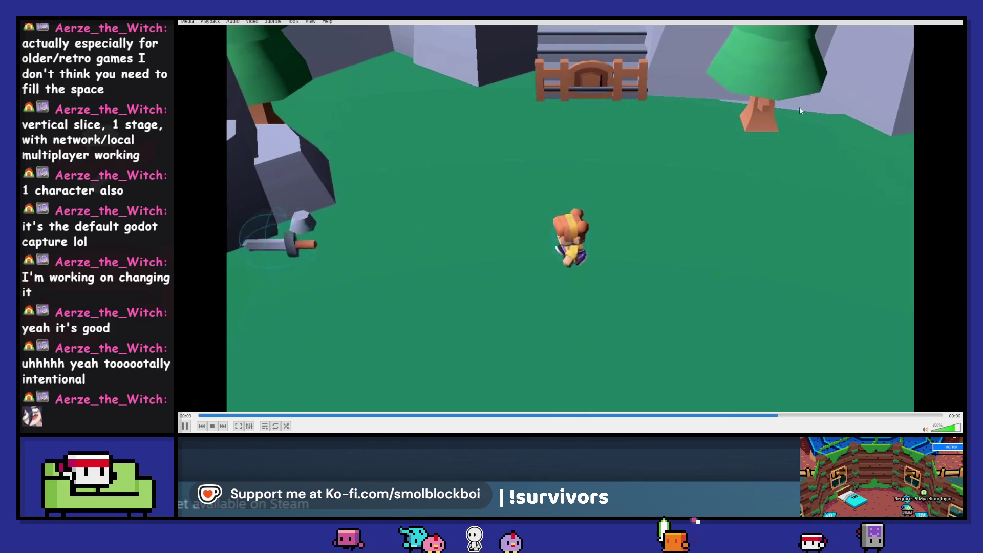
click(215, 416)
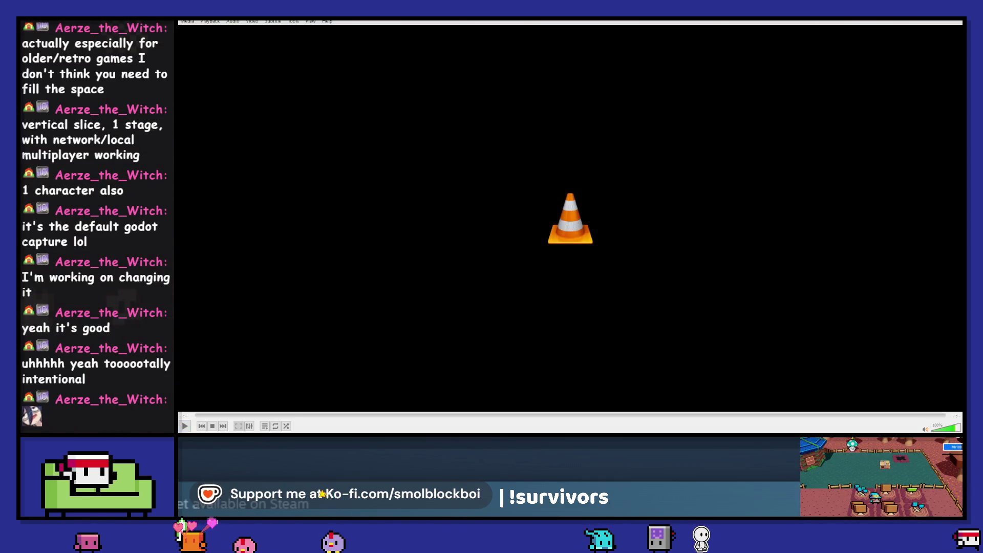
Play clip.avi once more, then quit VLC with Ctrl+Q.
click(184, 427)
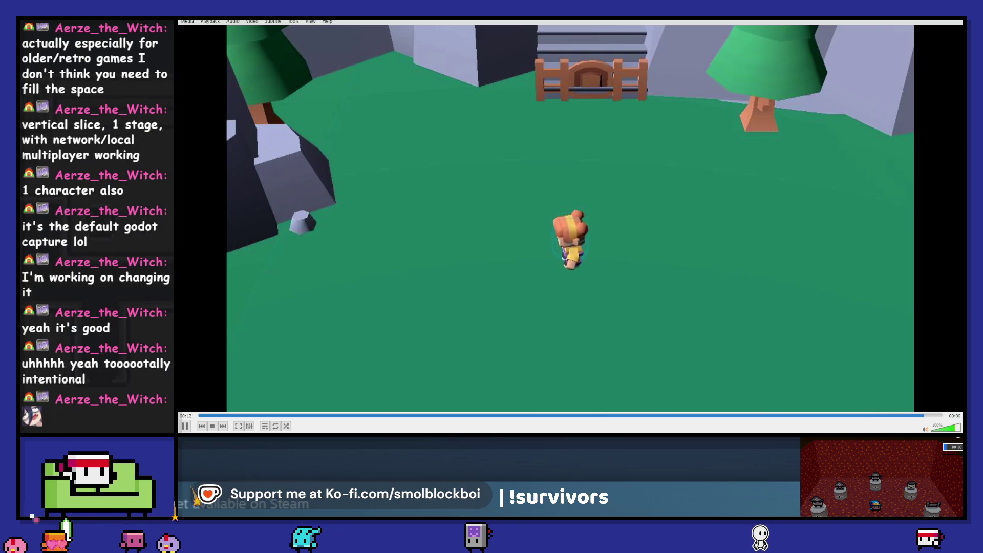
key(ctrl+q)
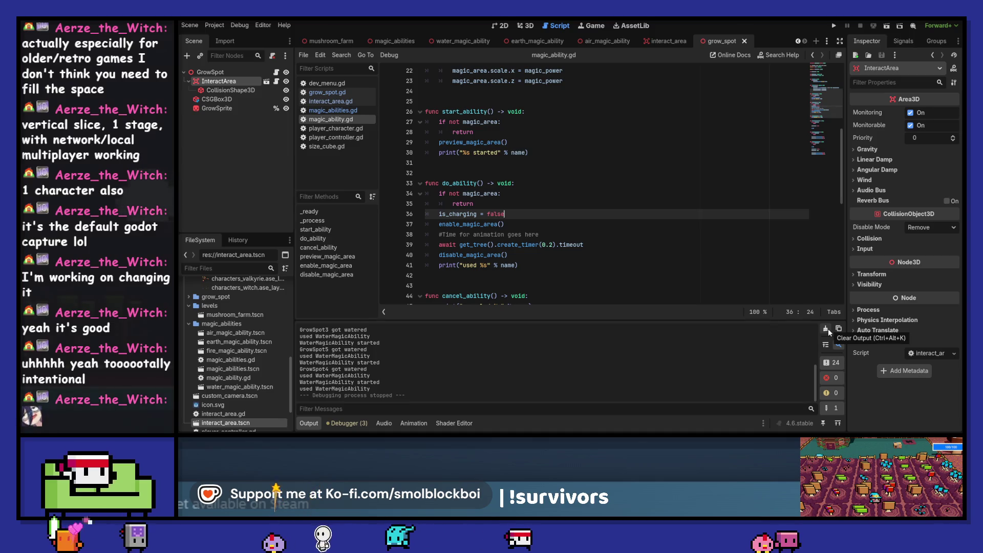
Clear the output log and scroll magic_ability.gd back to its first lines.
click(827, 329)
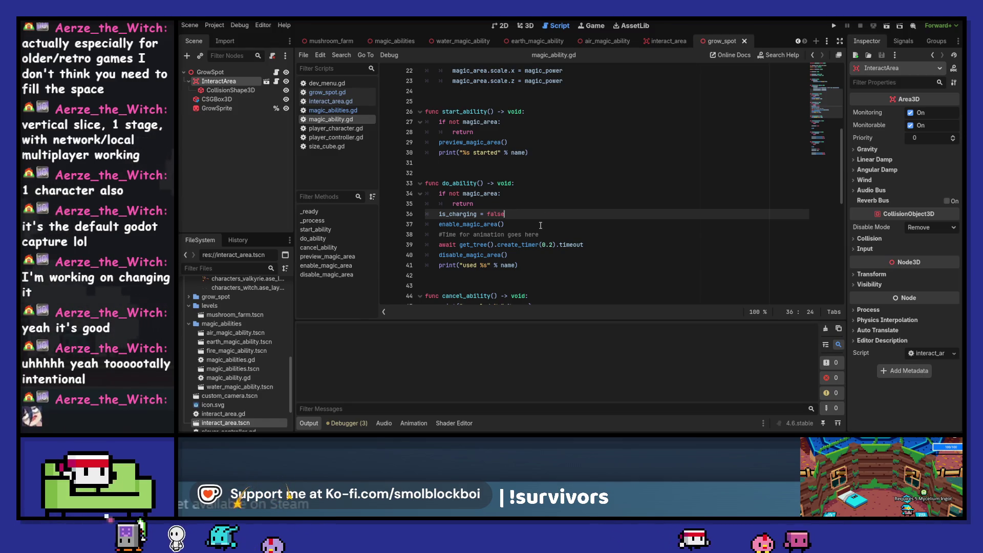
scroll(540, 225, up, 7)
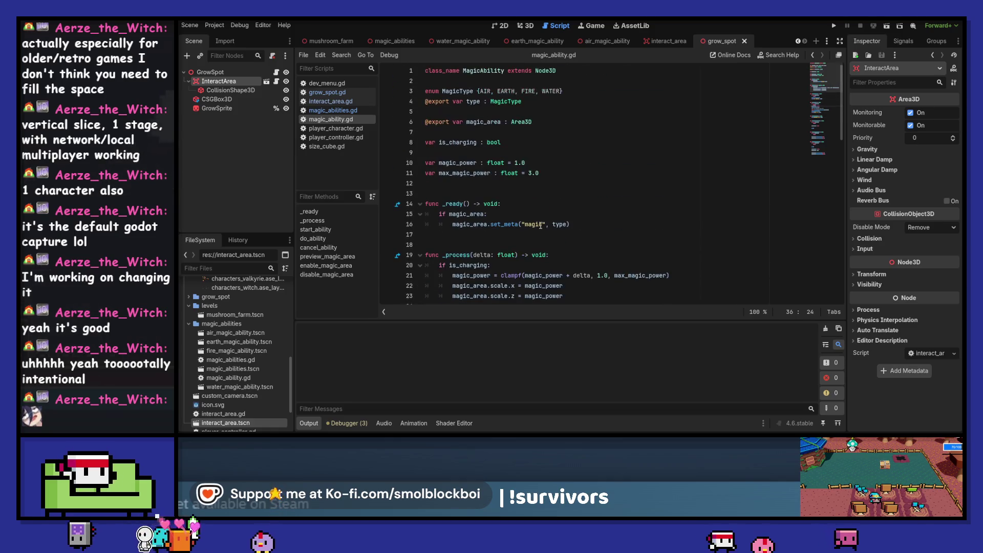
scroll(540, 225, down, 9)
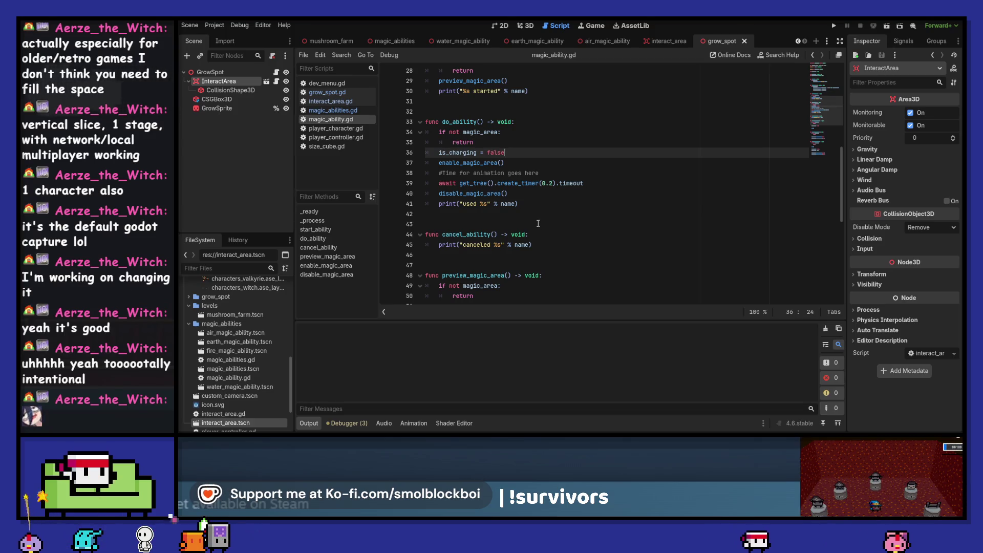
scroll(538, 223, up, 9)
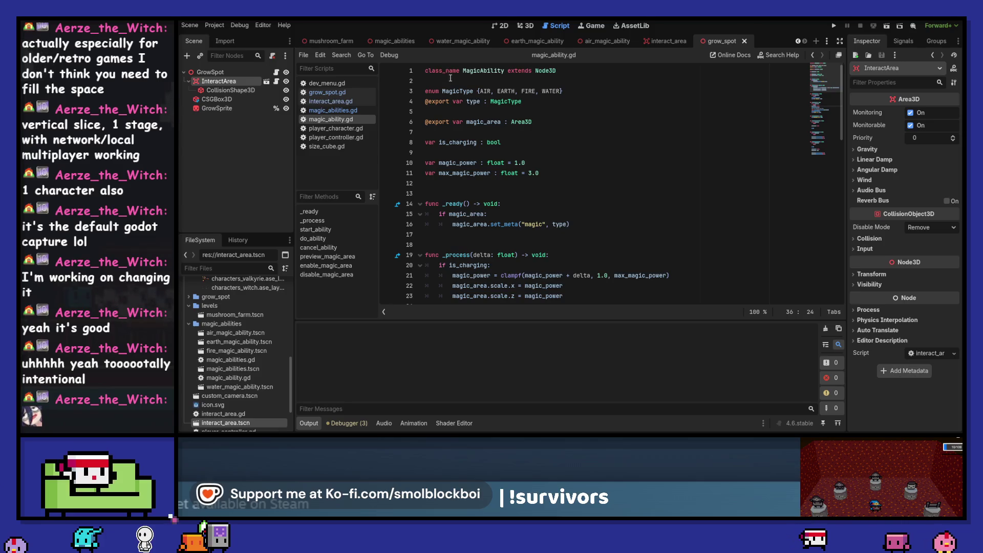
Begin a signal declaration near the top of magic_ability.gd, then switch to Discord.
click(451, 78)
key(Return)
key(Return)
key(Up)
text(s)
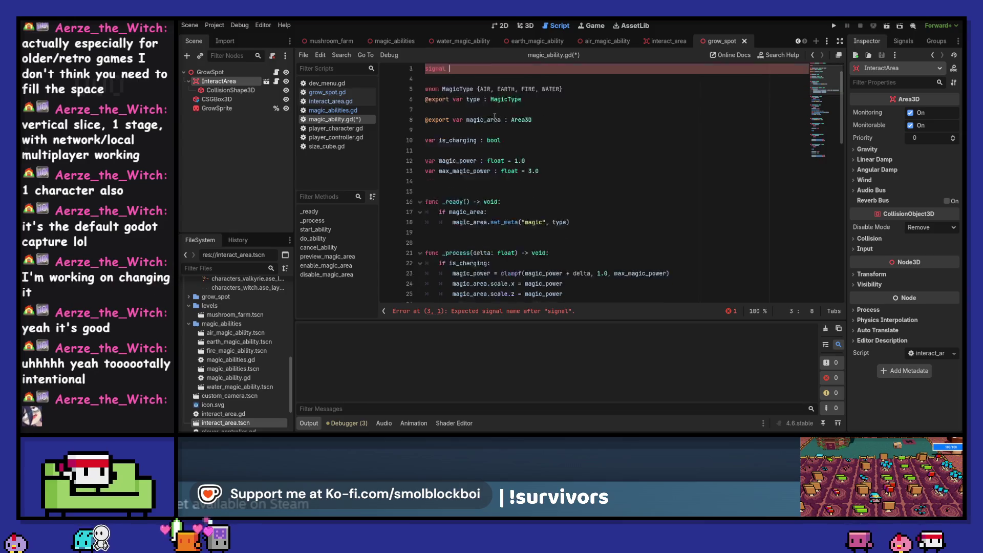
scroll(499, 116, down, 10)
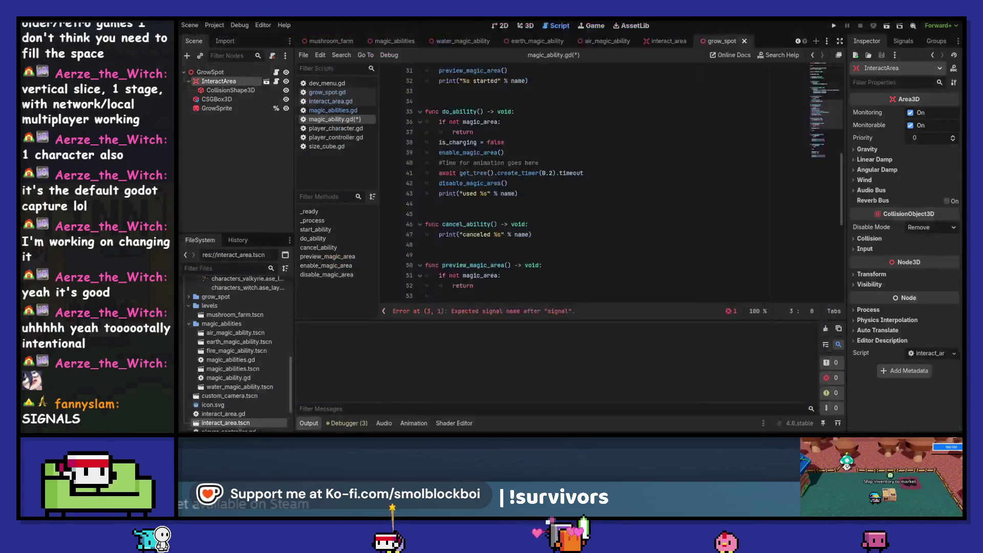
key(alt+Tab)
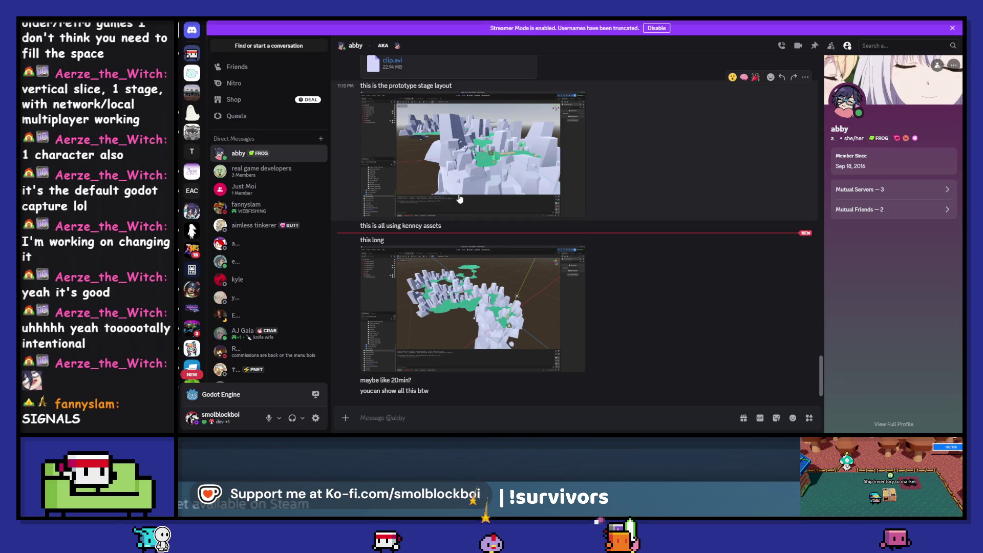
Look through the shared Godot level screenshots in the Discord DM's image viewer.
click(463, 308)
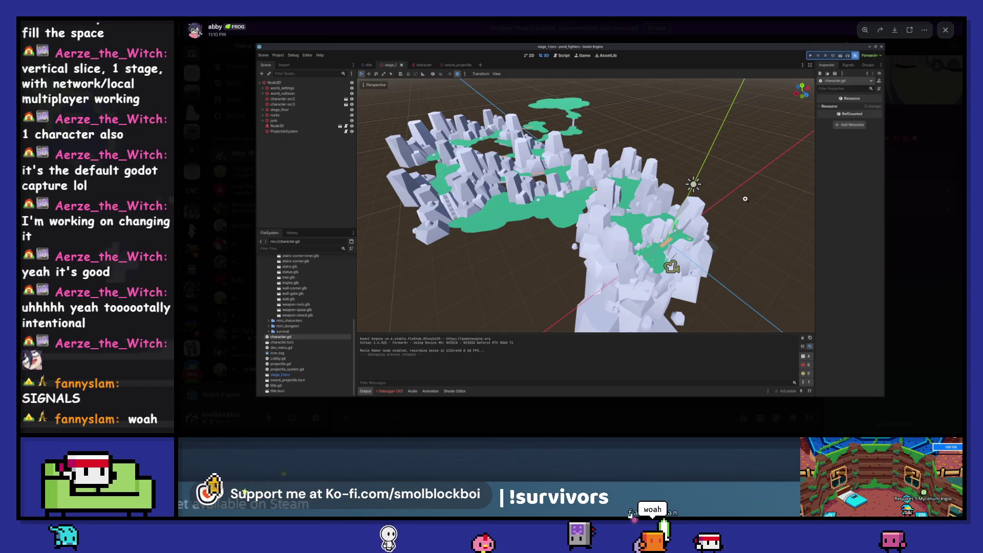
click(933, 165)
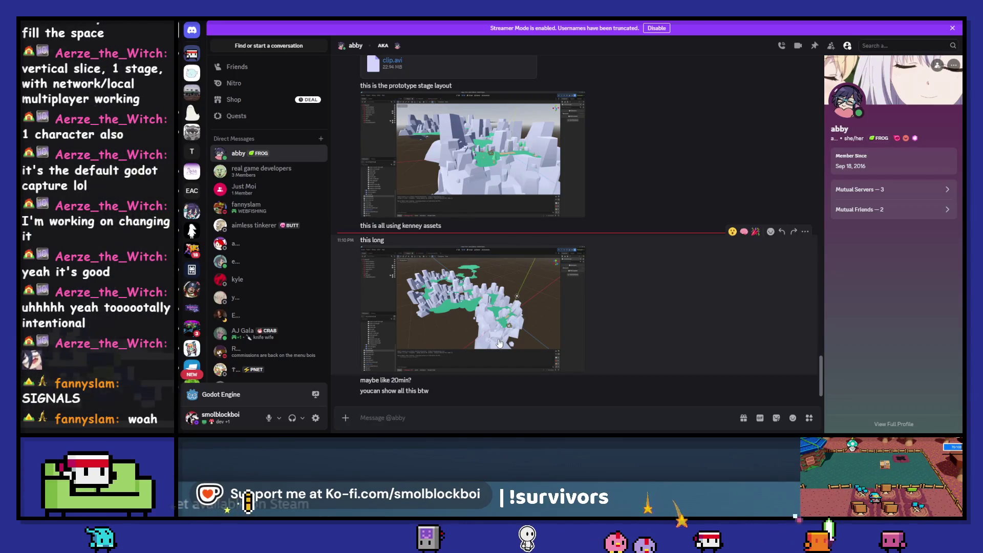
click(487, 184)
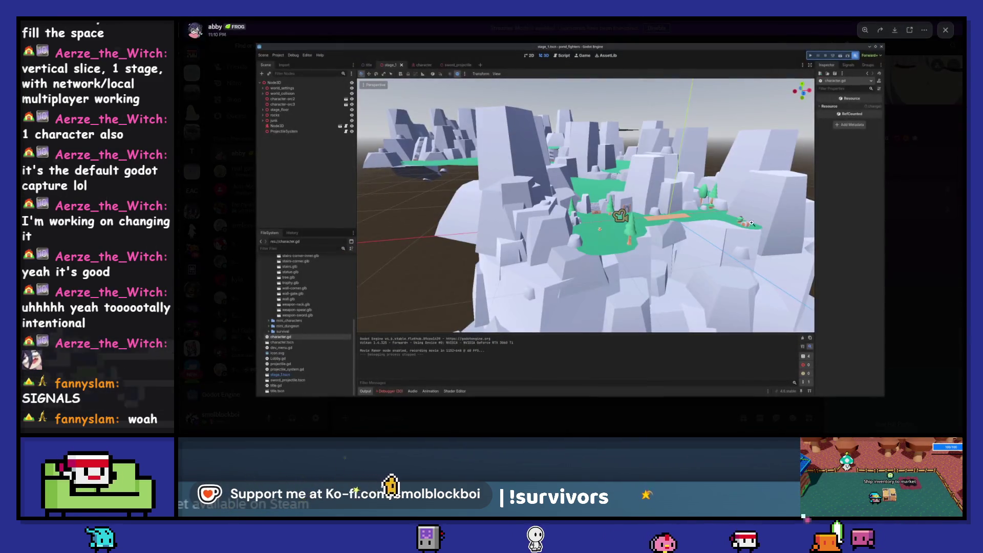
click(940, 212)
click(667, 254)
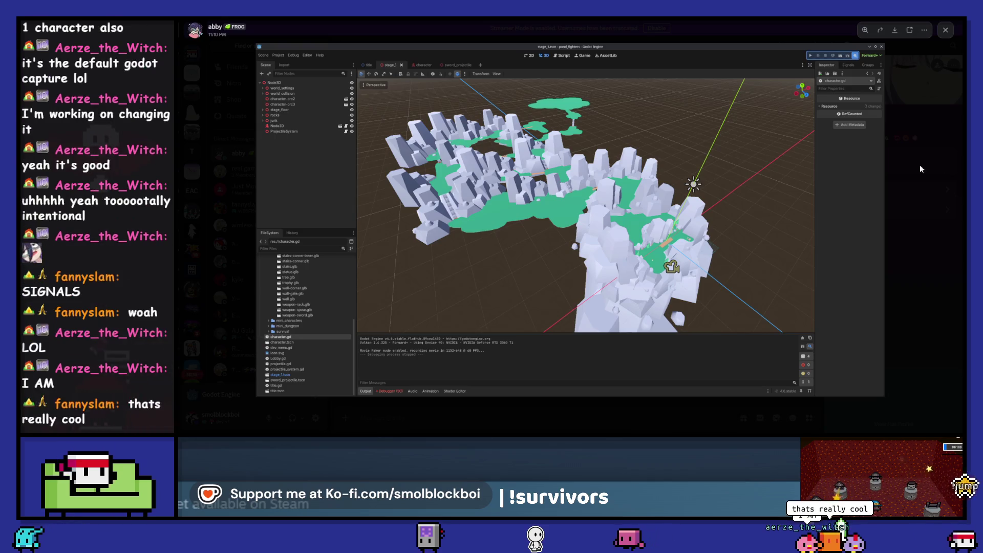
click(950, 196)
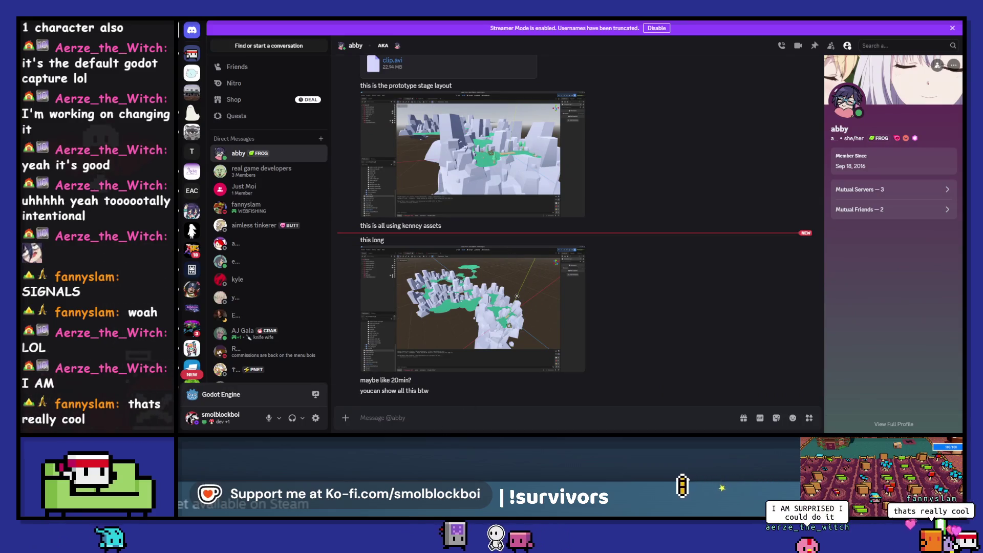
mouse_move(425, 433)
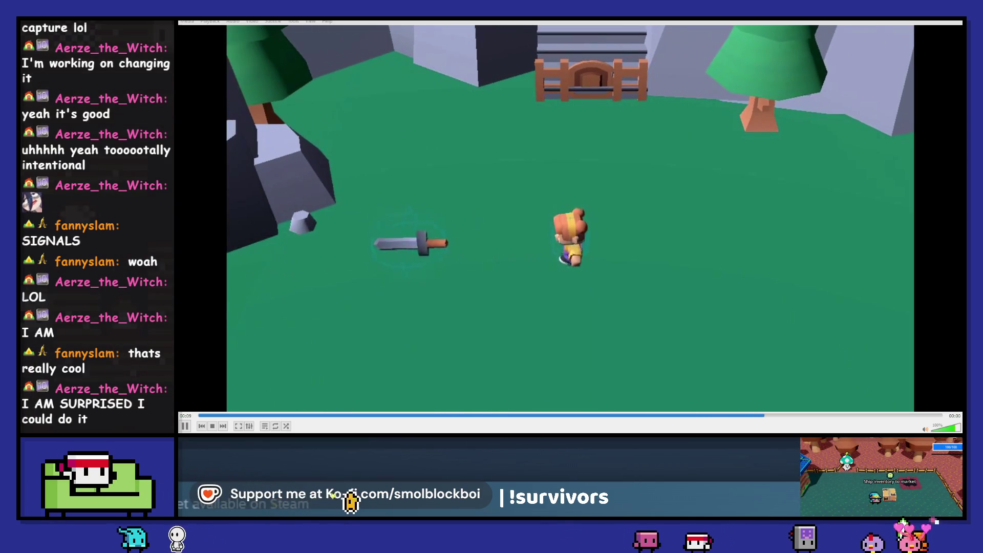
Restart the gameplay clip three times, then return to Discord and enlarge a level screenshot.
click(210, 416)
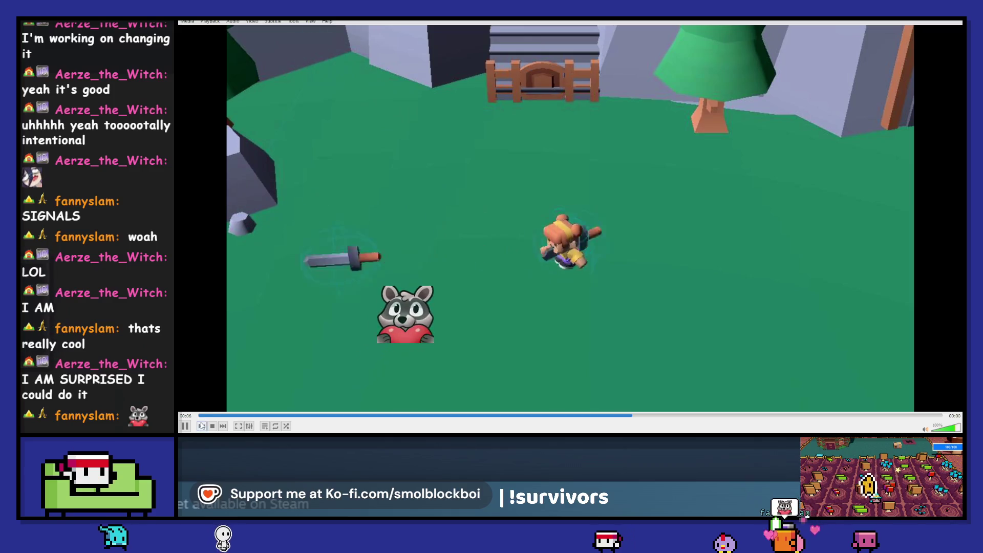
click(201, 426)
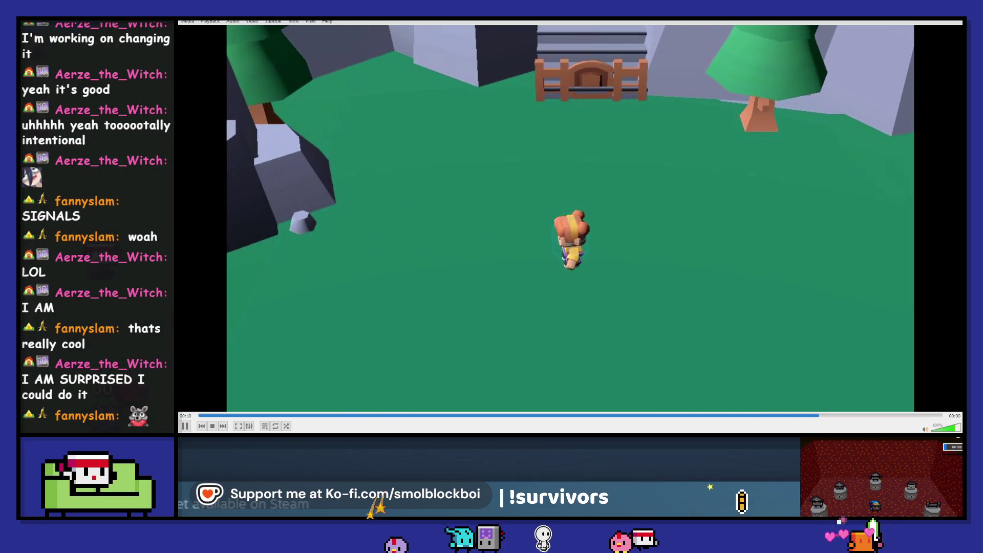
click(218, 417)
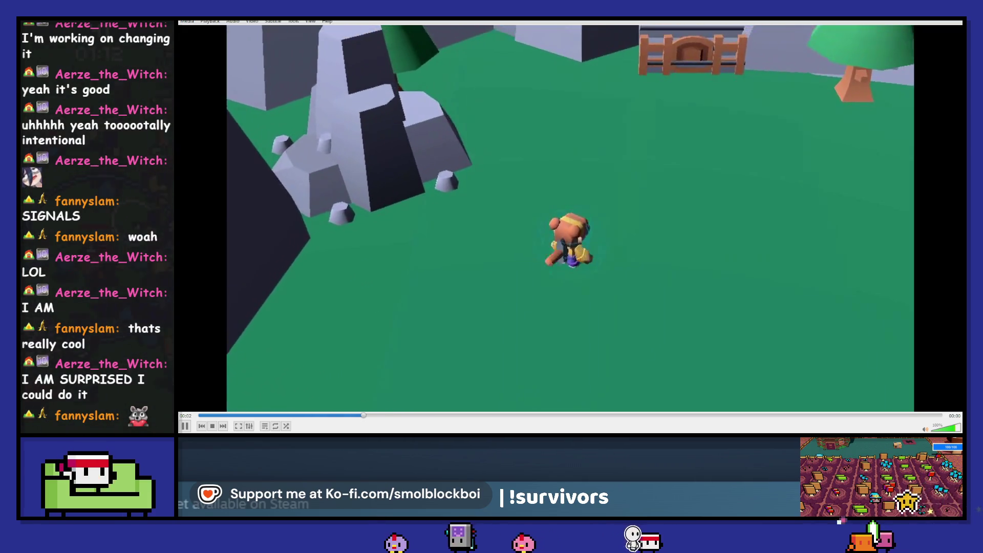
key(alt+Tab)
click(484, 305)
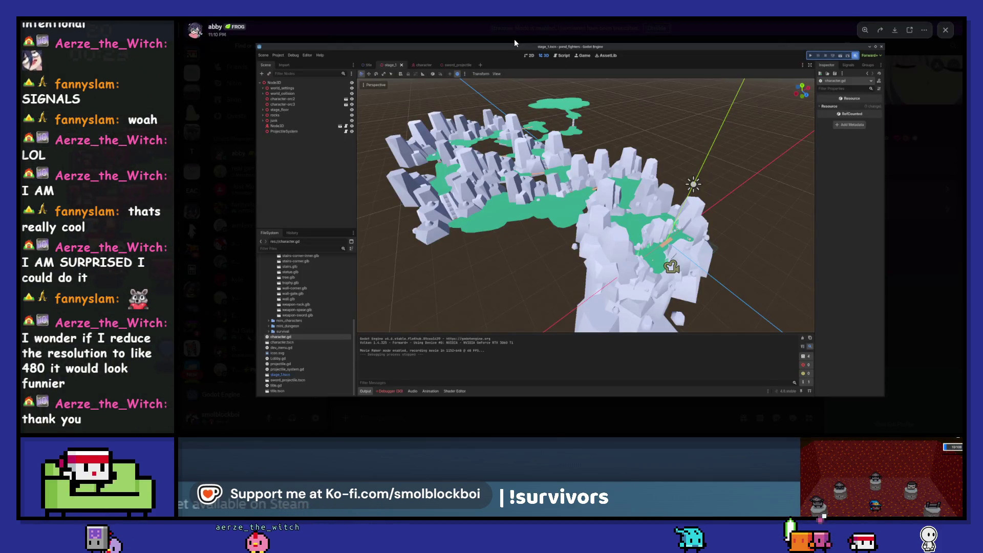
Close the screenshot viewer and jump to the error line in magic_ability.gd.
click(512, 34)
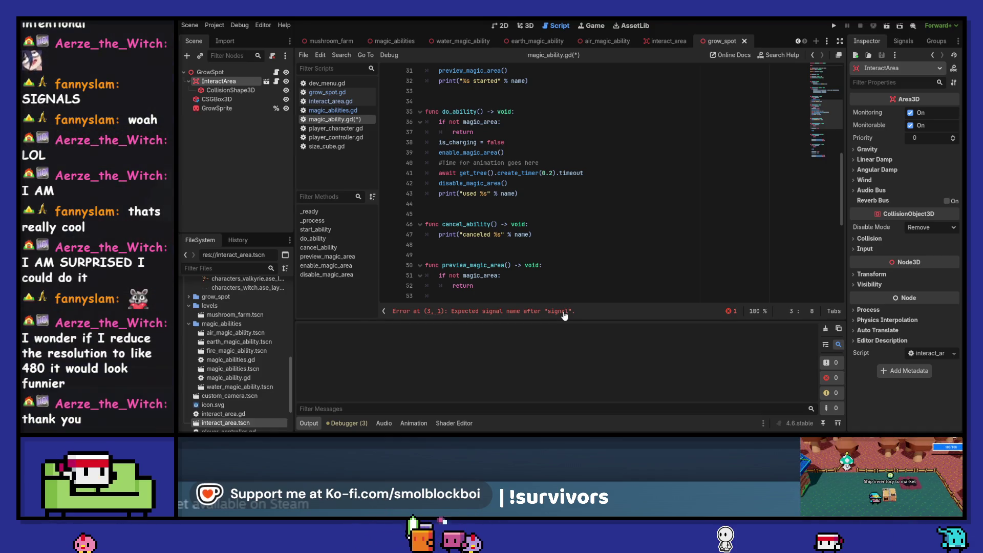
click(565, 312)
scroll(571, 226, down, 15)
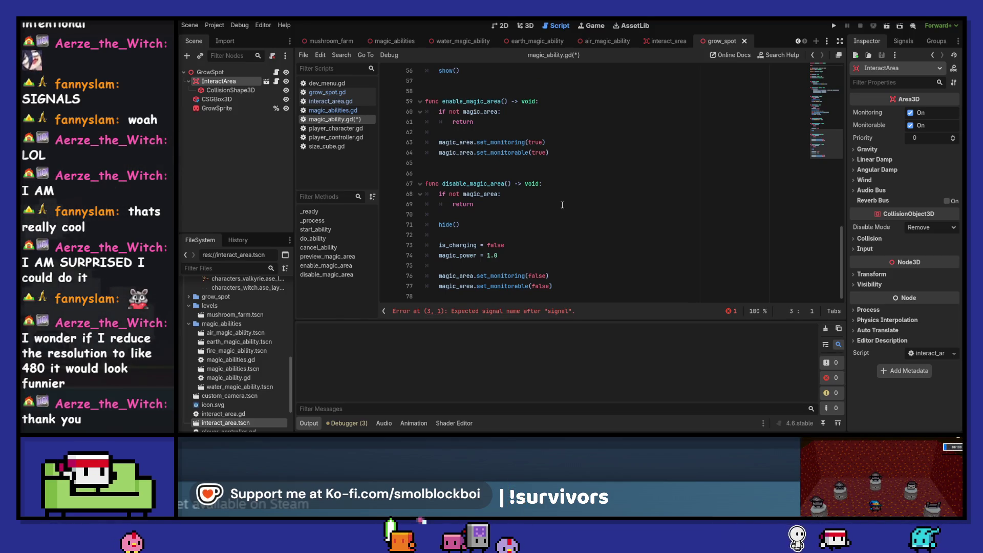
scroll(563, 205, up, 4)
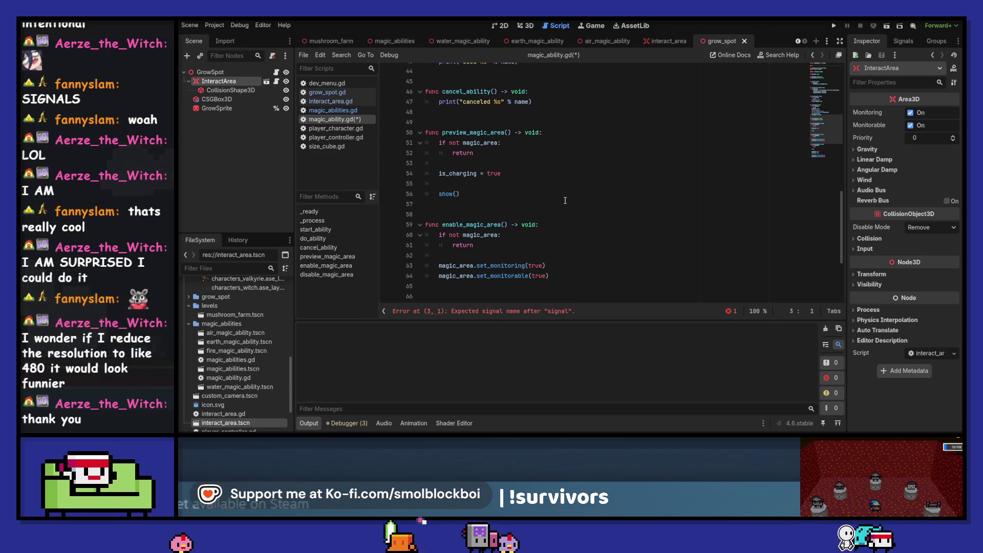
scroll(565, 197, up, 14)
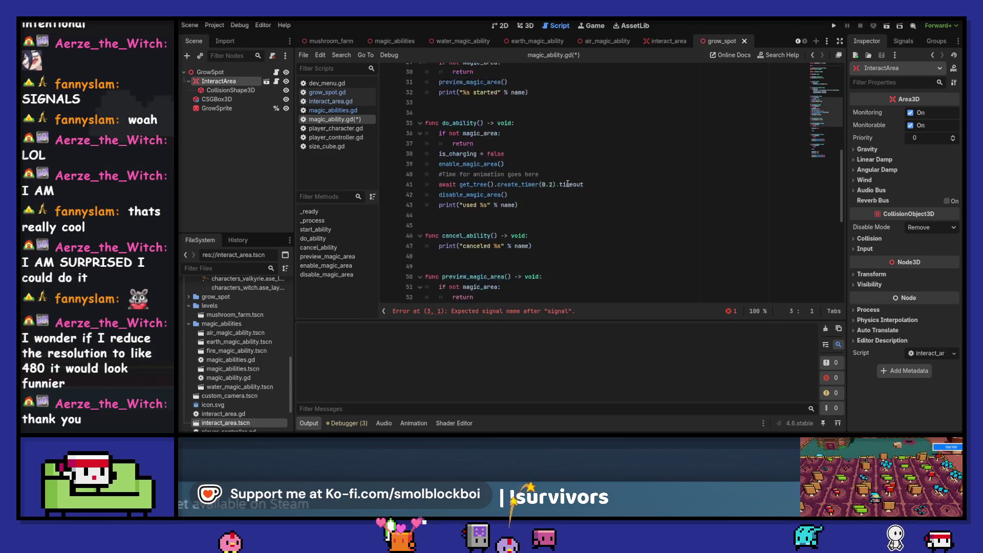
scroll(567, 183, up, 1)
Place the caret after 'signal' on line 3 and look over the script.
click(519, 92)
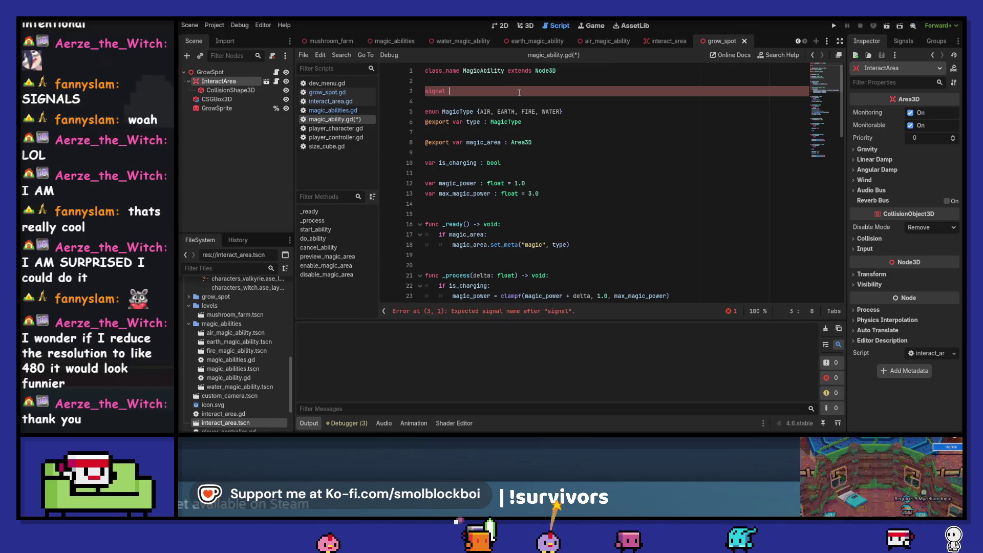
scroll(520, 92, down, 13)
scroll(519, 92, down, 5)
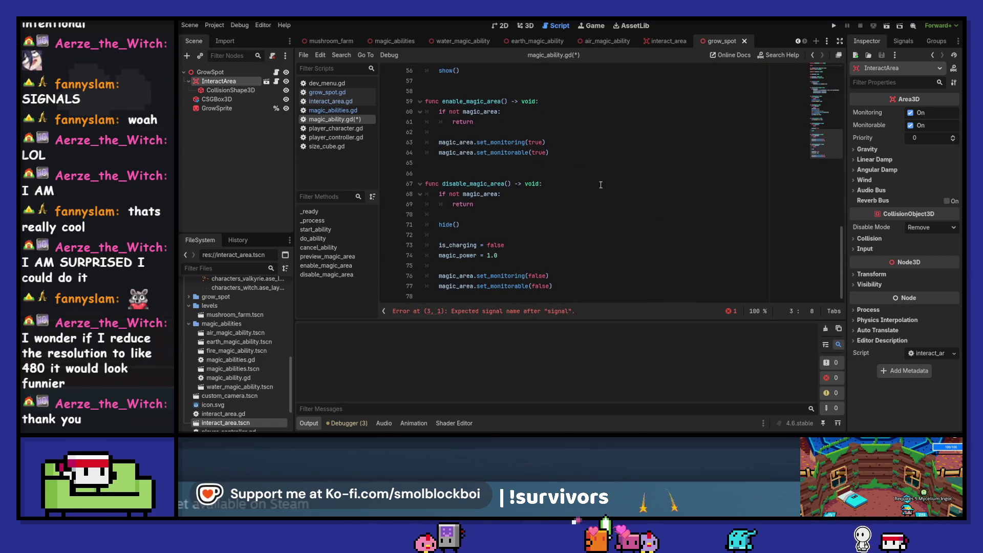
scroll(566, 275, up, 10)
scroll(729, 244, down, 10)
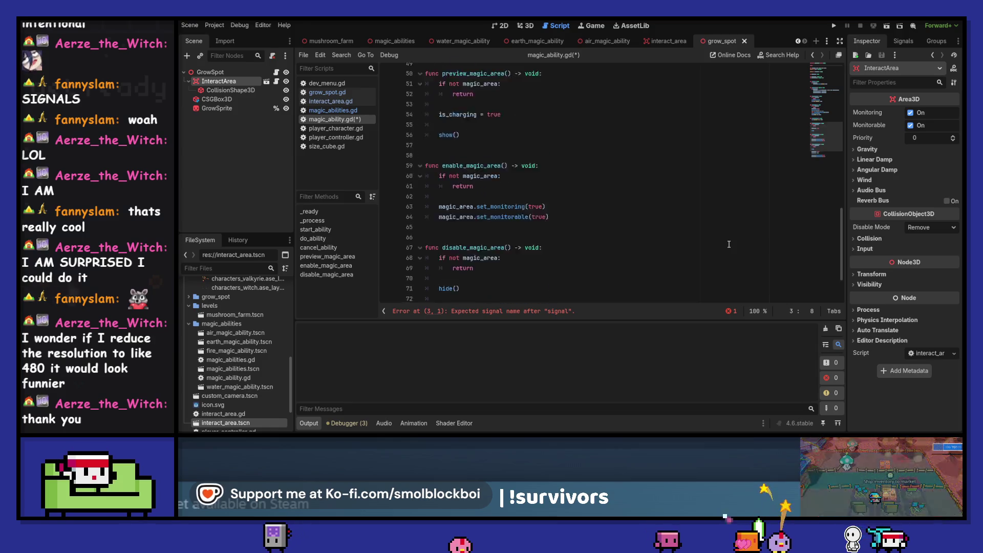
scroll(729, 245, up, 12)
scroll(729, 244, down, 5)
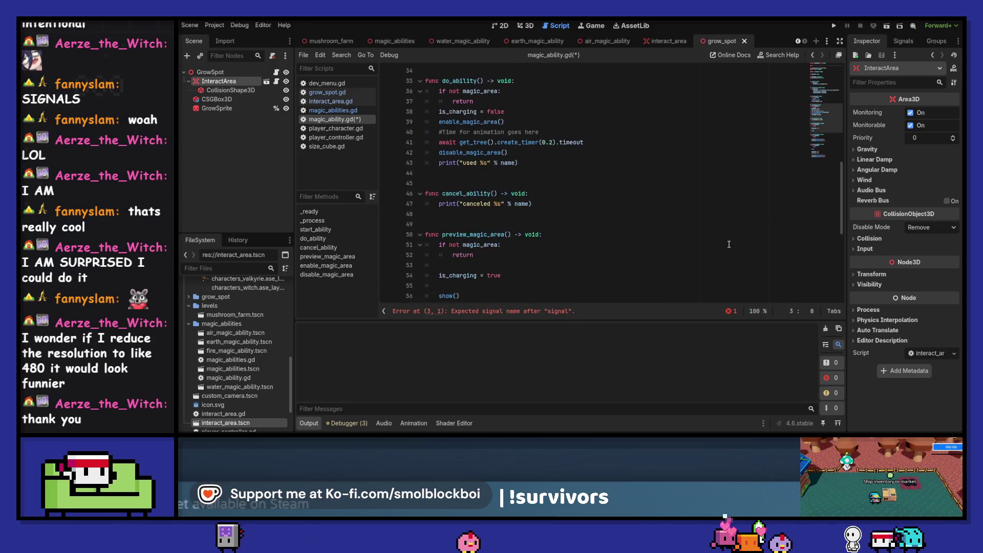
scroll(729, 245, up, 11)
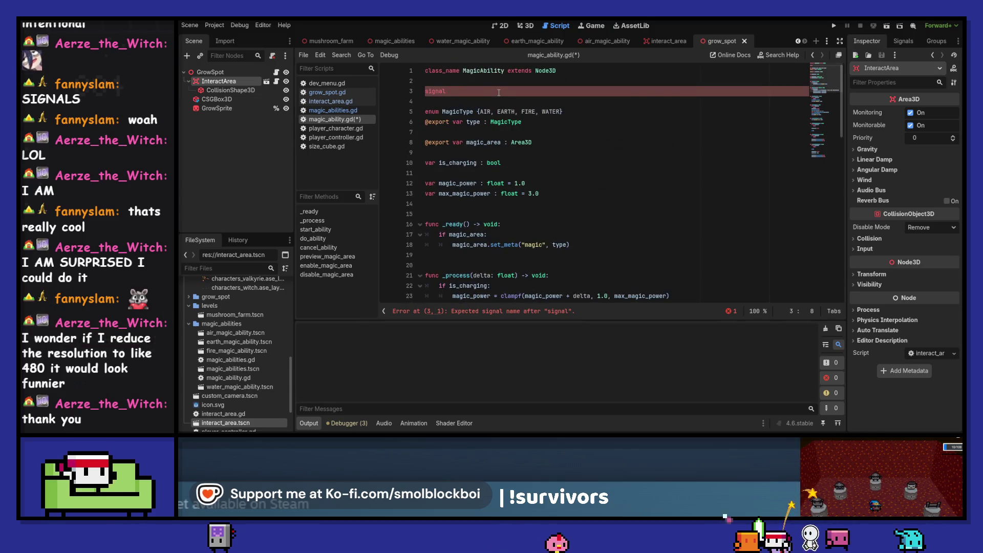
Complete line 3 as signal used_ability() and save magic_ability.gd.
text(d_ab)
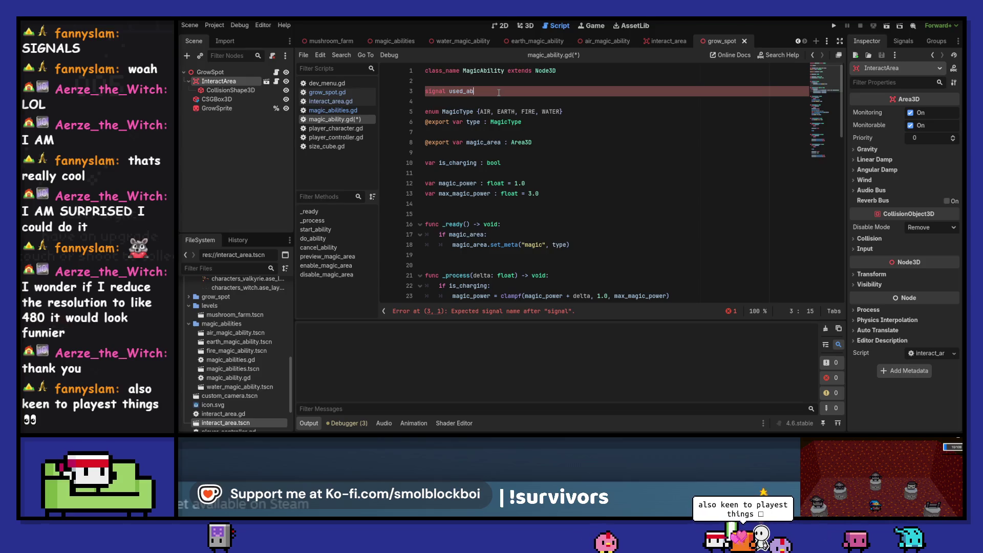
text(()
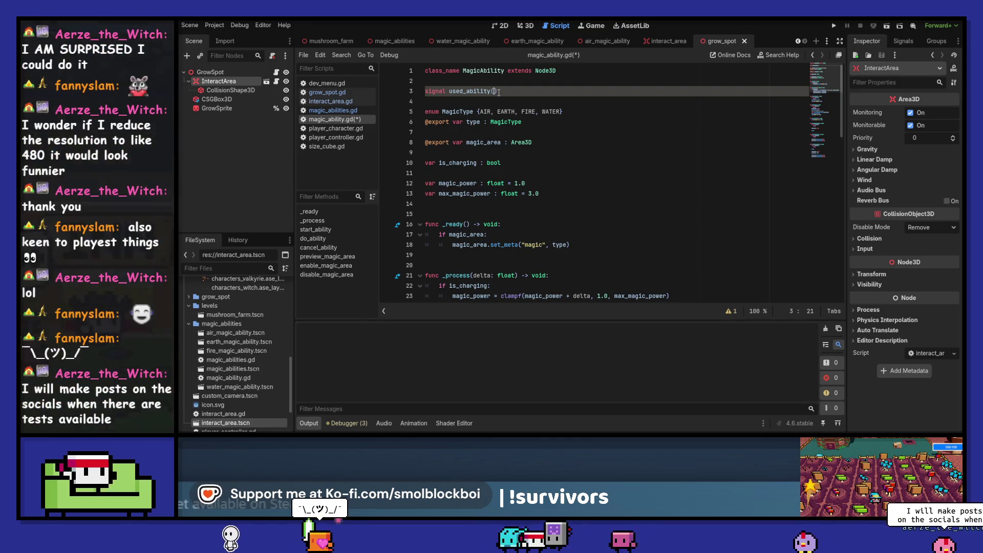
key(ctrl+s)
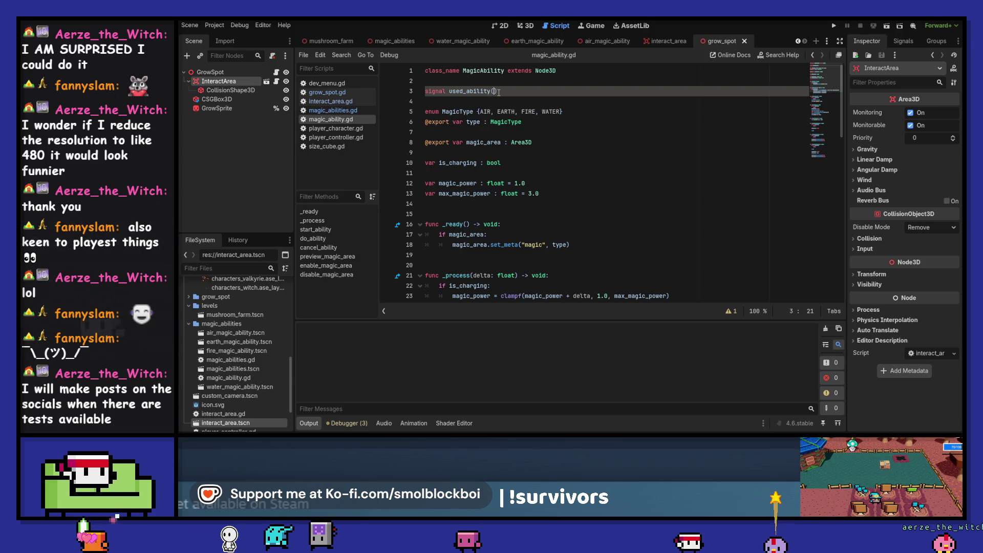
key(Down)
key(Down)
key(Down)
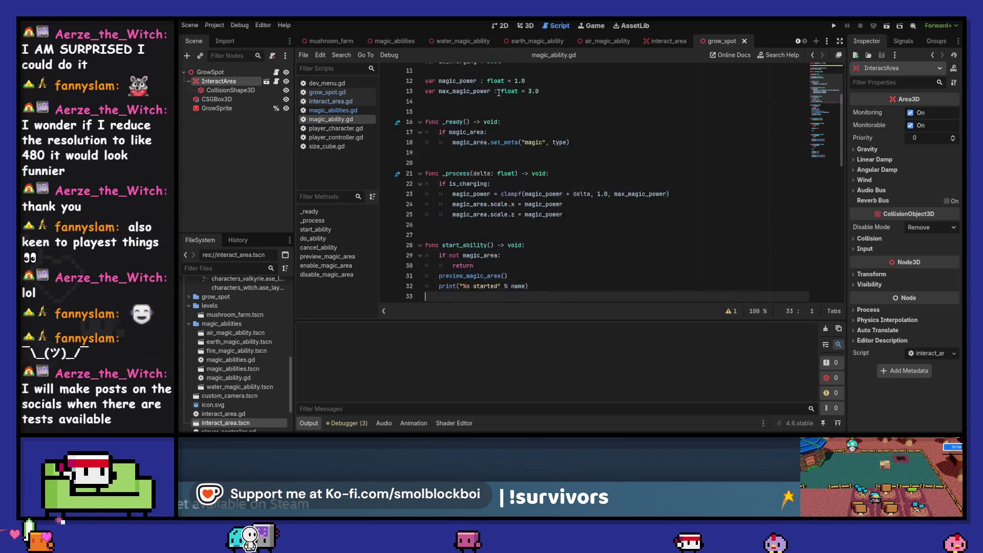
scroll(499, 93, down, 4)
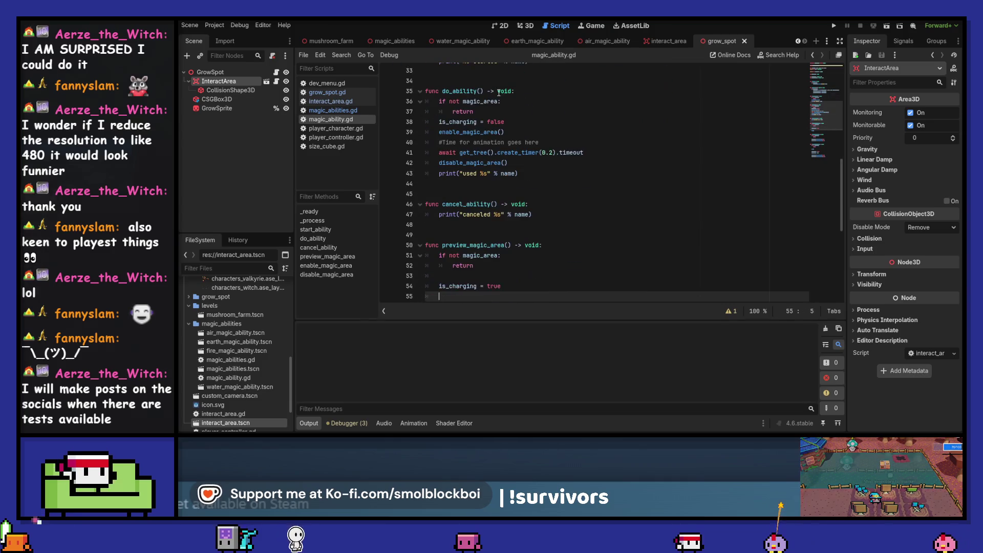
key(Down)
key(Up)
key(Up)
key(Up)
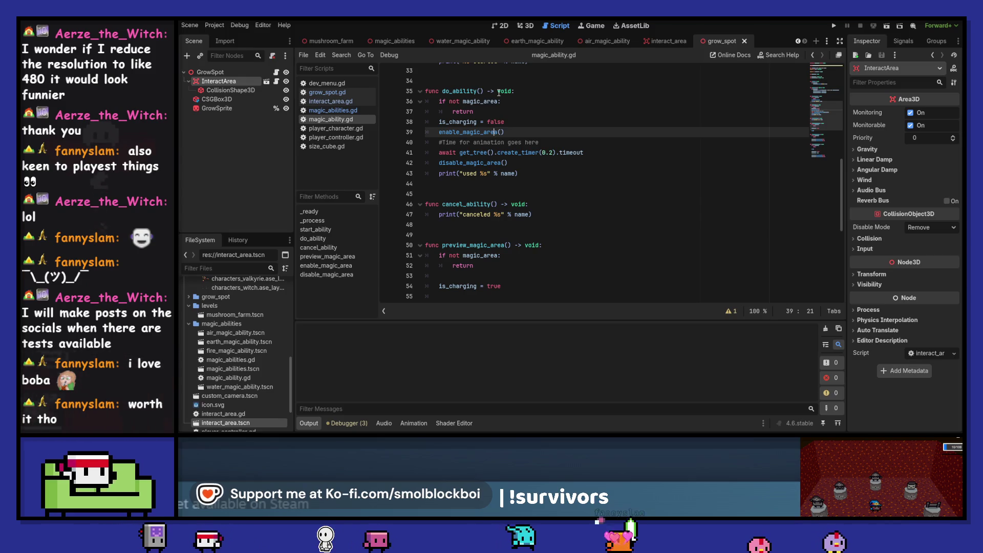
scroll(468, 221, up, 10)
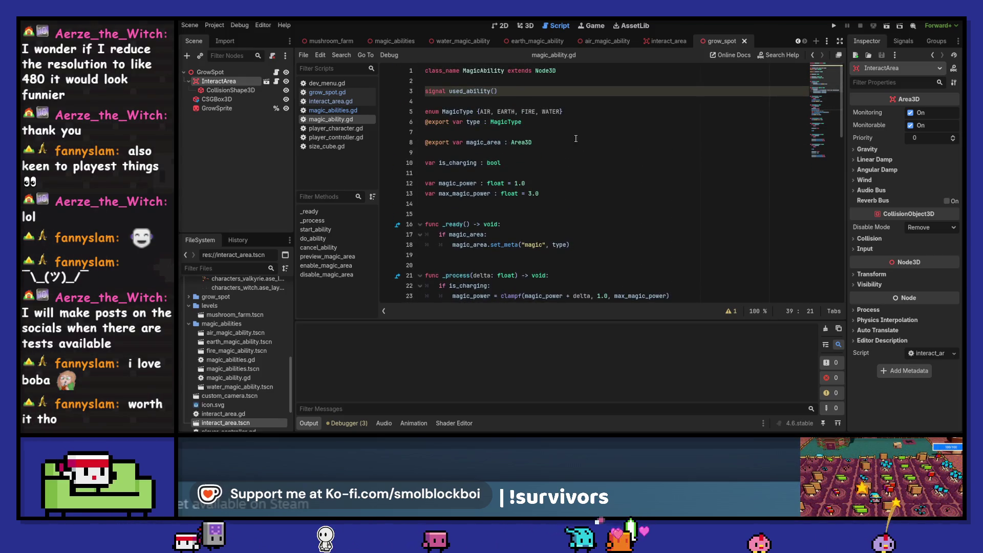
scroll(554, 128, down, 11)
click(550, 133)
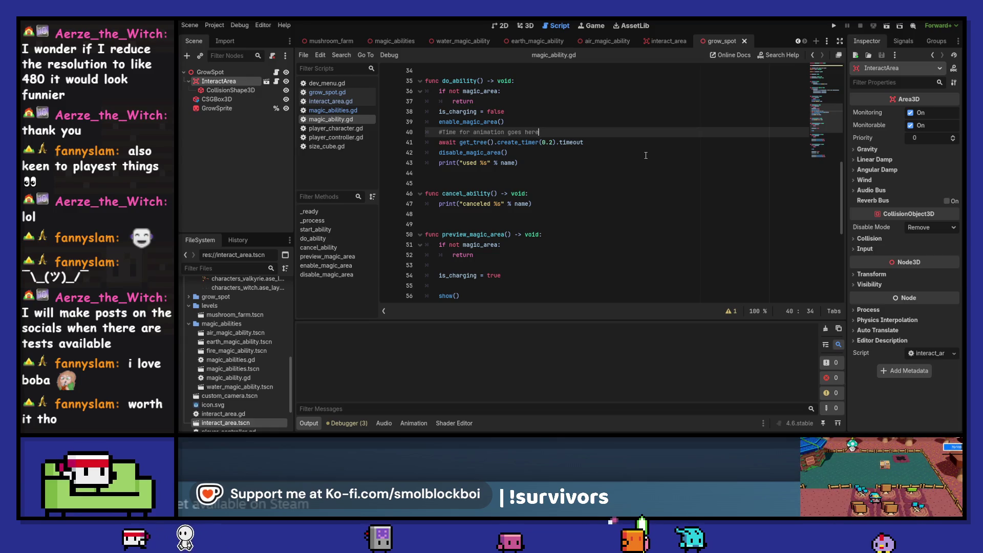
scroll(512, 128, up, 10)
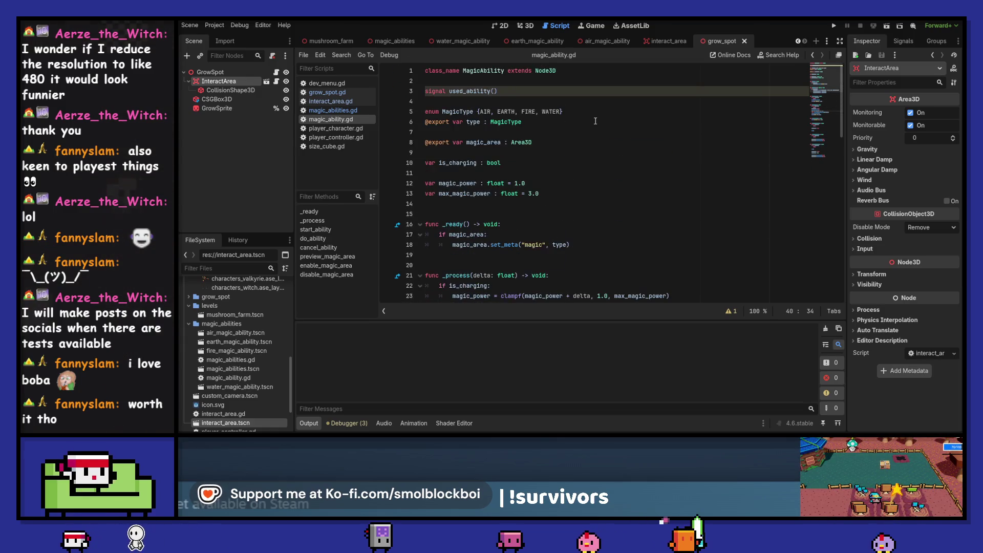
double_click(481, 95)
scroll(569, 163, down, 10)
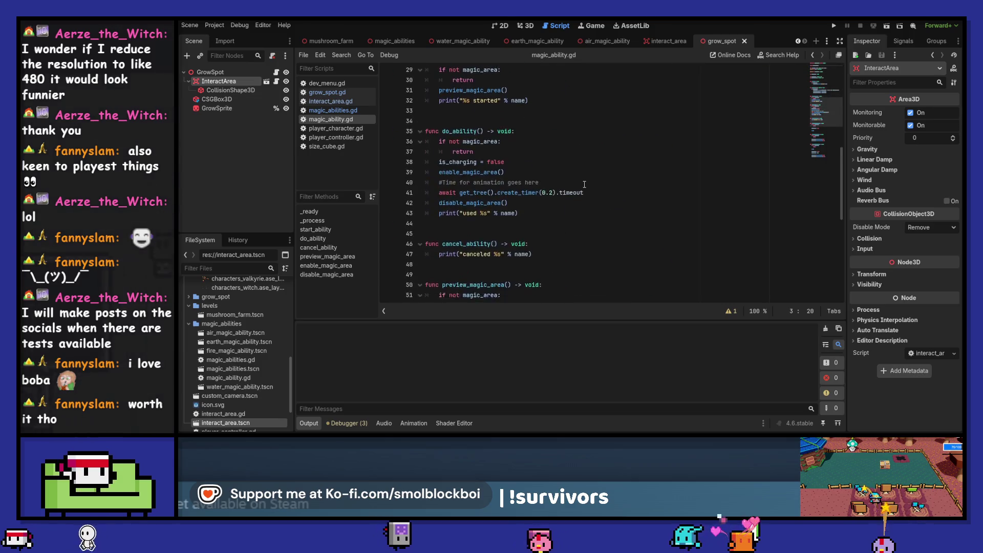
click(570, 162)
Add a used_ability.emit(type) call below the comment in do_ability.
key(Return)
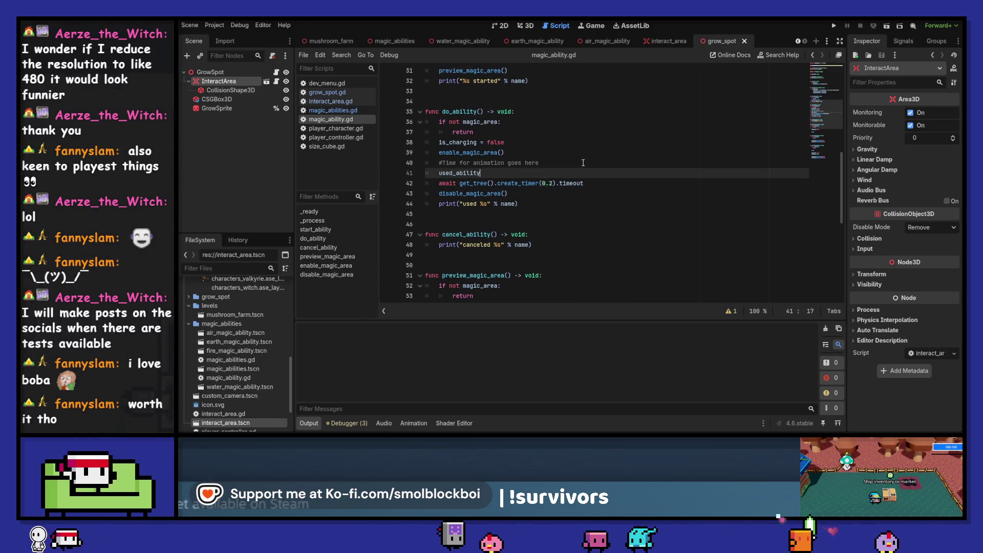
key(ctrl+v)
text(.emit()
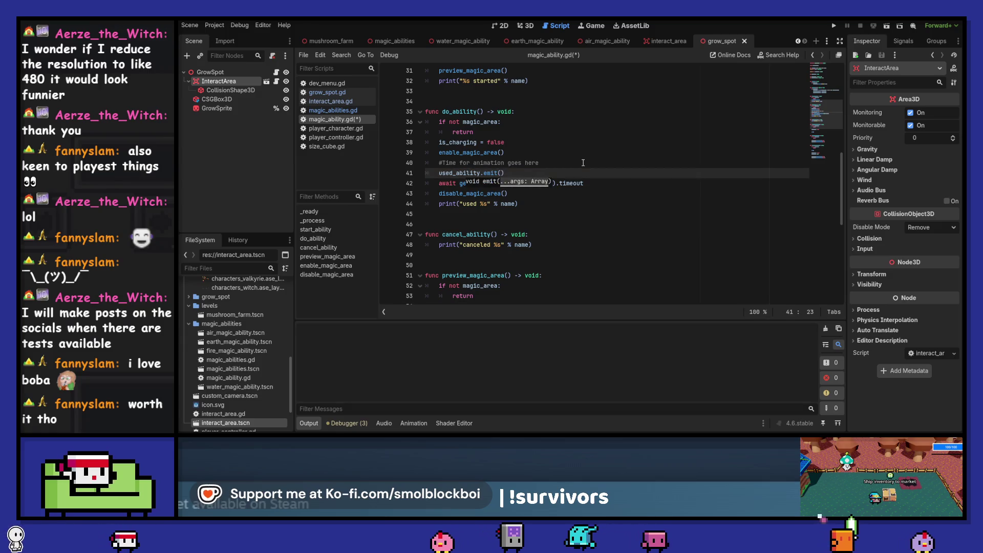
scroll(583, 162, up, 10)
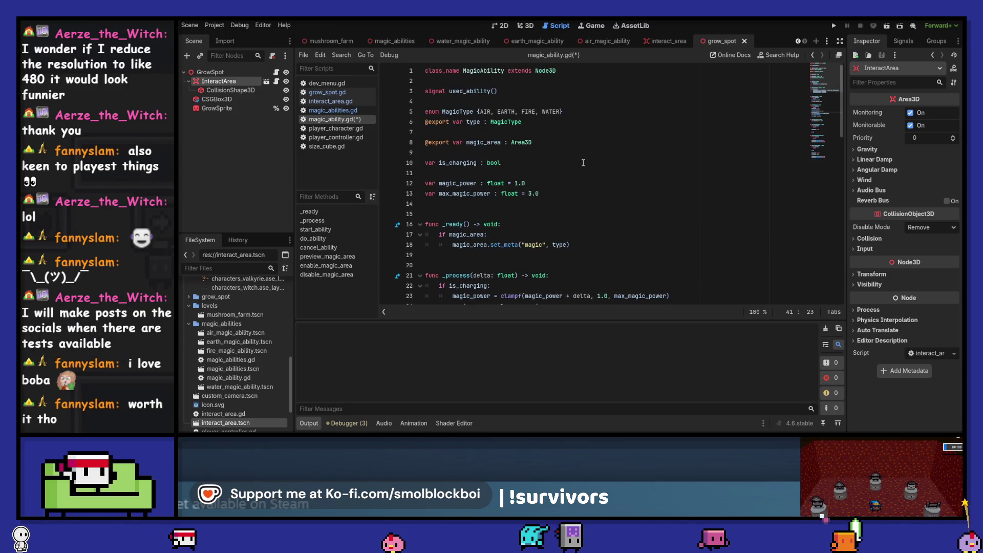
double_click(469, 125)
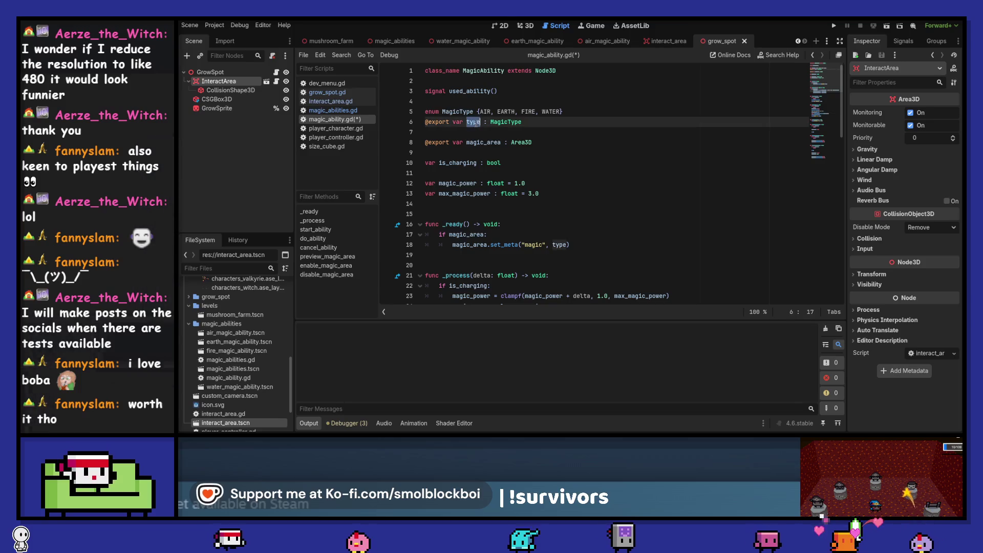
scroll(641, 194, down, 10)
scroll(640, 194, up, 2)
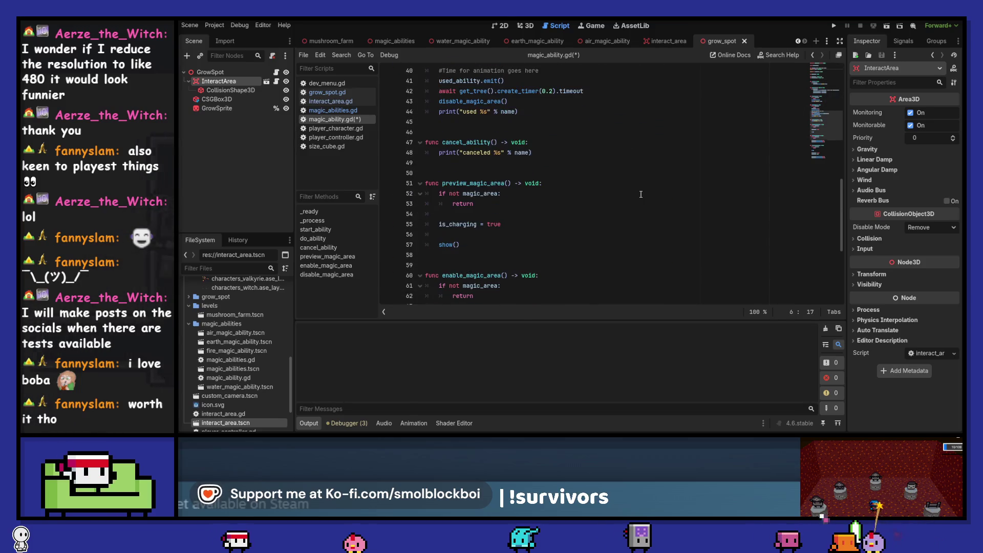
scroll(641, 194, up, 2)
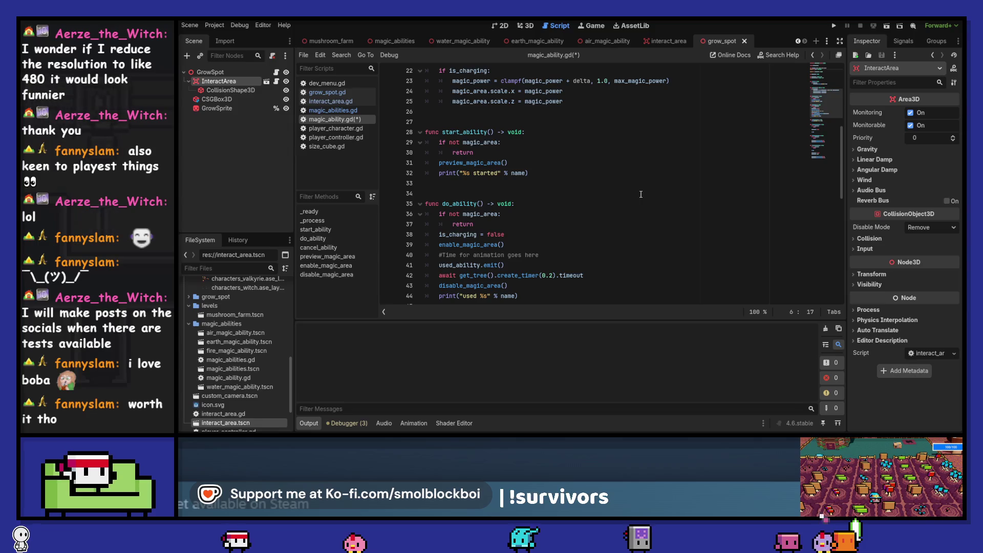
click(501, 266)
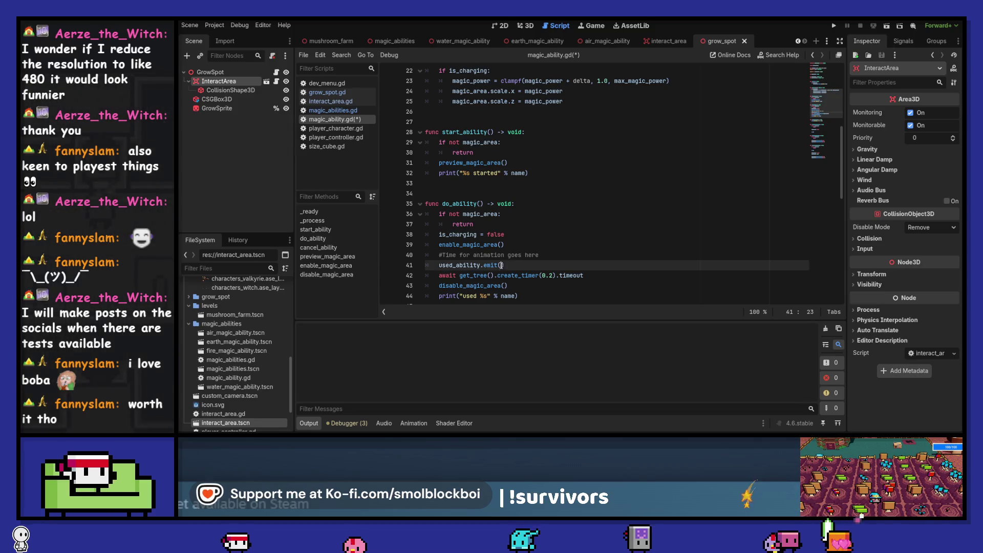
text(type)
Delete the timer await line and the animation placeholder comment.
click(618, 277)
drag(621, 271, 606, 247)
key(BackSpace)
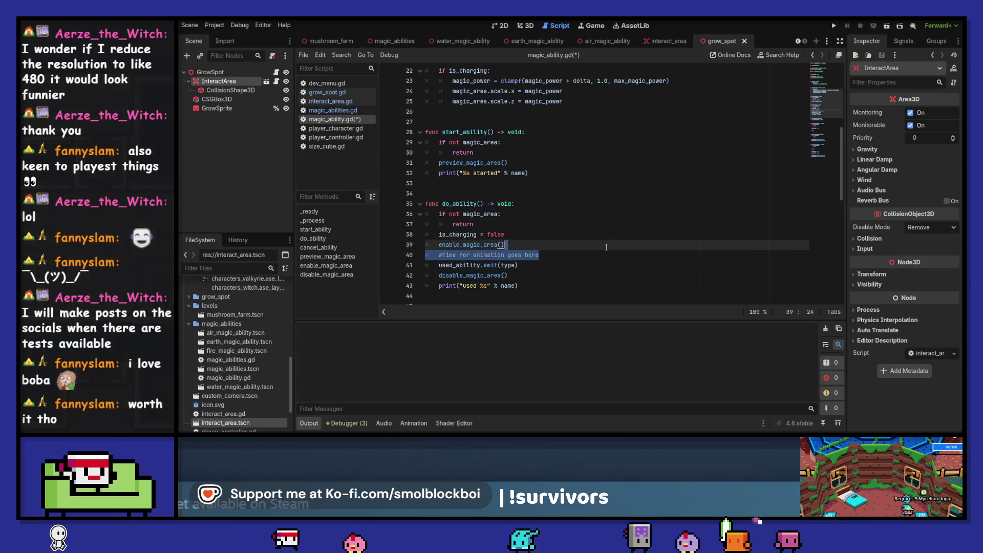
key(BackSpace)
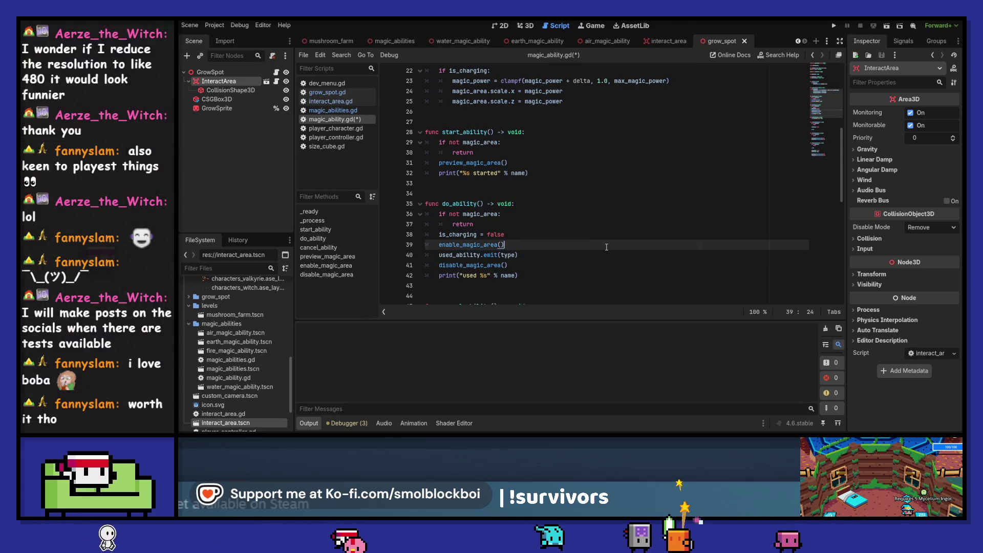
Separate the do_ability calls with blank lines and save the script.
key(Return)
click(589, 265)
key(Return)
click(574, 240)
key(Return)
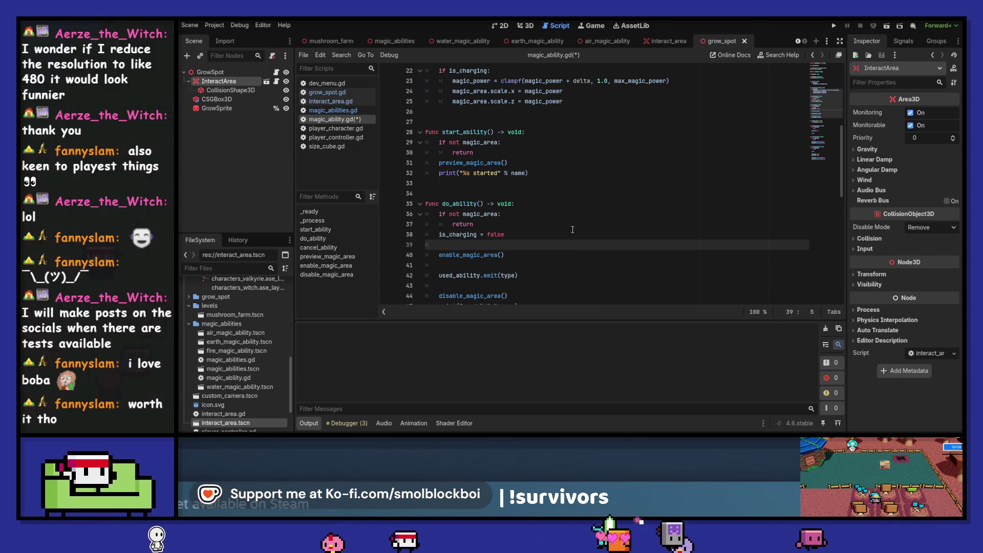
scroll(572, 225, down, 2)
key(ctrl+s)
click(566, 234)
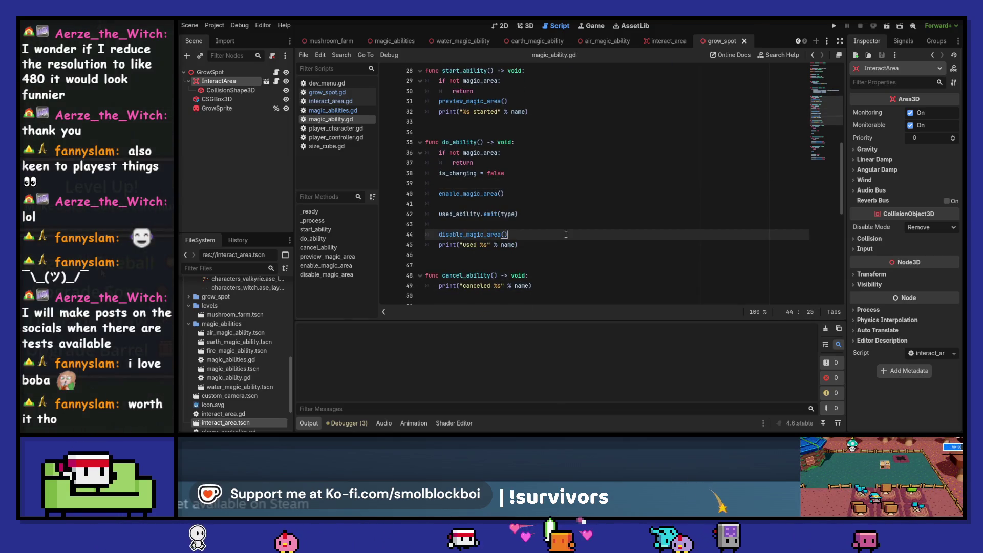
key(Return)
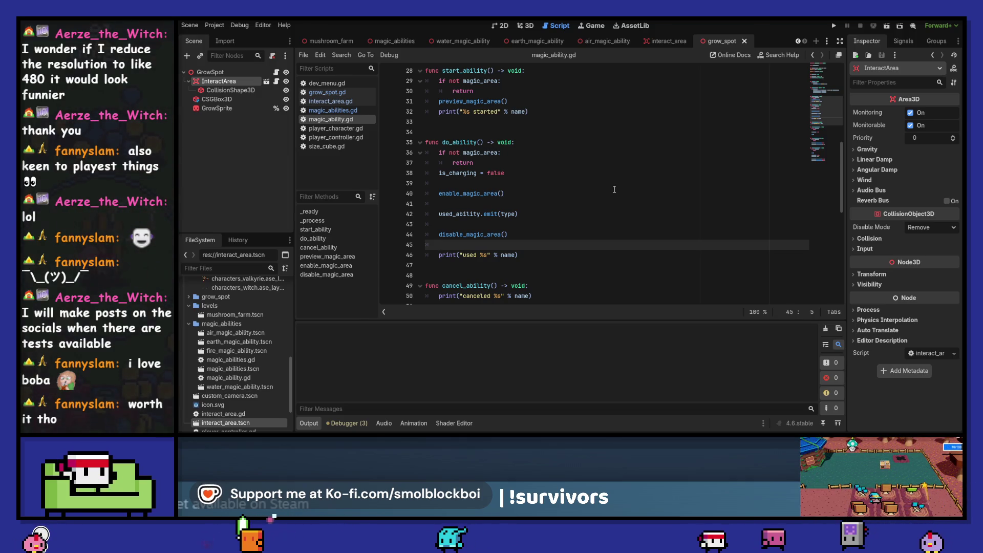
scroll(614, 189, up, 6)
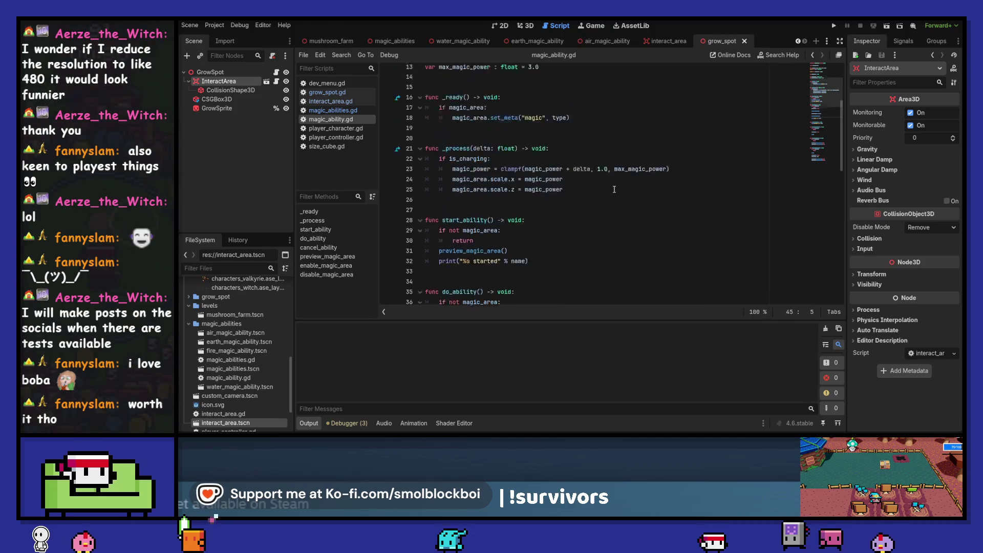
scroll(614, 189, up, 3)
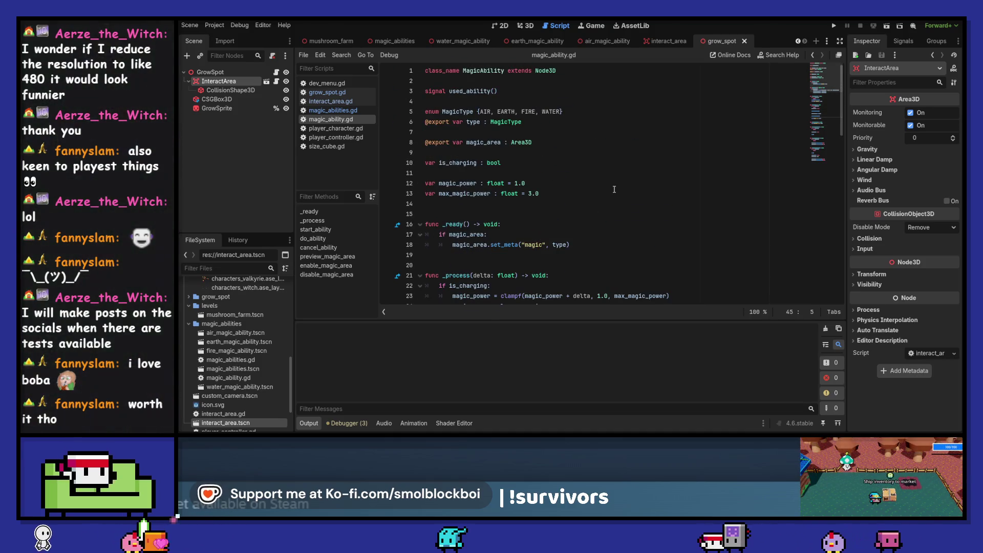
click(494, 92)
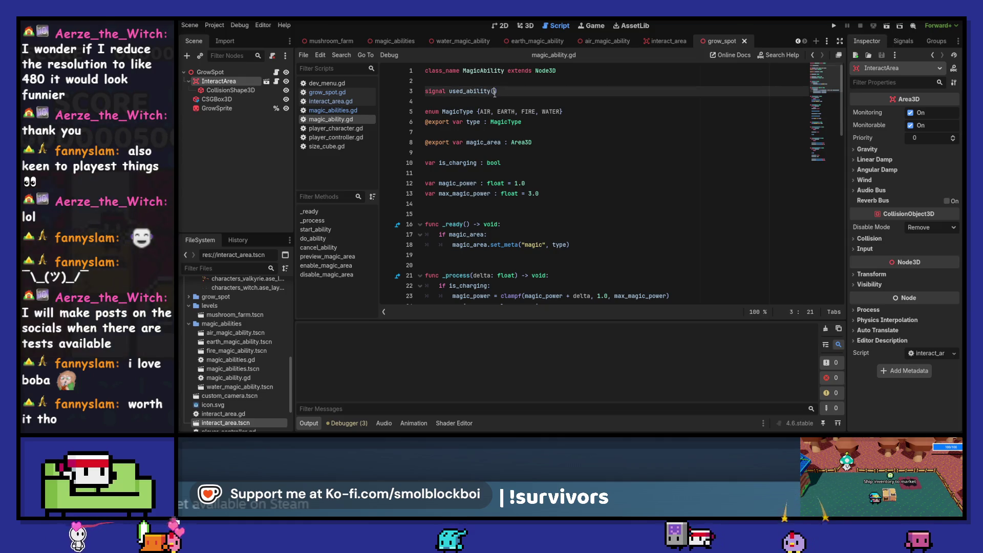
Give the used_ability signal a parameter typed MagicType and save.
text(abi_ty)
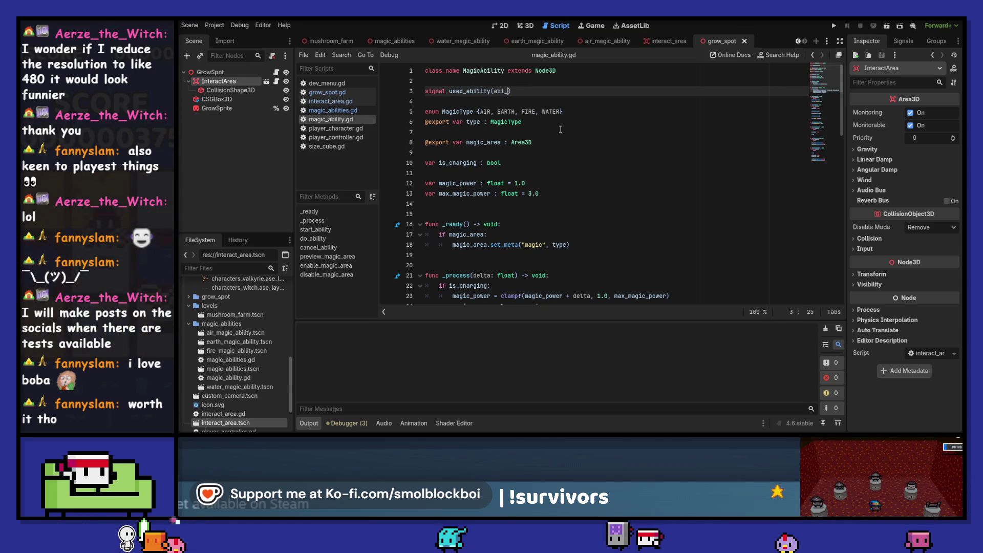
text(pe)
key(BackSpace)
key(BackSpace)
key(BackSpace)
key(BackSpace)
text(type )
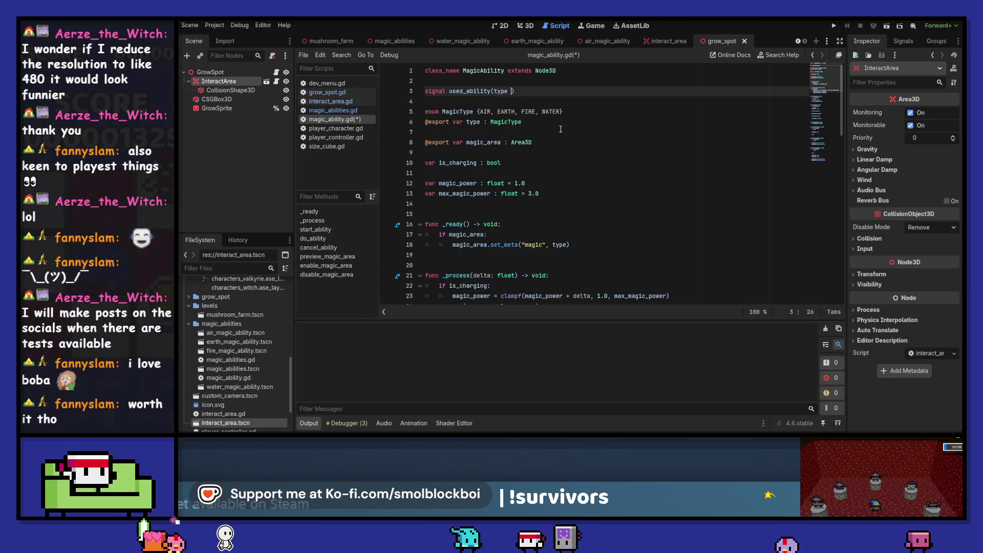
text(: )
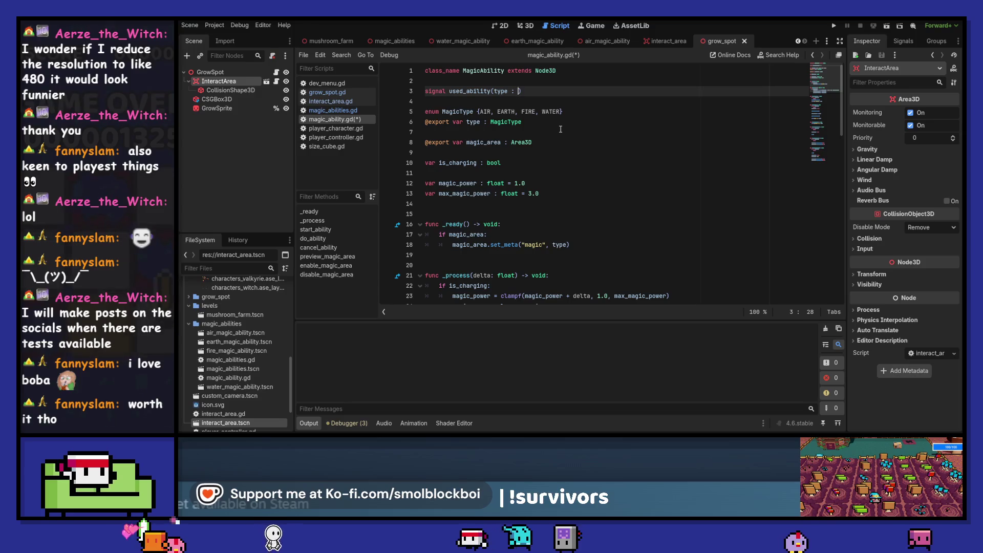
text(Magic)
key(Return)
key(ctrl+s)
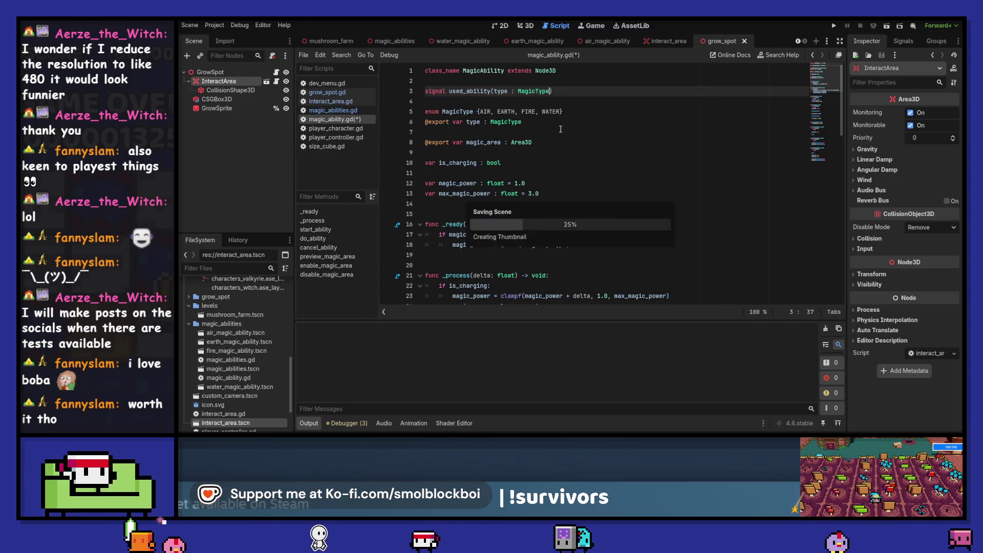
Rename the signal parameter to ability_type and save the script.
click(495, 91)
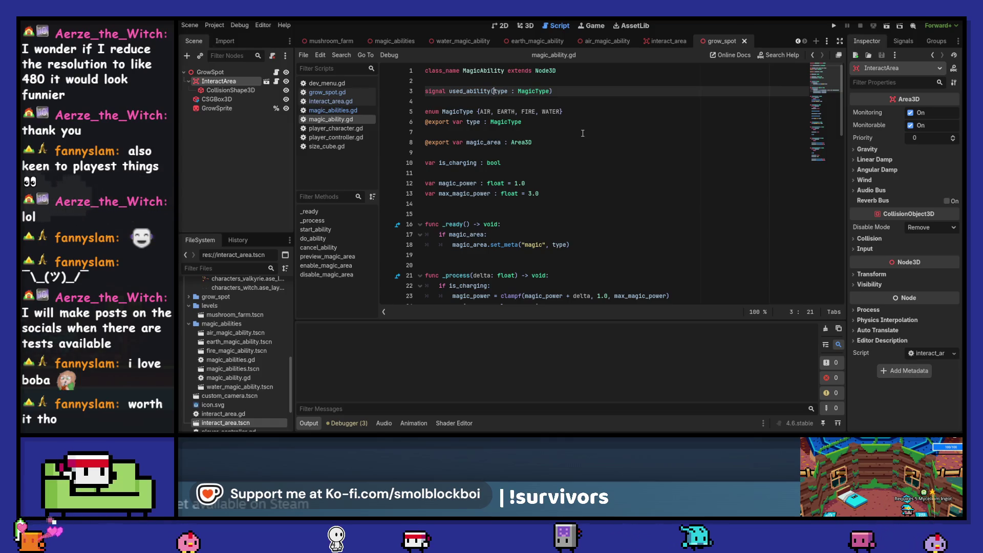
text(ability)
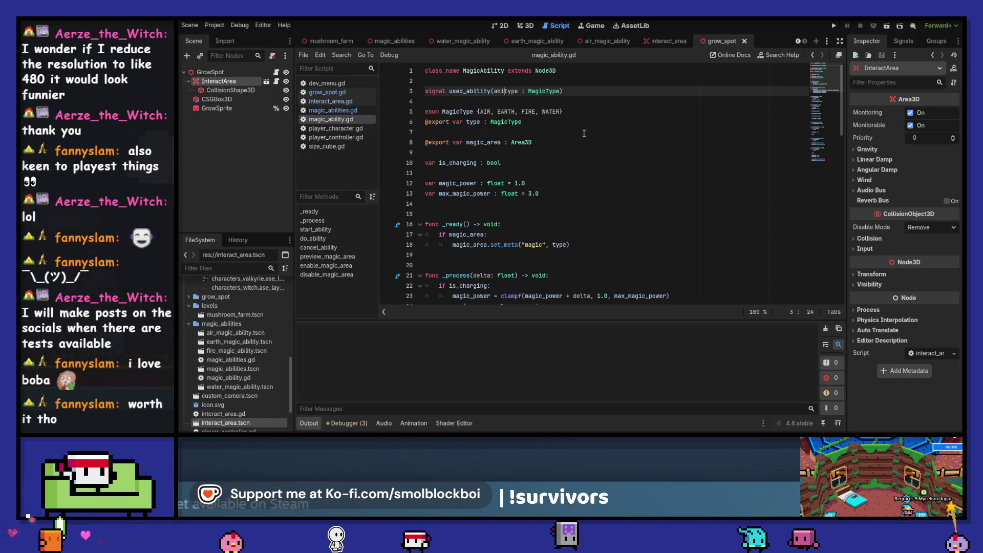
text(_)
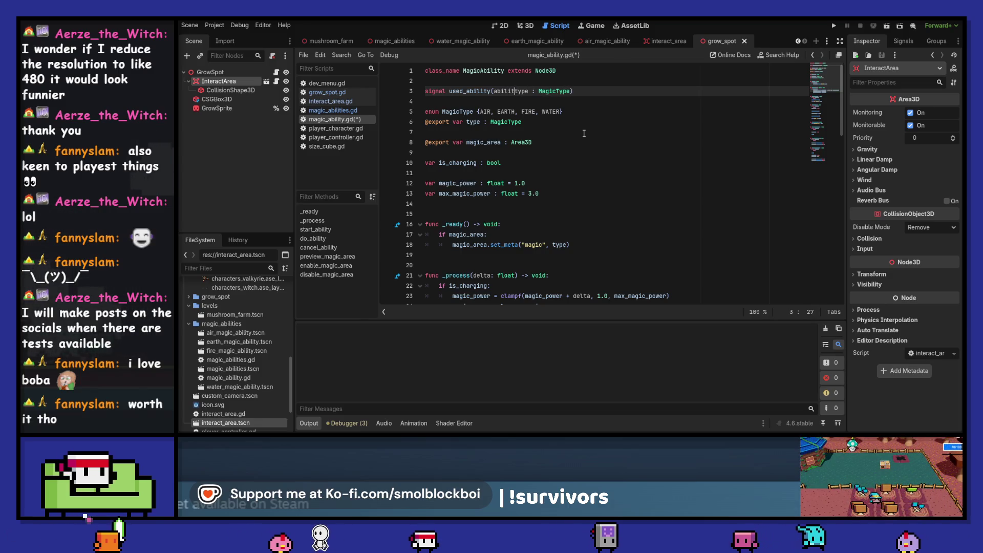
key(ctrl+Right)
key(ctrl+s)
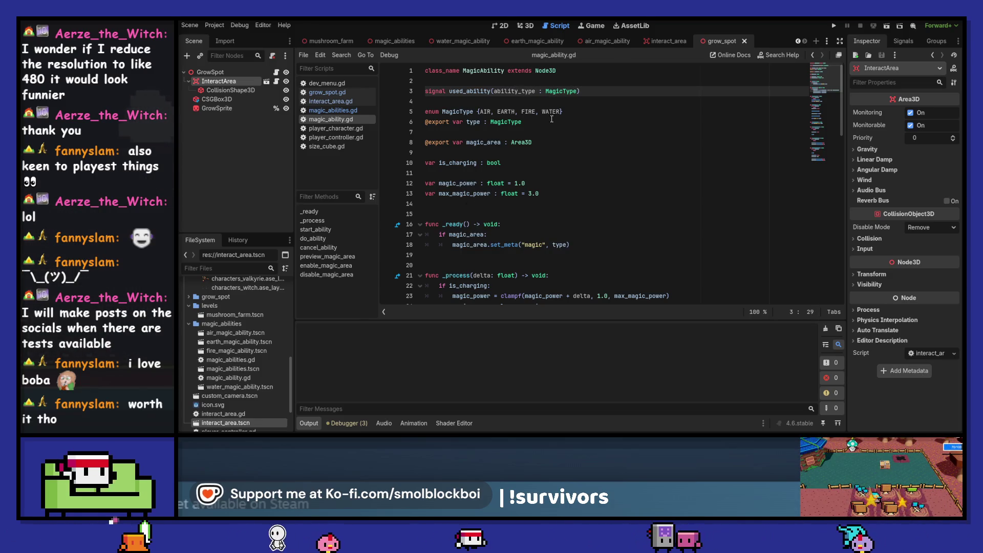
scroll(640, 177, down, 12)
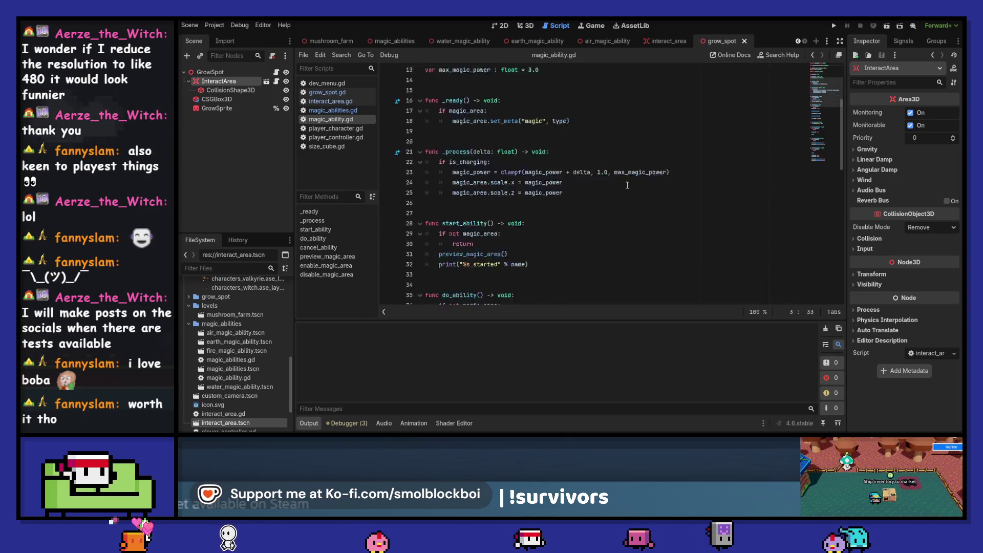
scroll(628, 185, up, 12)
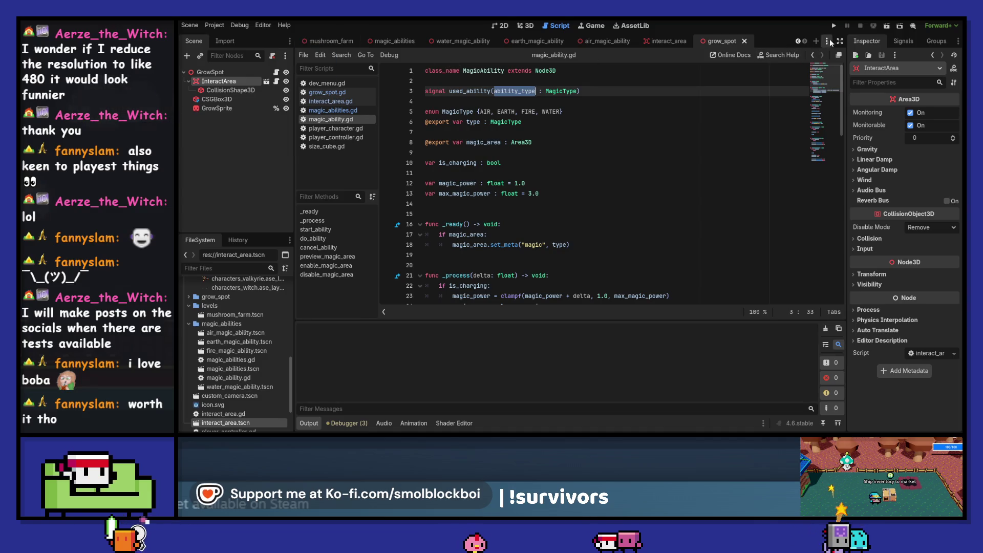
In the player_character scene, inspect the MagicAbilities node's signals.
click(827, 41)
click(850, 55)
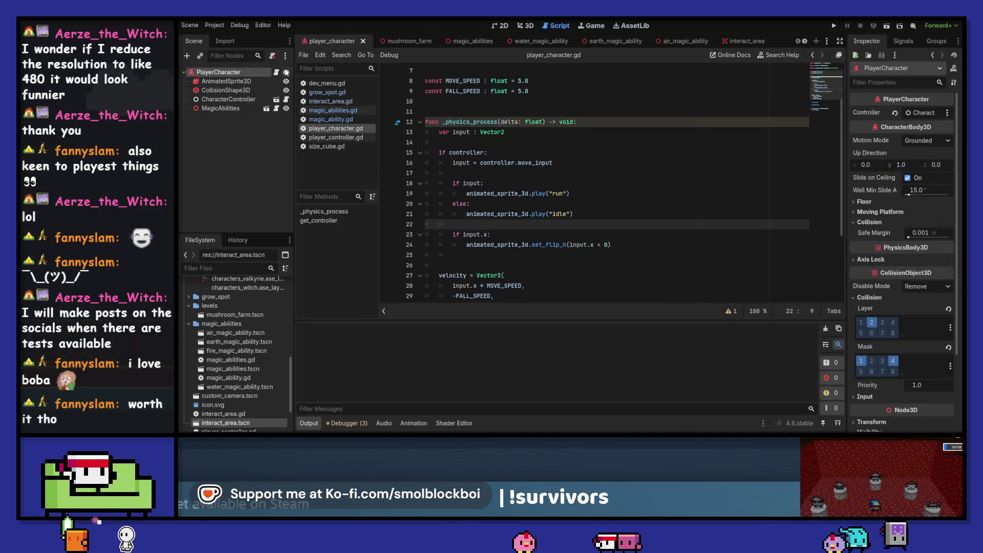
click(221, 108)
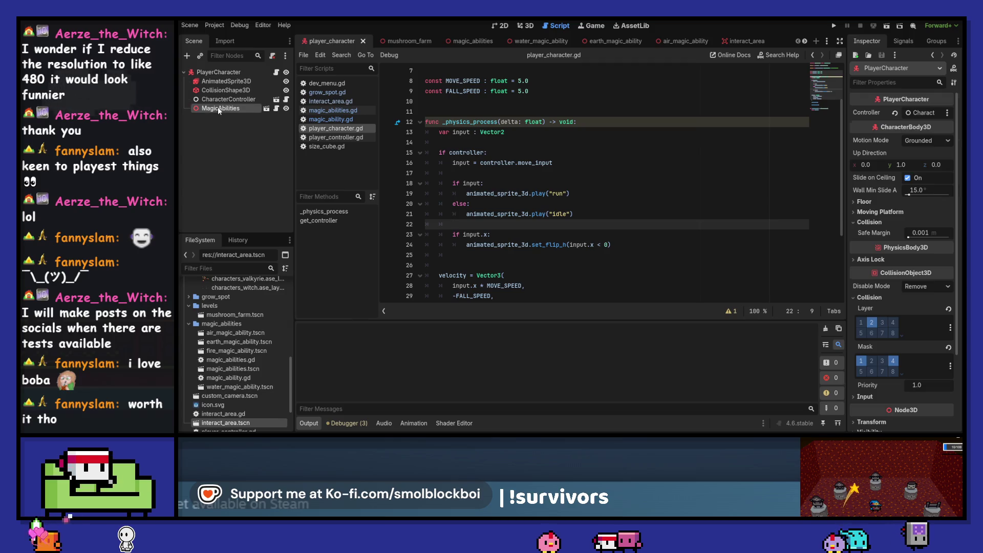
click(904, 42)
click(880, 43)
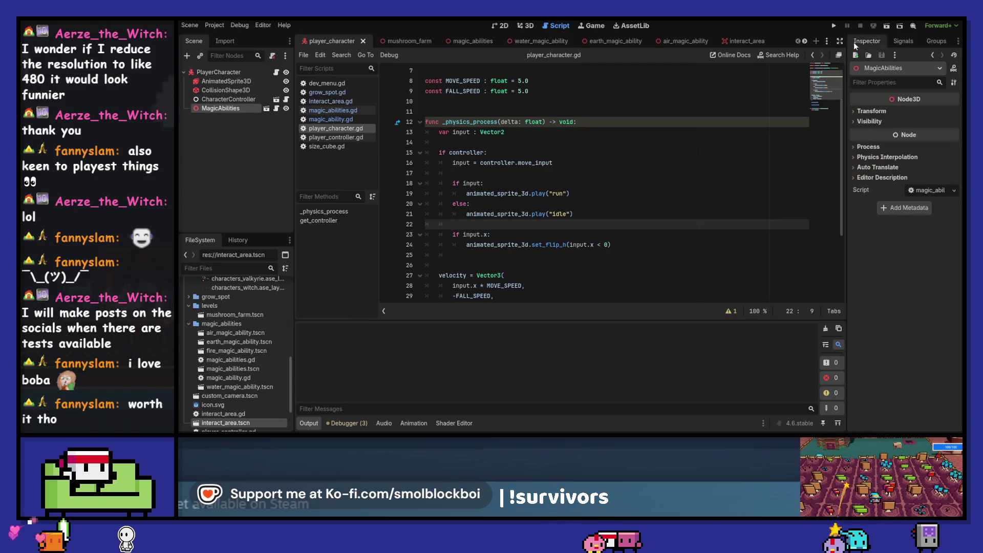
Close the interact_area scene.
click(805, 41)
click(736, 42)
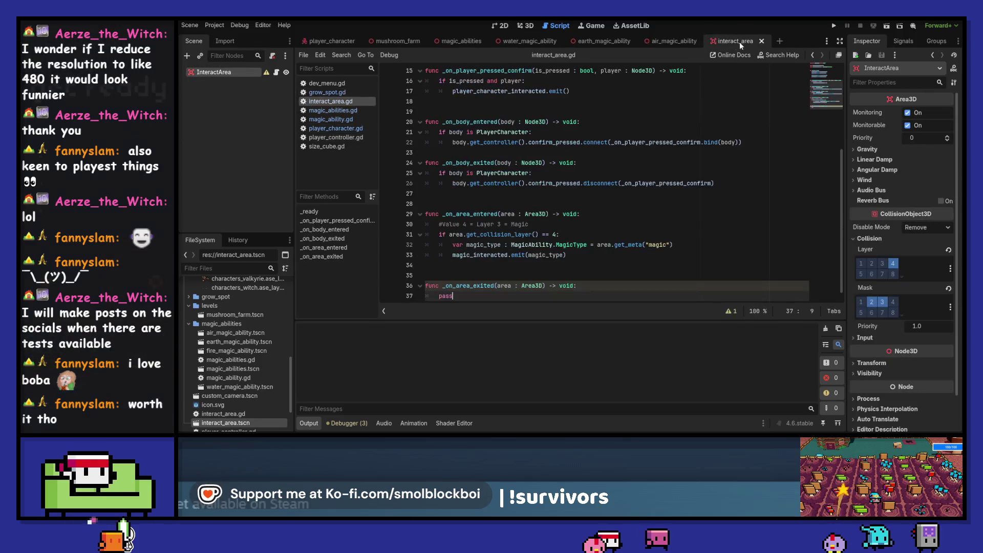
click(762, 42)
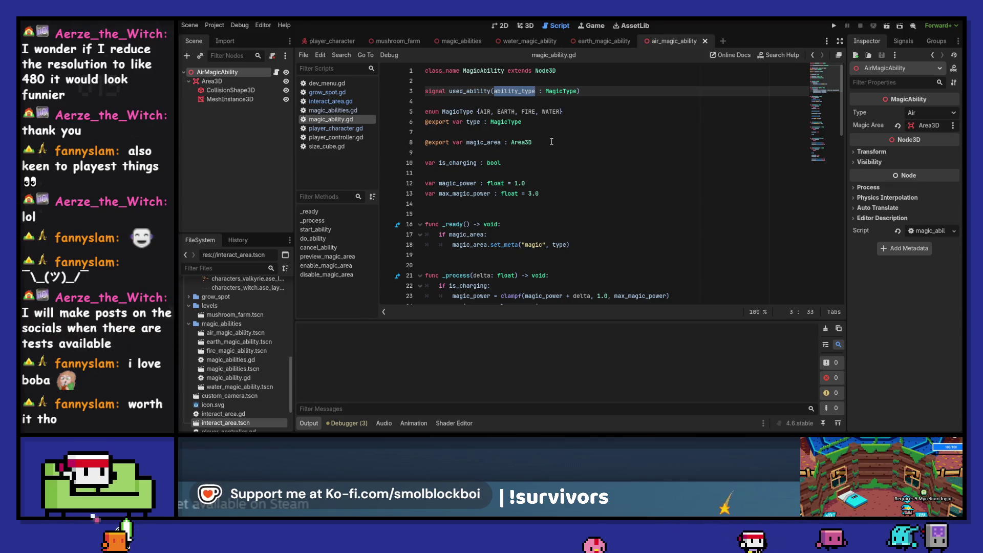
scroll(551, 141, down, 10)
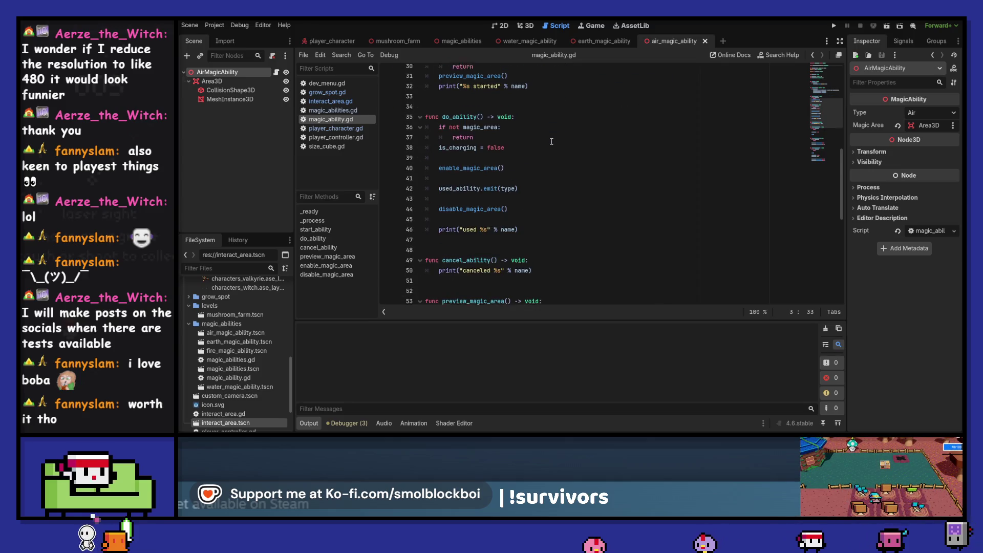
scroll(551, 141, up, 10)
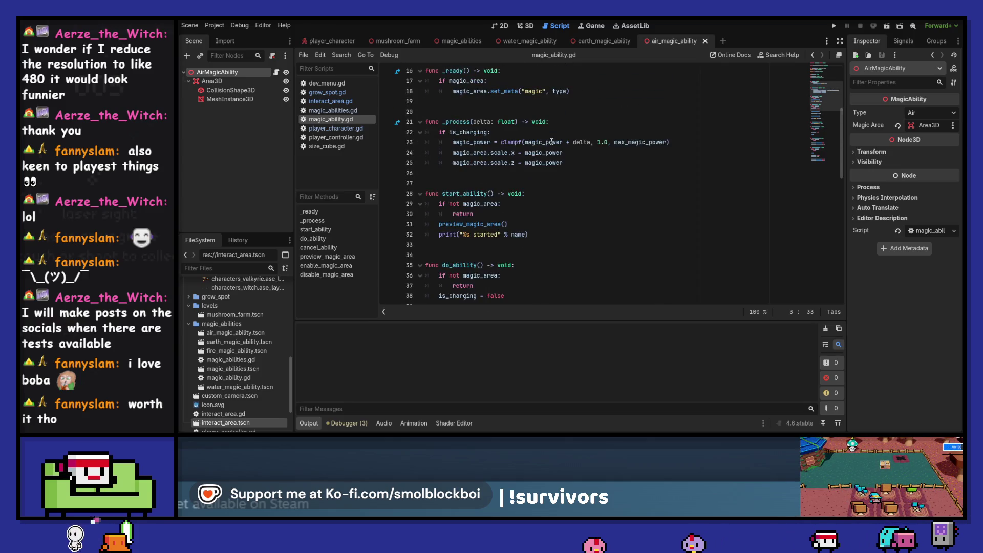
Select the used_ability signal name, then place the cursor after the append line in magic_abilities.gd.
click(462, 42)
scroll(610, 197, up, 2)
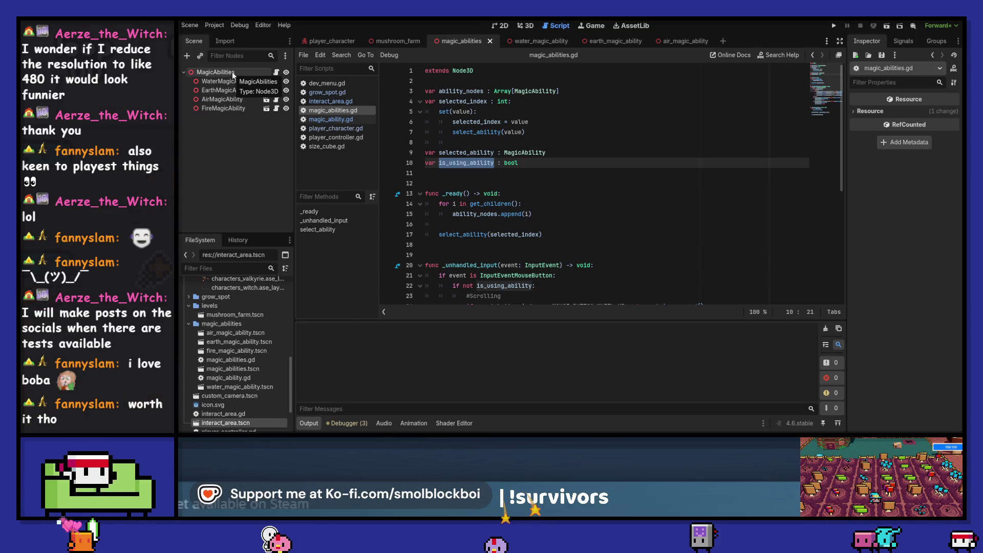
click(702, 39)
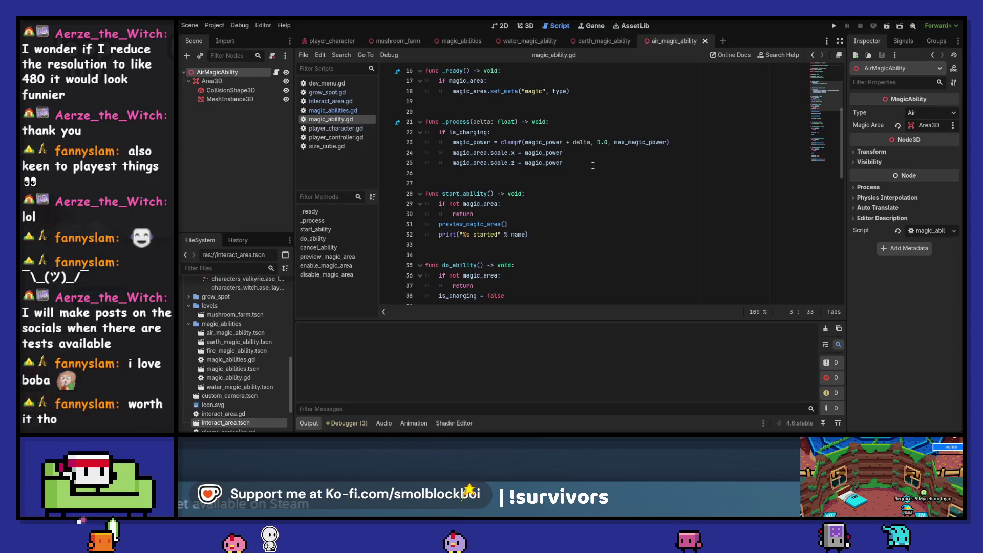
scroll(593, 165, down, 2)
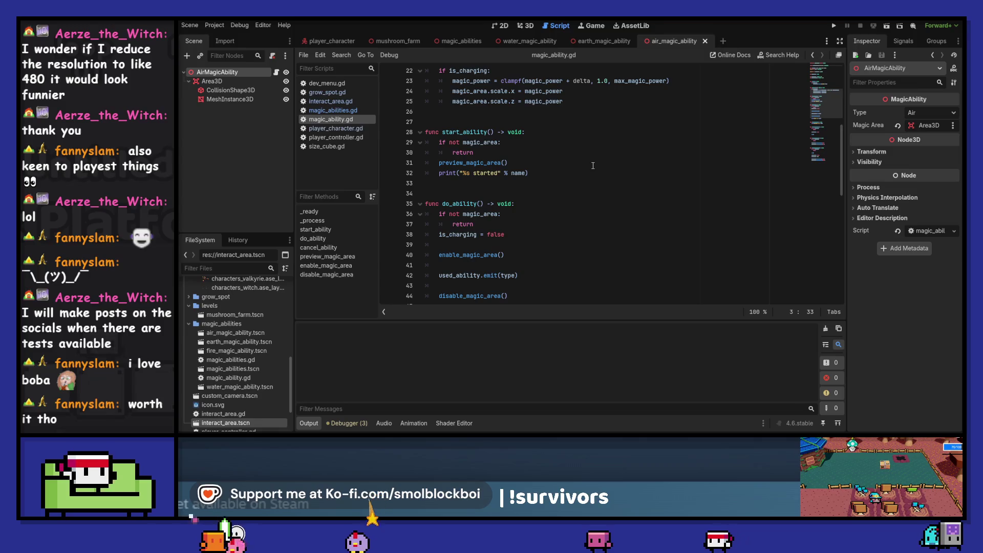
scroll(593, 165, up, 1)
scroll(593, 166, up, 7)
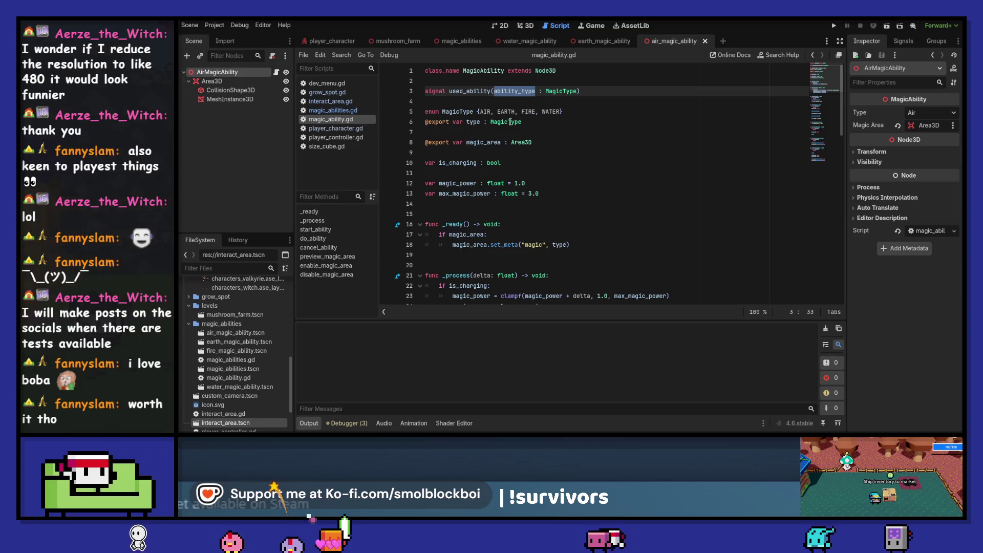
double_click(465, 91)
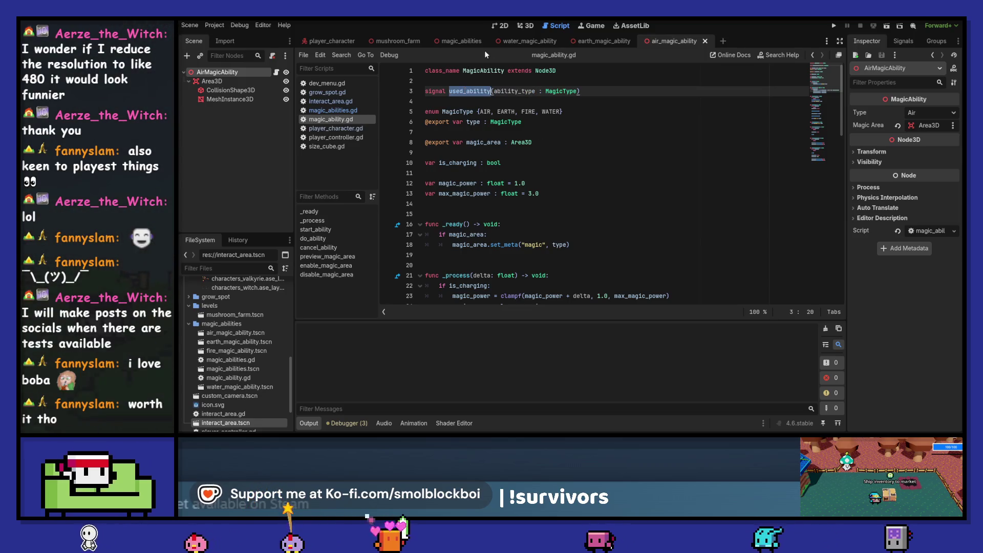
click(460, 42)
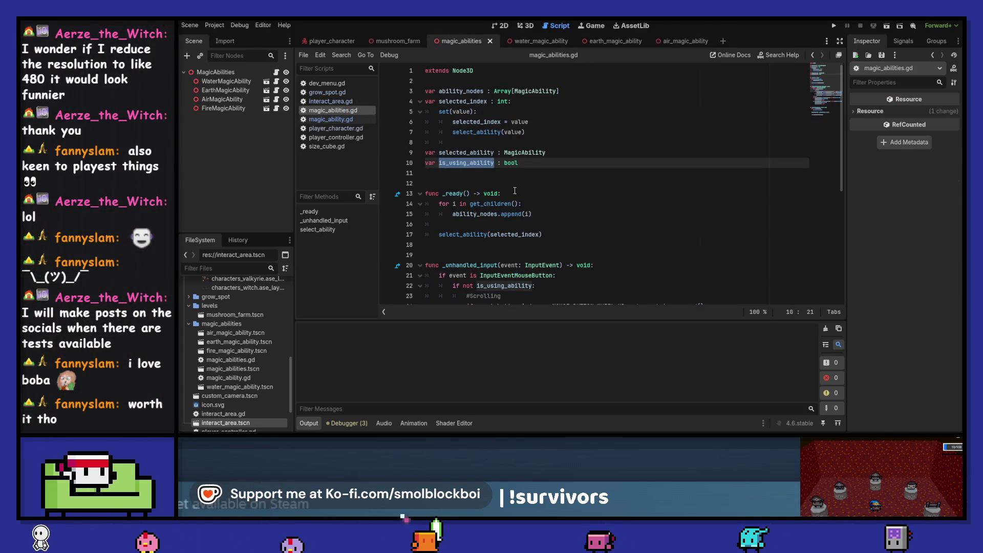
click(556, 215)
Insert 'i = i as MagicAbility' above the append call in the _ready loop.
key(Return)
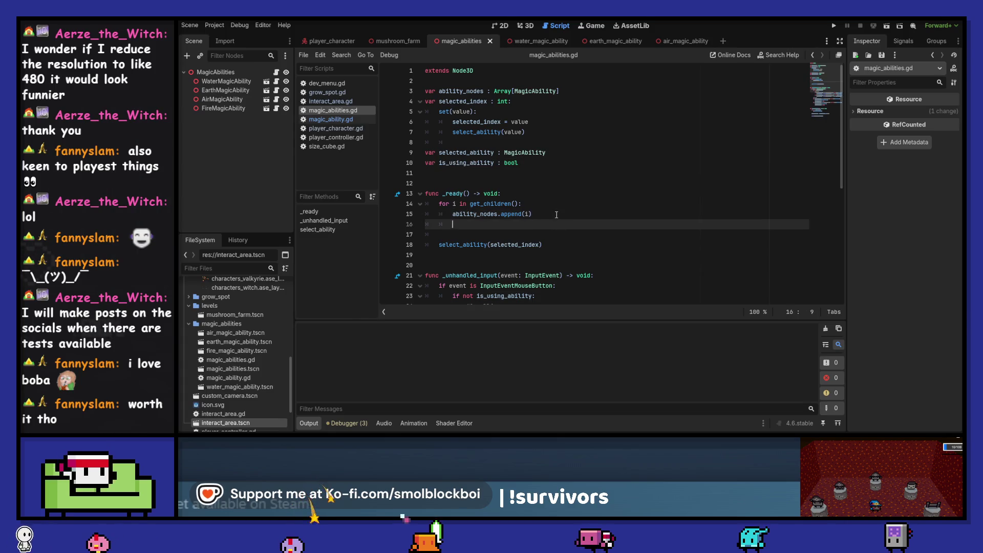
text(i.)
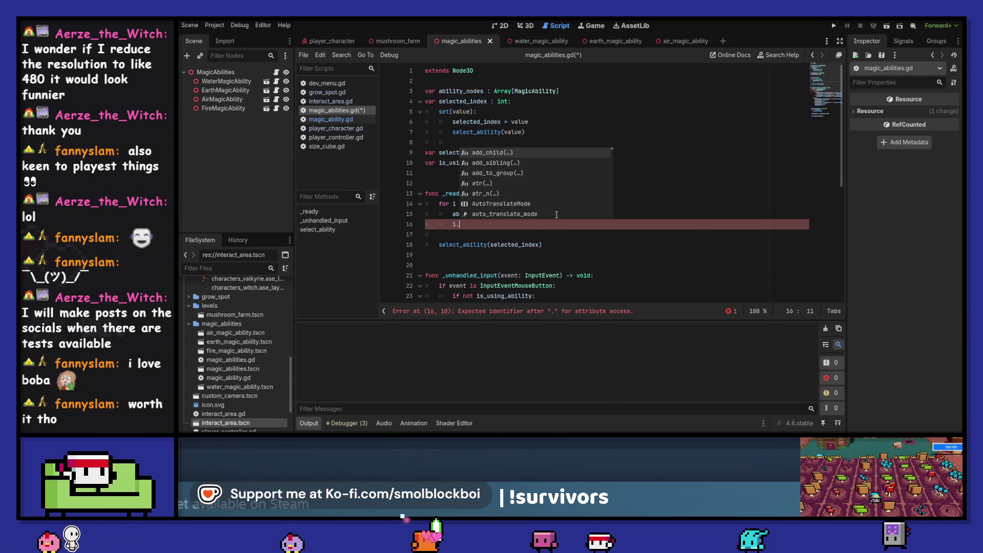
key(Escape)
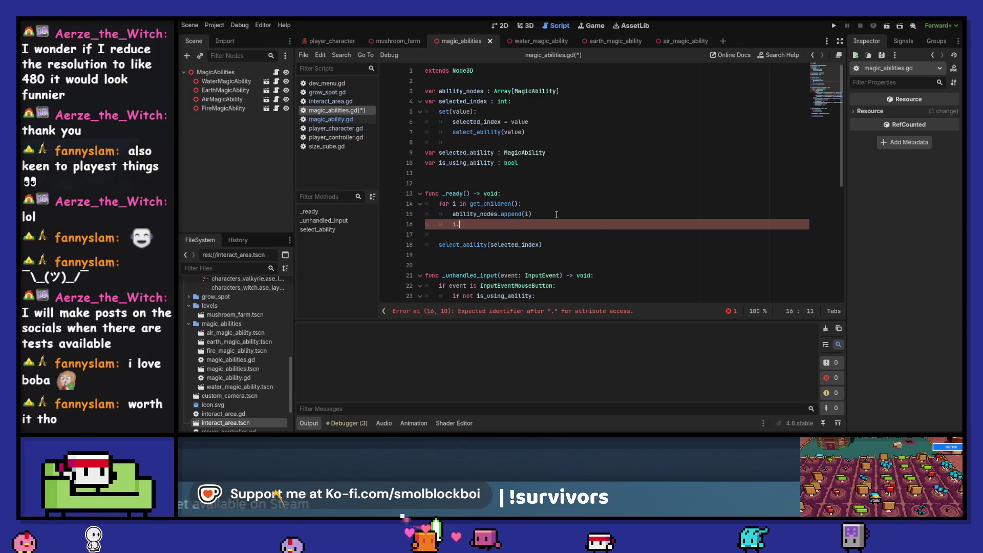
key(Up)
key(ctrl+shift+Return)
text(i =)
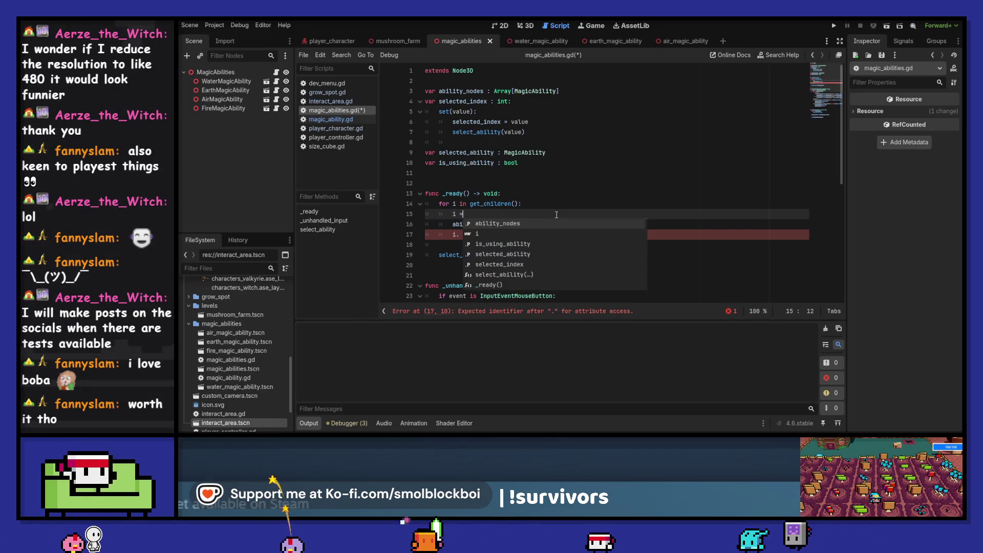
text( i as Magi)
key(Return)
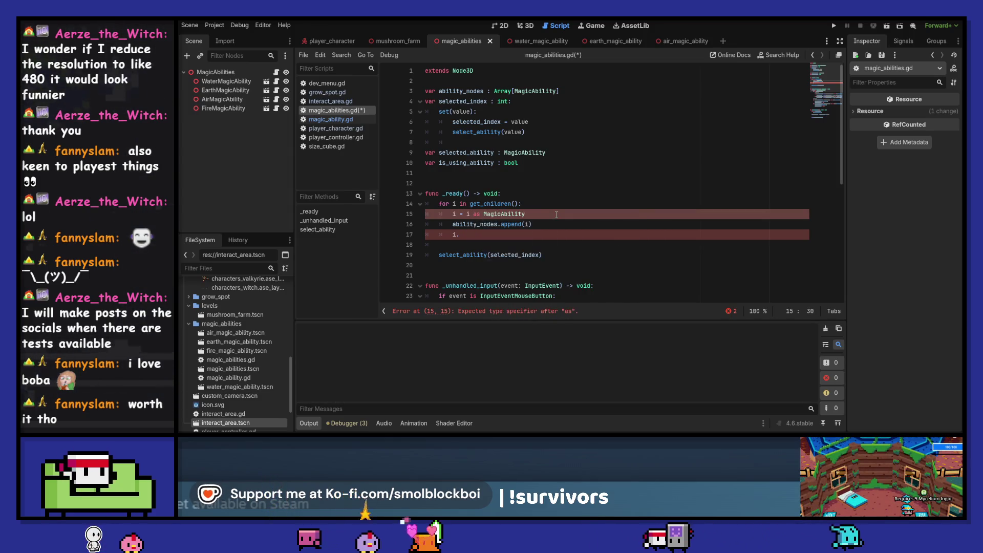
Write i.used_ability.connect(_on_ability_used) on the loop's next line.
key(Down)
key(Down)
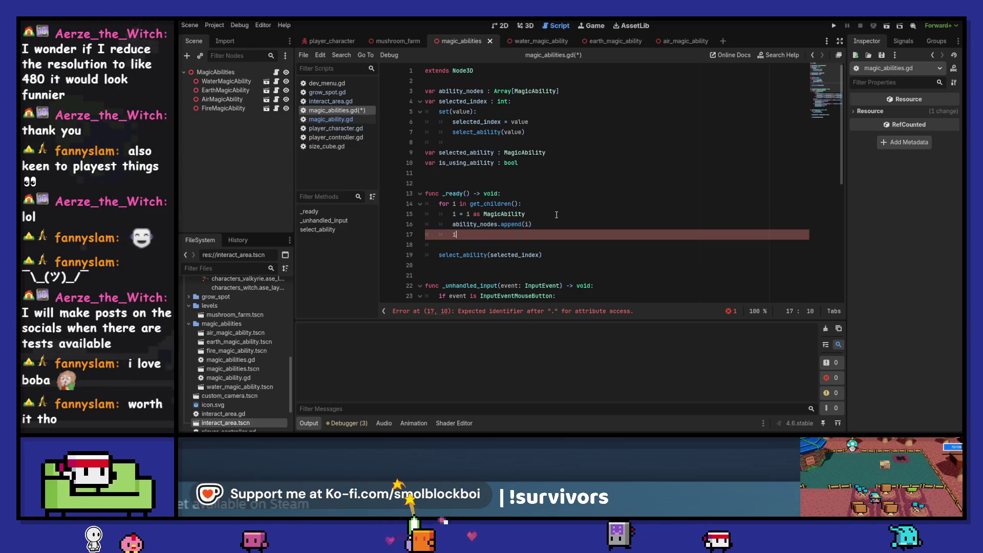
key(ctrl+space)
key(Down)
key(Down)
key(Down)
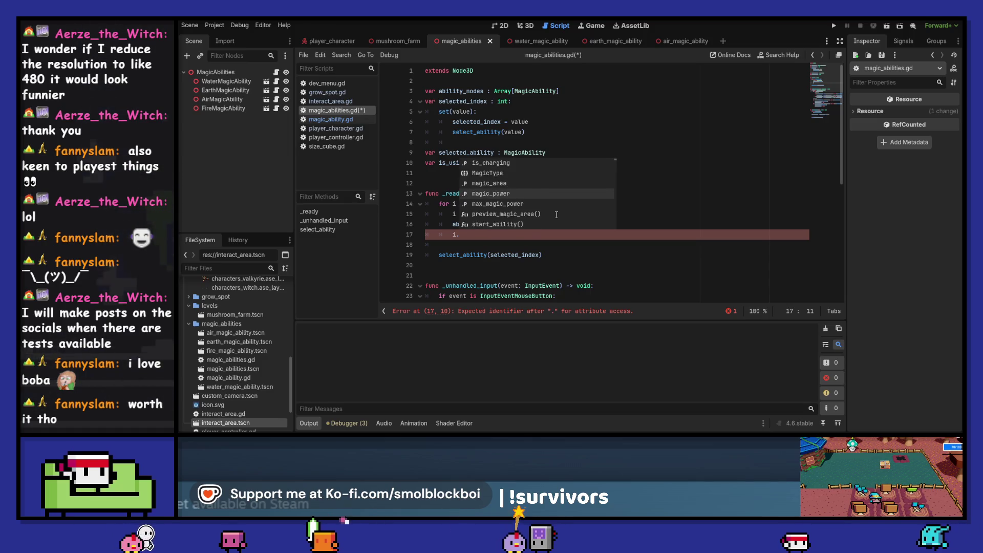
text(use)
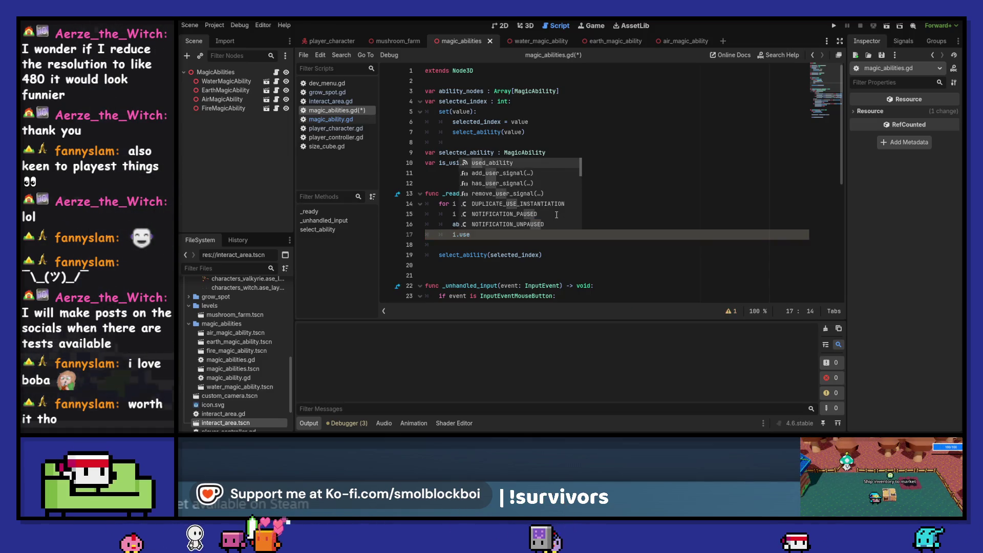
key(Return)
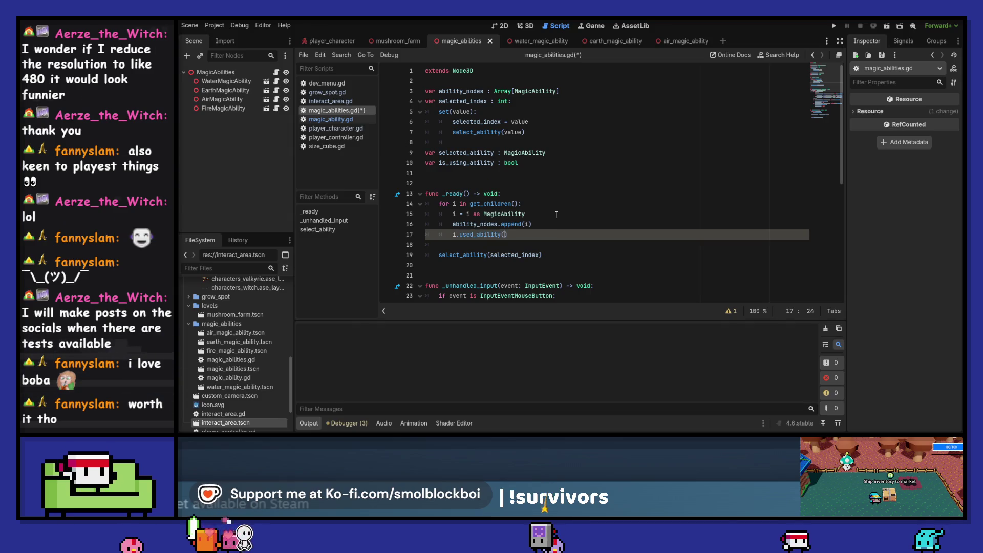
text(i.)
text(type)
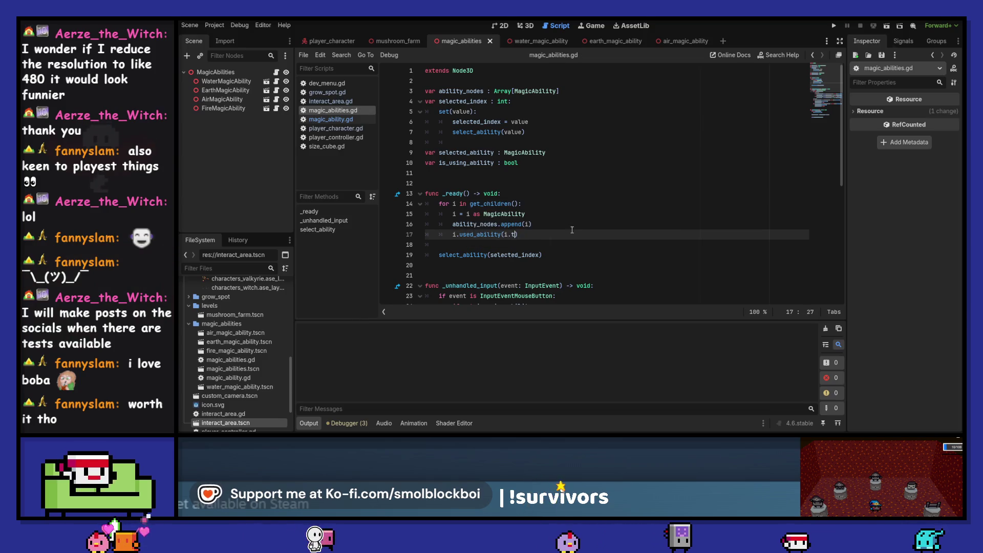
key(BackSpace)
key(BackSpace)
key(BackSpace)
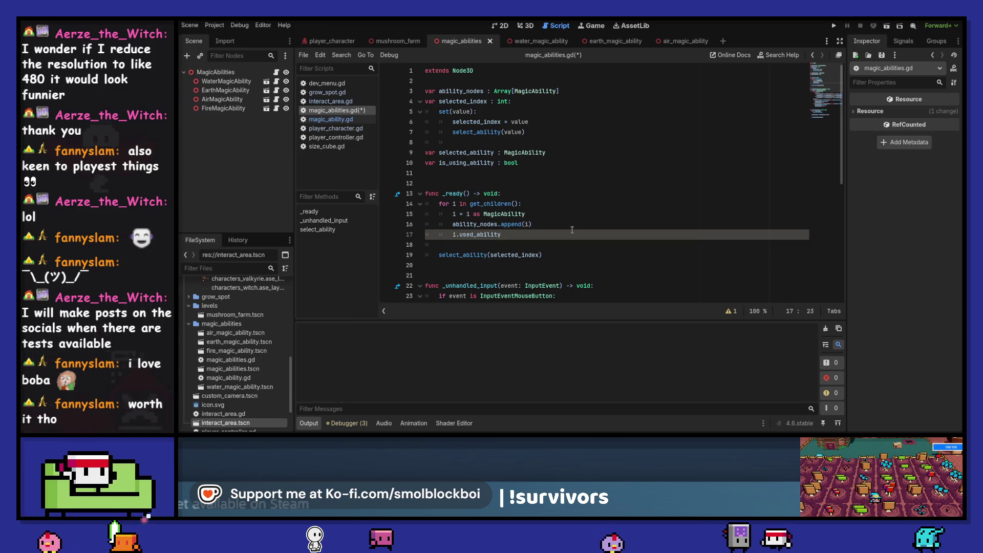
text(.conn)
key(Return)
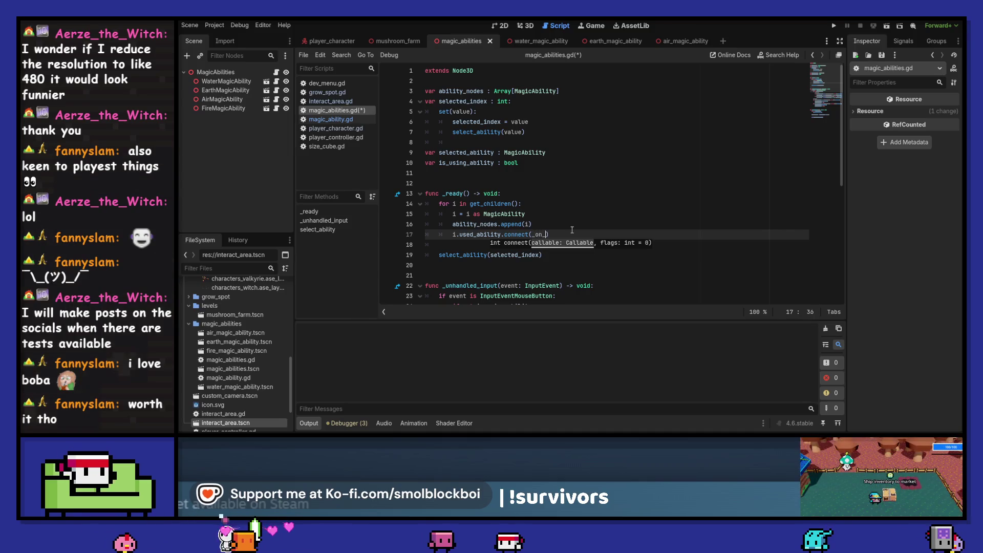
text(_on_)
text(ability_us)
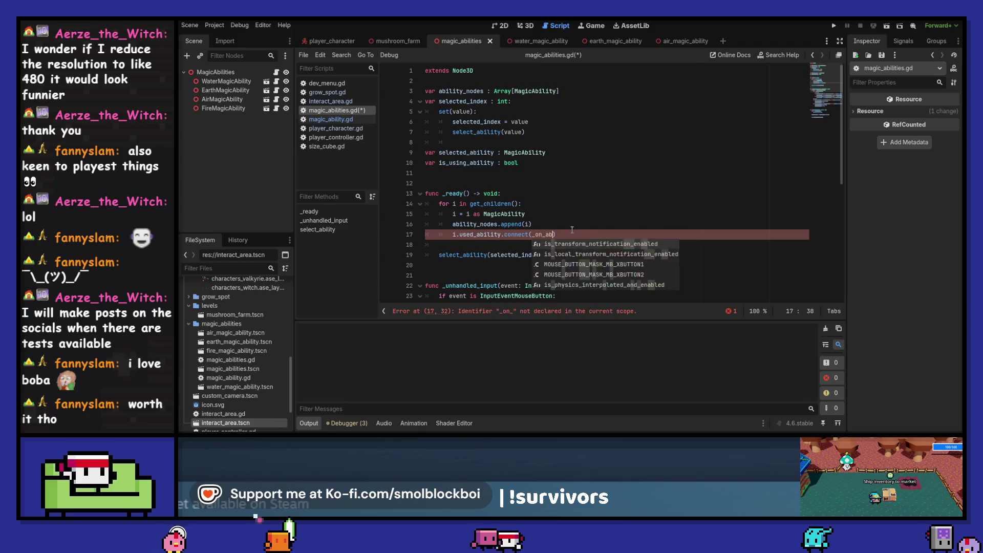
text(ed)
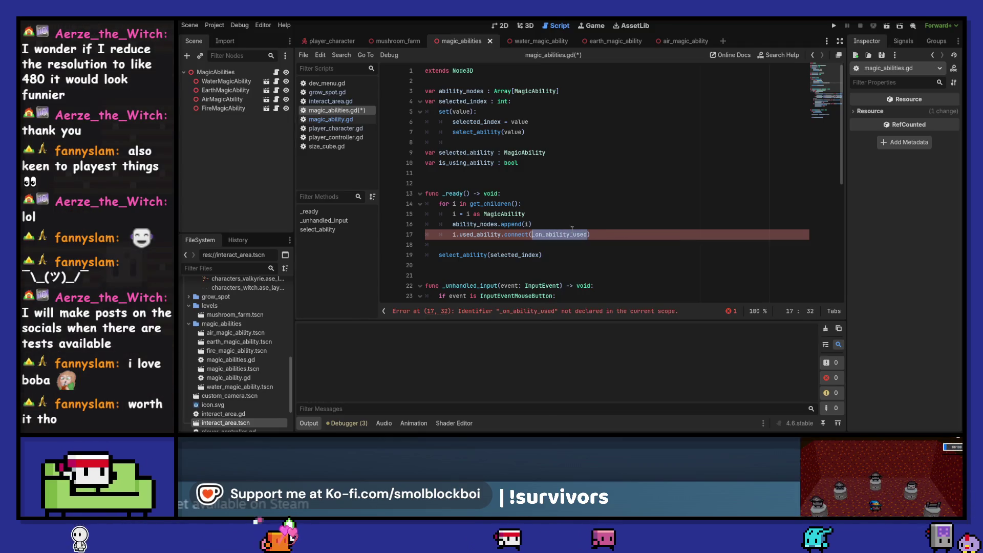
scroll(572, 229, down, 8)
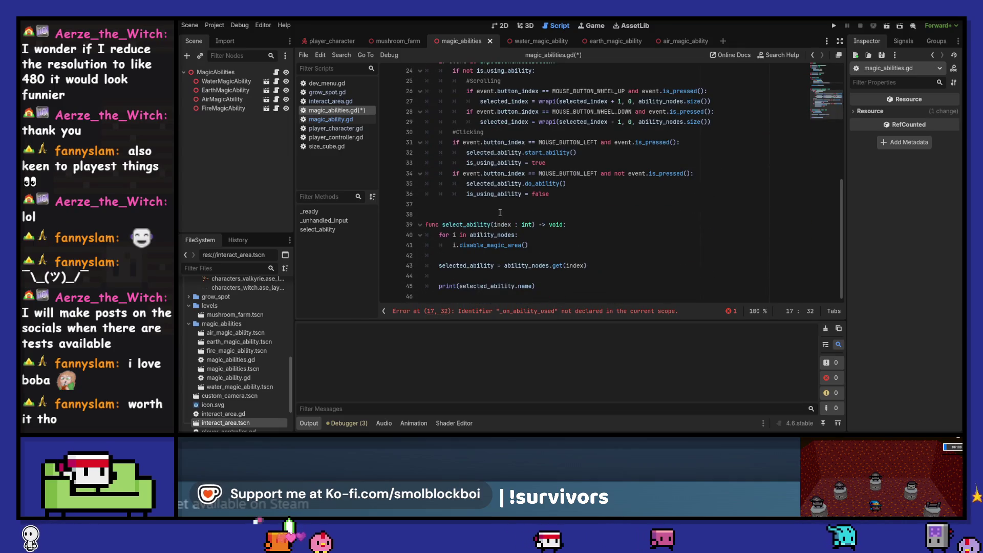
Add a stub func _on_ability_used(type : MagicAbility.MagicType) -> void with pass at the script's end.
click(505, 294)
key(Return)
key(Return)
text(func _on_ability_used(type : M)
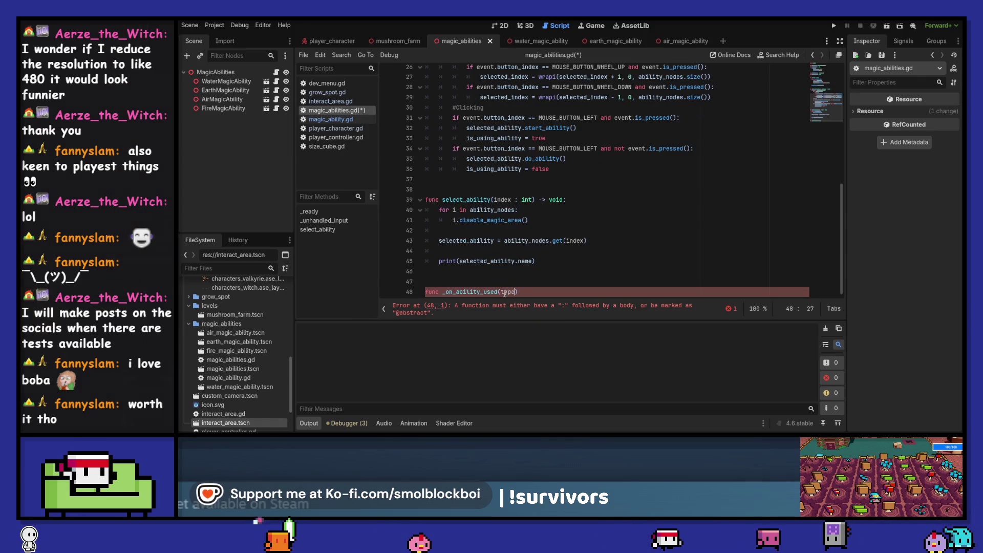
text(agicAbility.)
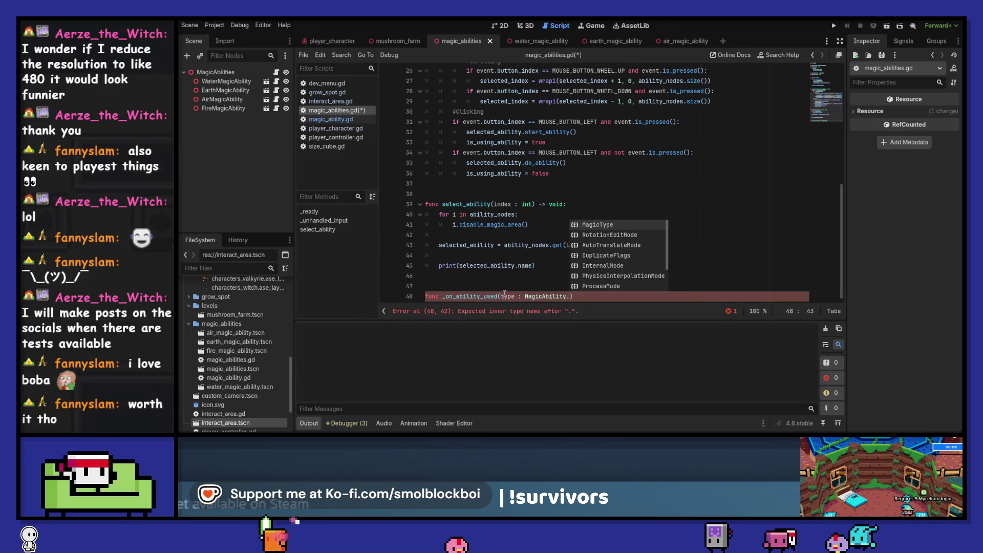
key(Return)
text() -> void:)
key(Return)
text(pass)
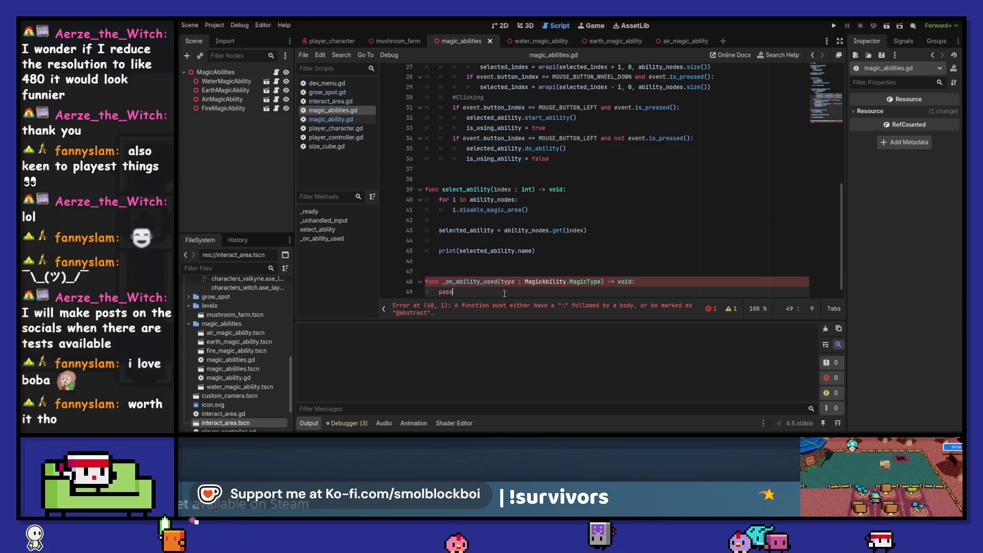
Declare signal ability_used() below extends Node3D and return to the air_magic_ability scene.
scroll(535, 173, up, 15)
click(475, 82)
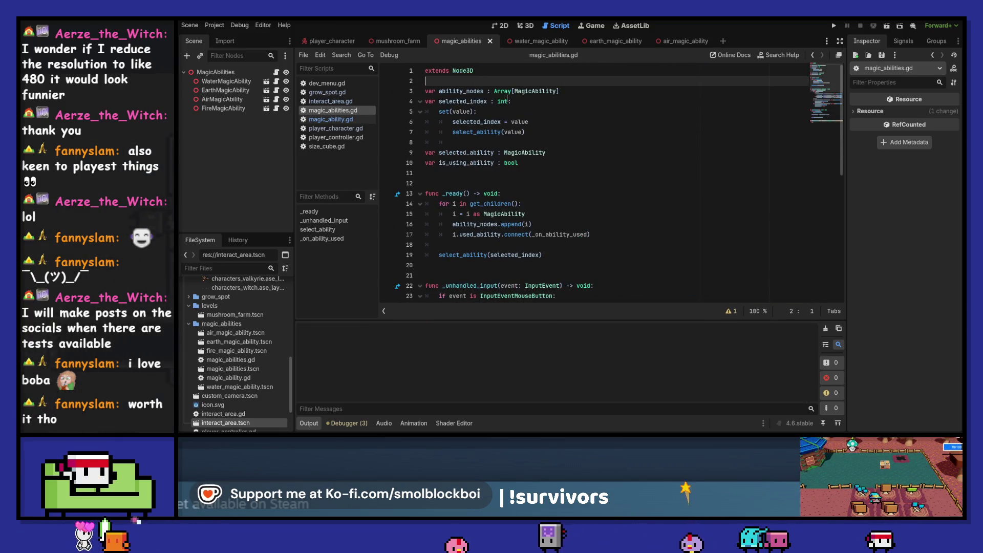
key(Return)
key(Return)
key(Up)
text(signal)
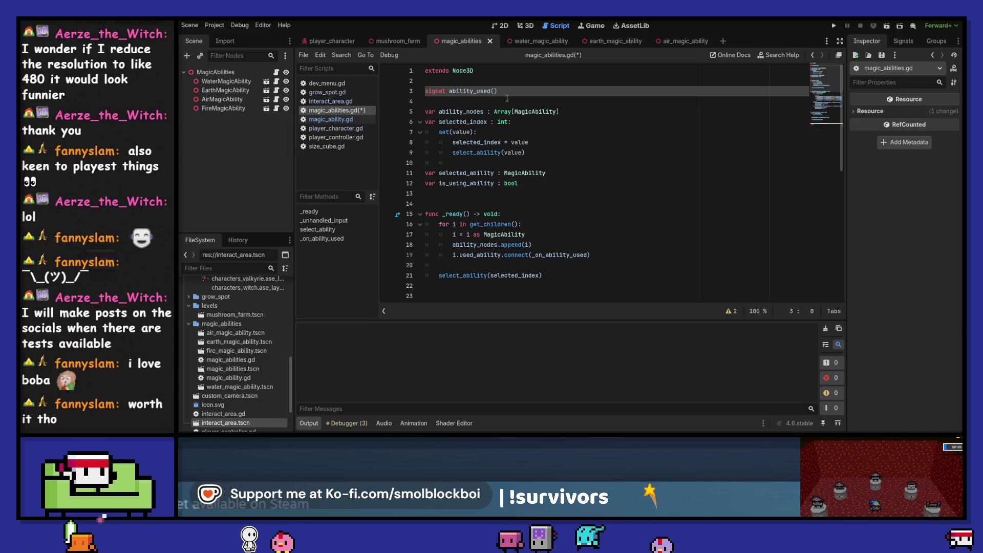
scroll(507, 98, down, 10)
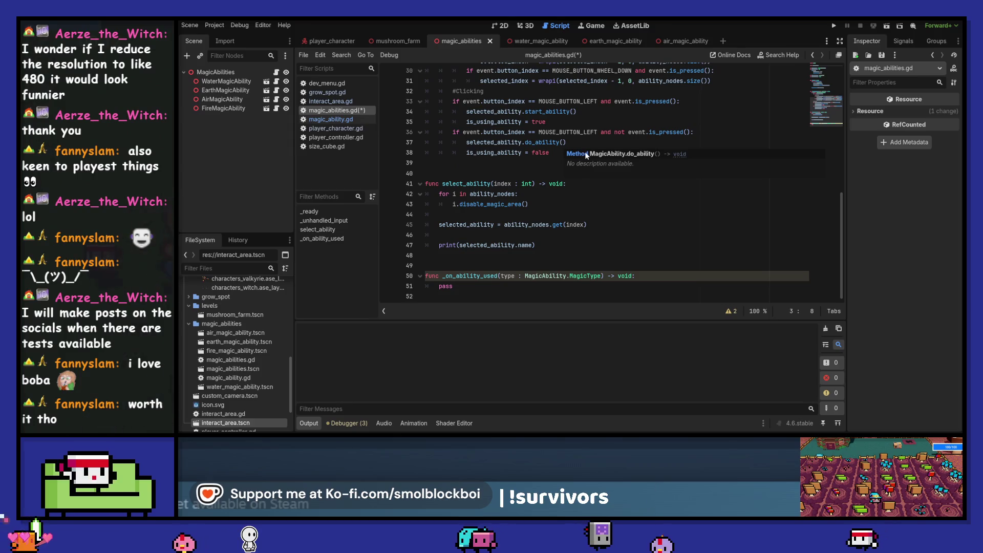
click(672, 40)
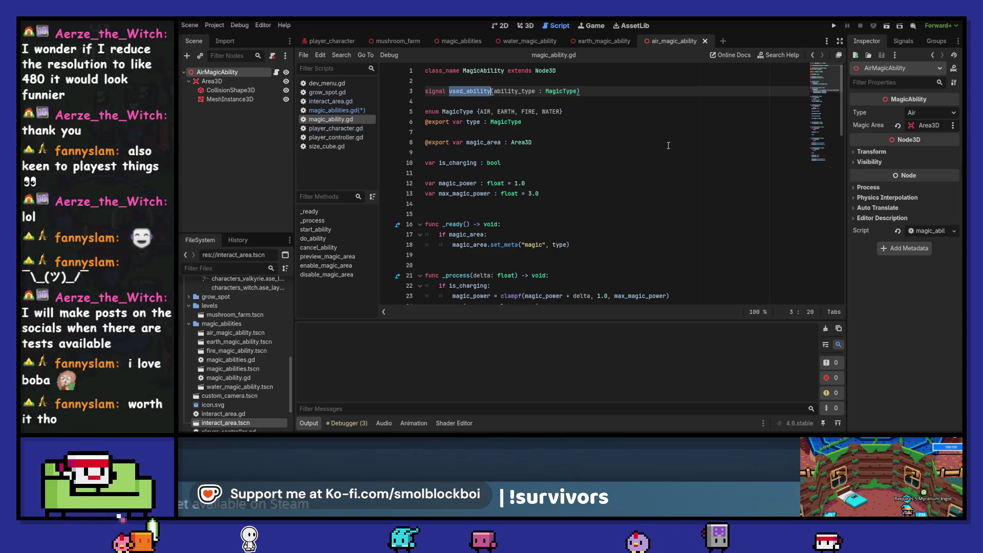
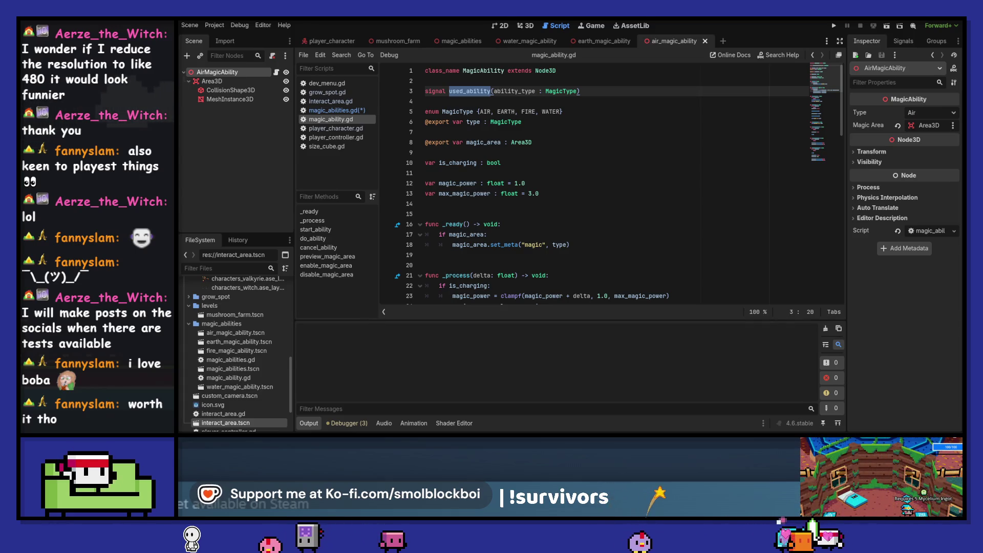
Rename the signal ability_used to used_magic_ability in magic_abilities.gd and save.
click(594, 204)
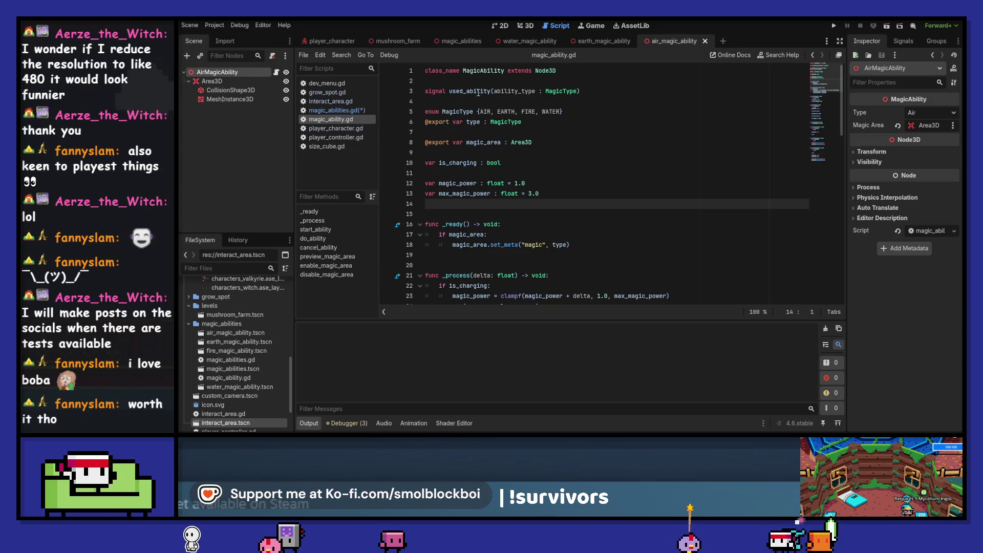
key(ctrl+s)
click(339, 111)
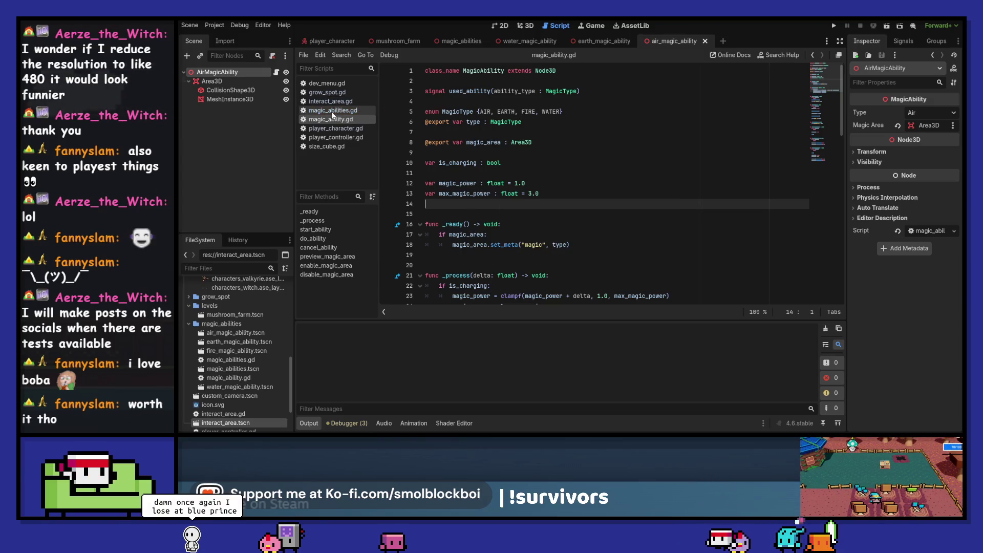
scroll(551, 198, up, 10)
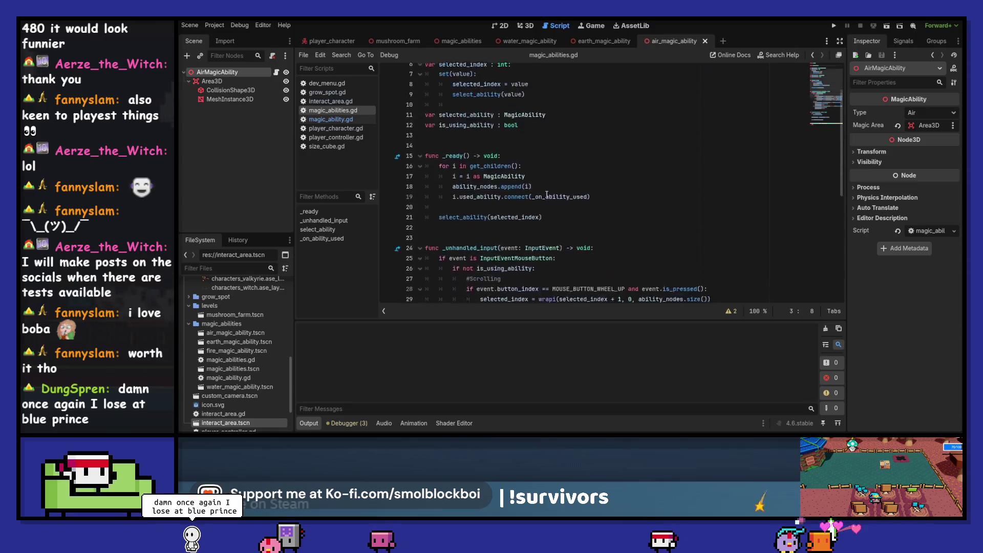
double_click(473, 92)
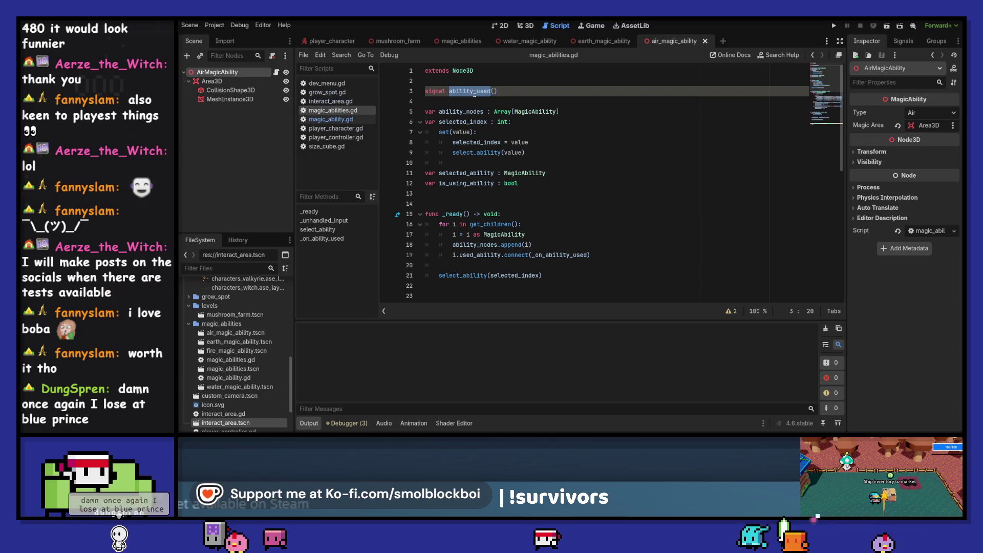
text(used_magic_a)
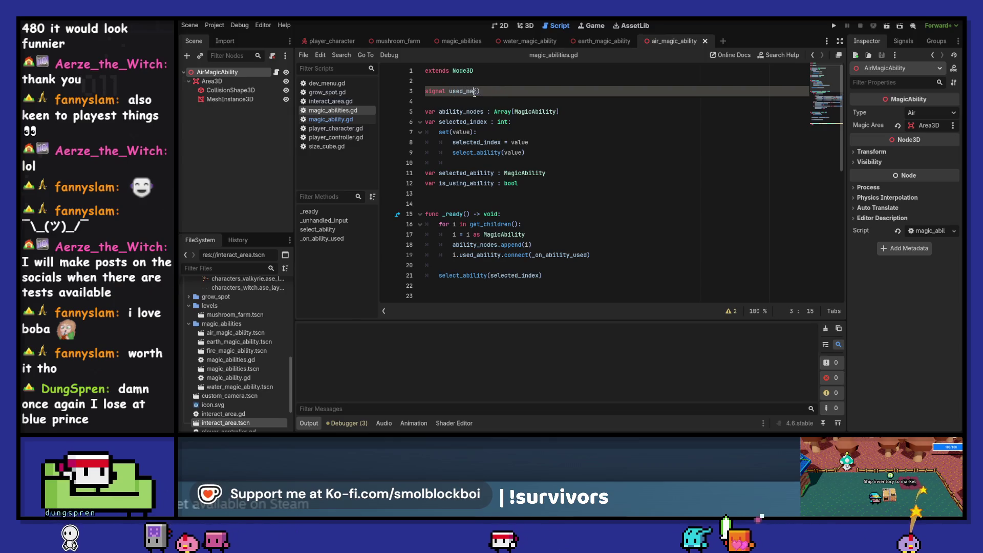
text(bility)
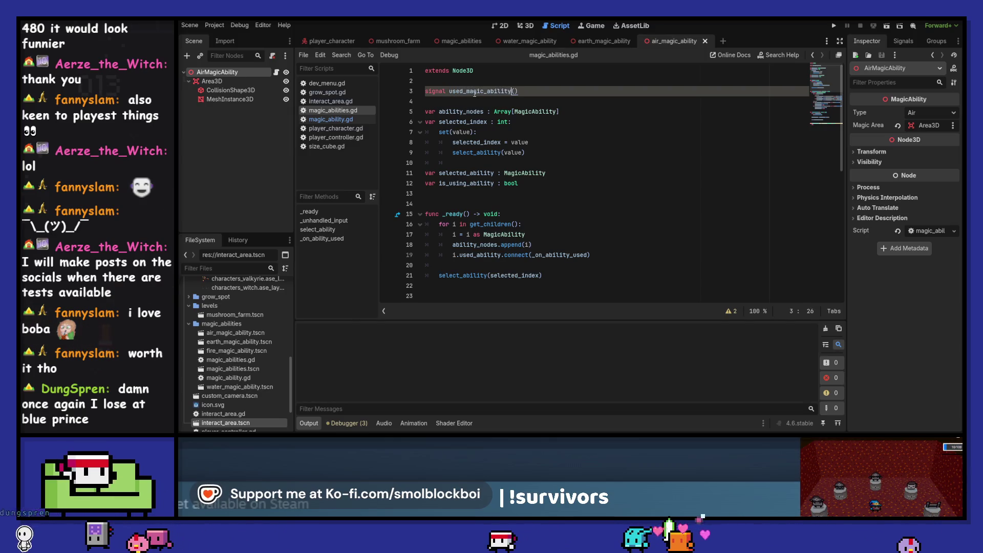
key(ctrl+s)
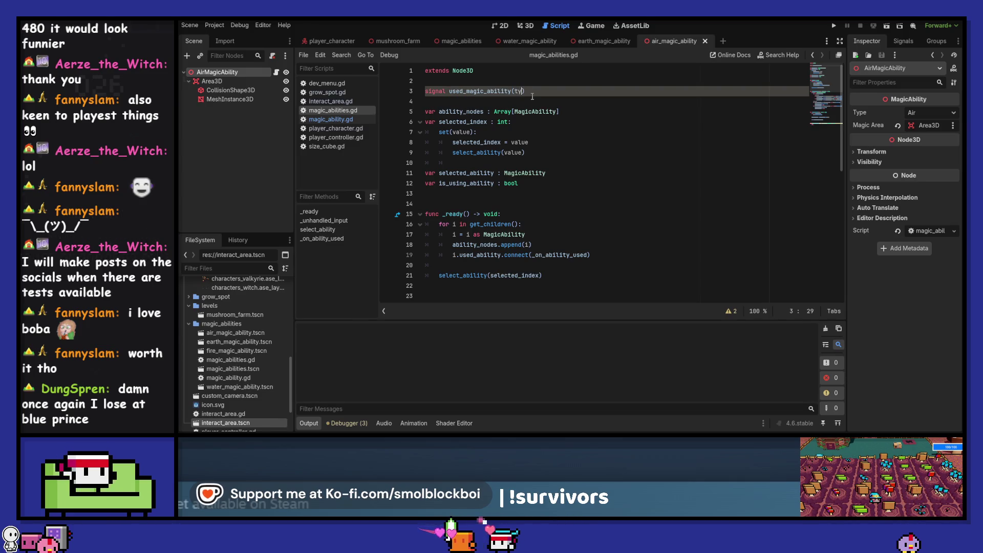
Give used_magic_ability a type : MagicAbility.MagicType parameter and save.
text(: MagicAbility.MagicType)
key(ctrl+Left)
key(ctrl+s)
key(ctrl+shift+Right)
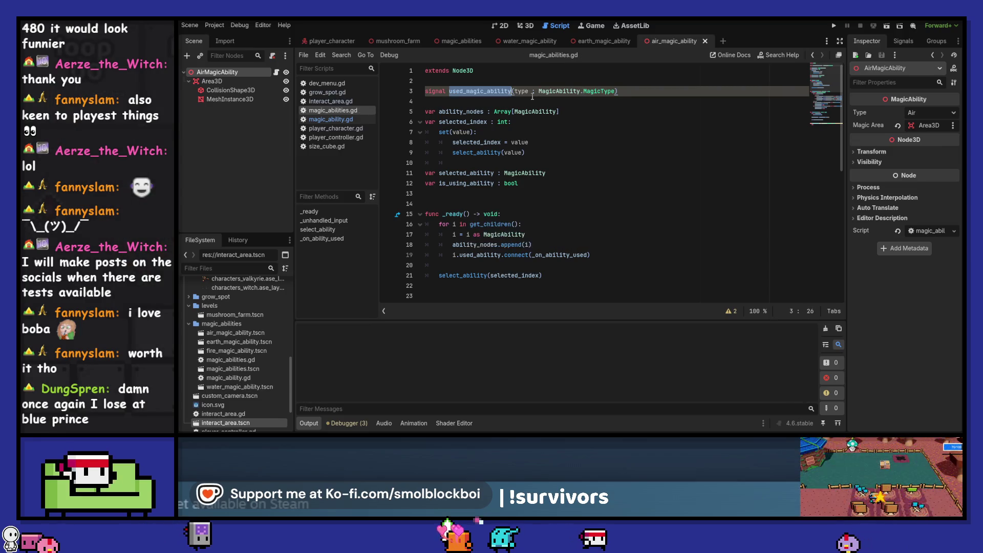
Copy the signal name used_magic_ability into the body of _on_ability_used.
click(346, 119)
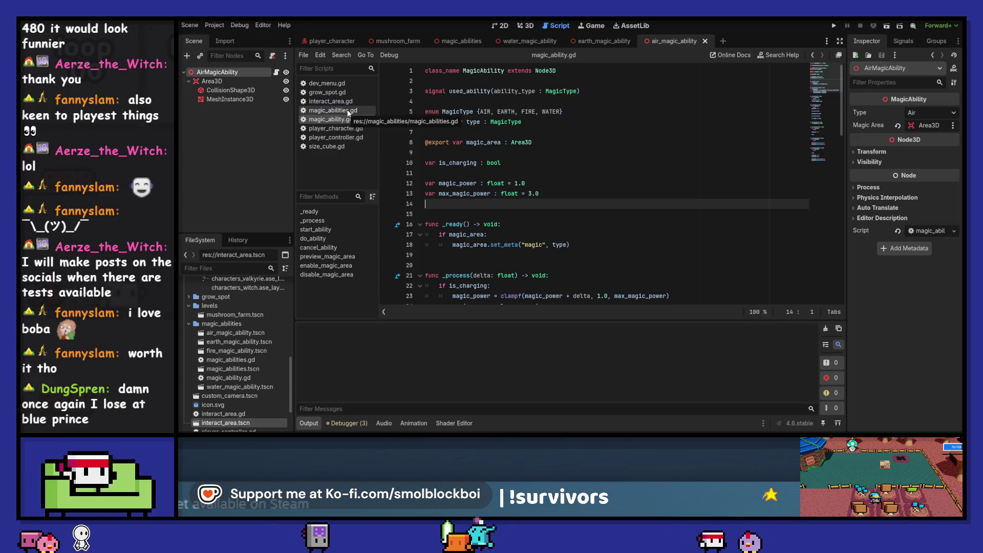
click(347, 111)
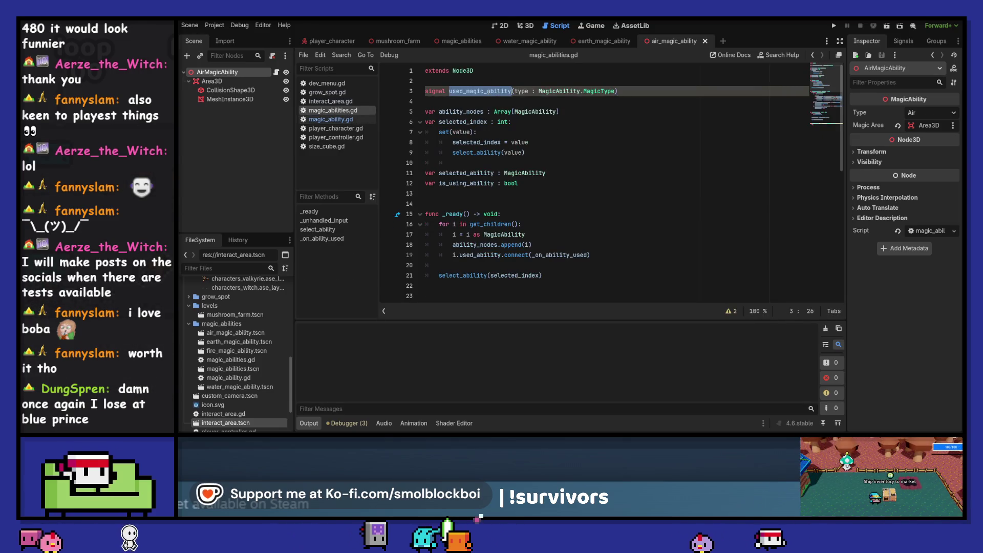
key(ctrl+c)
scroll(555, 233, down, 10)
click(555, 286)
key(ctrl+v)
Finish the call as used_magic_ability.emit(type) in _on_ability_used, save, and go to the magic_abilities scene.
text(.emit()
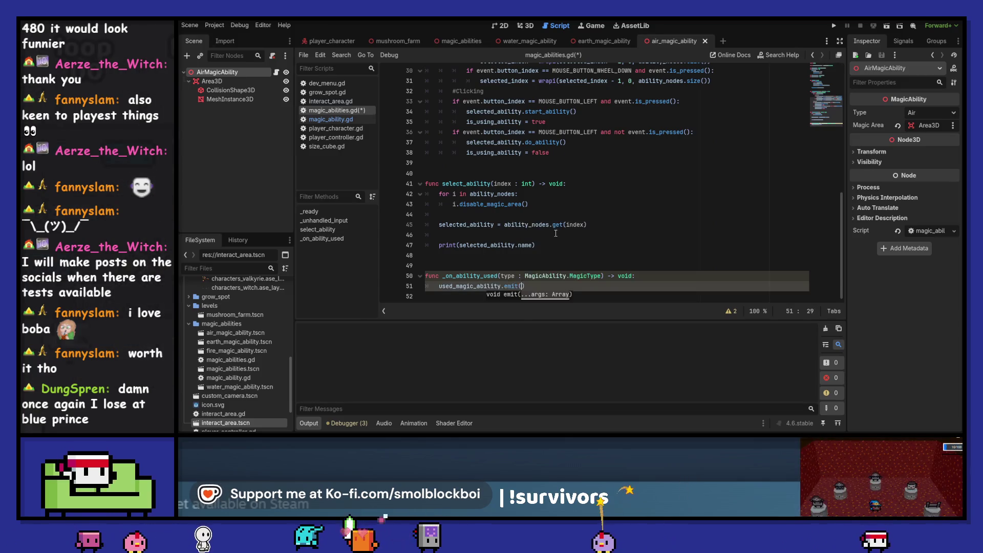
text(type)
key(ctrl+s)
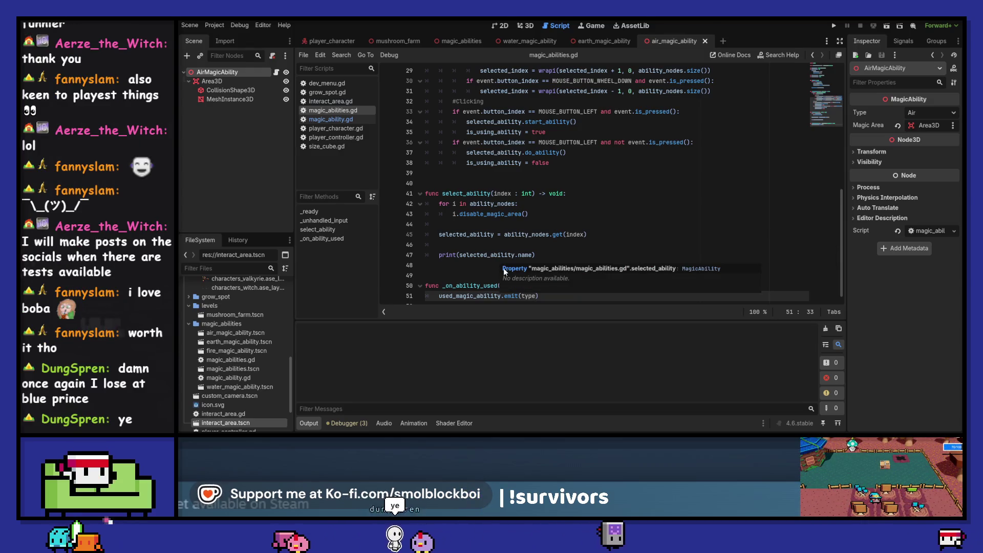
click(598, 266)
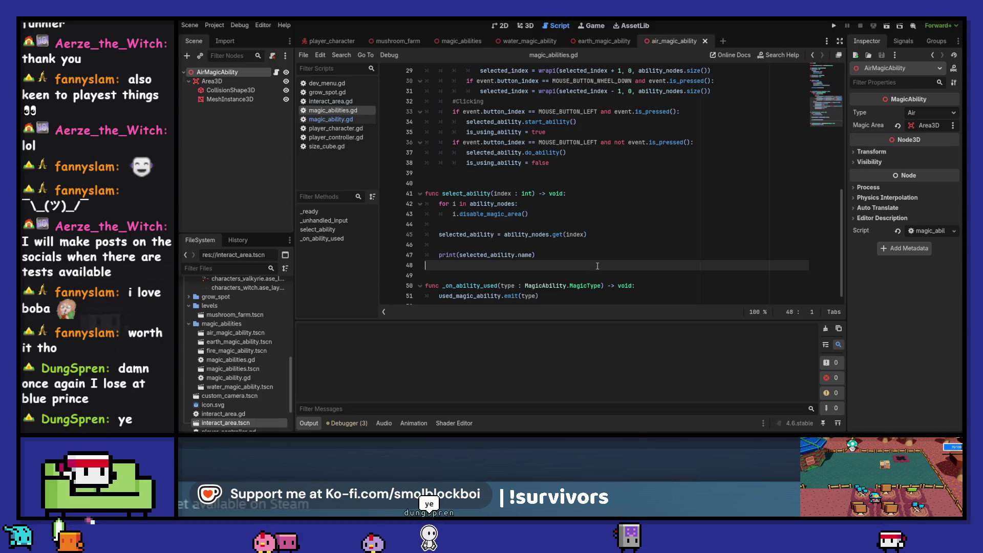
scroll(598, 267, down, 1)
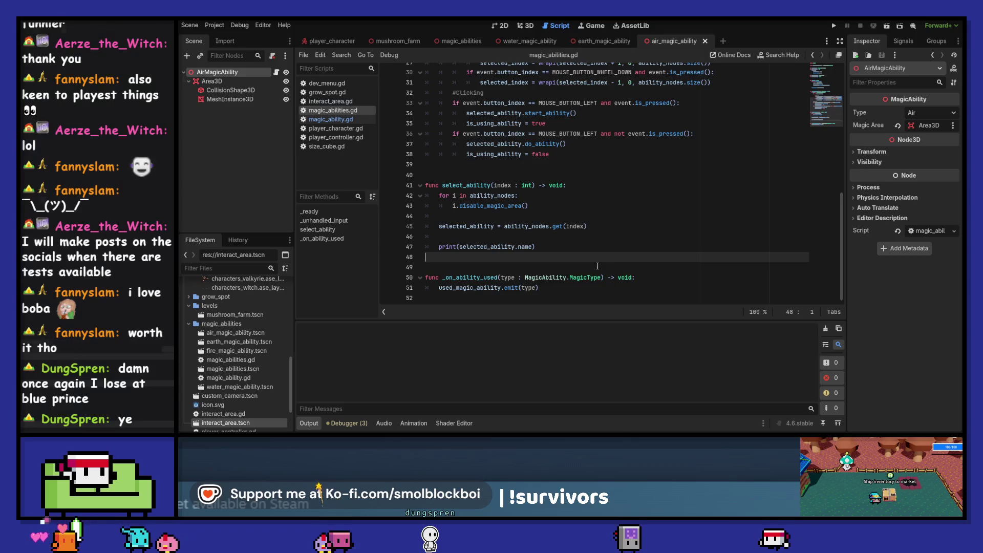
click(458, 41)
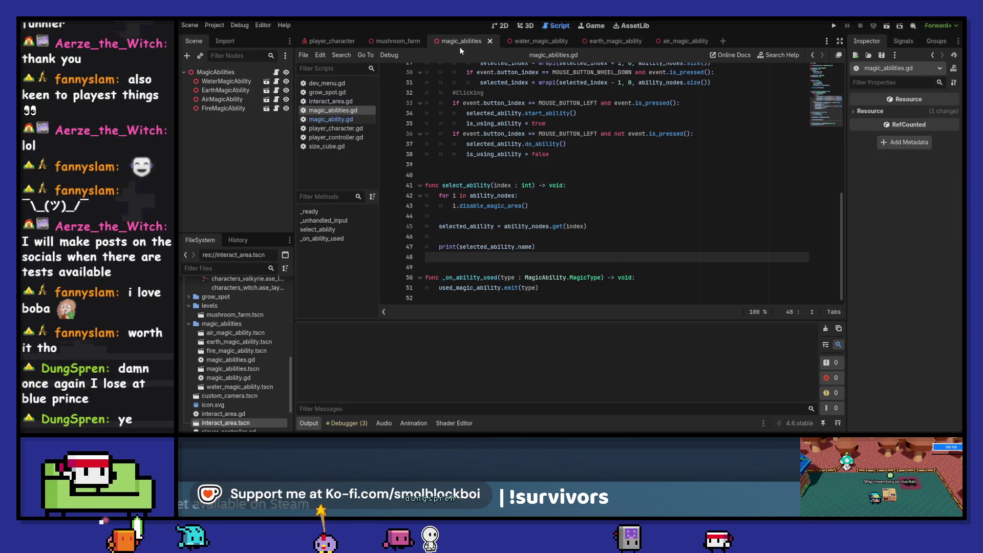
Check the MagicAbilities signals, then select the PlayerCharacter node in the player_character scene.
click(901, 40)
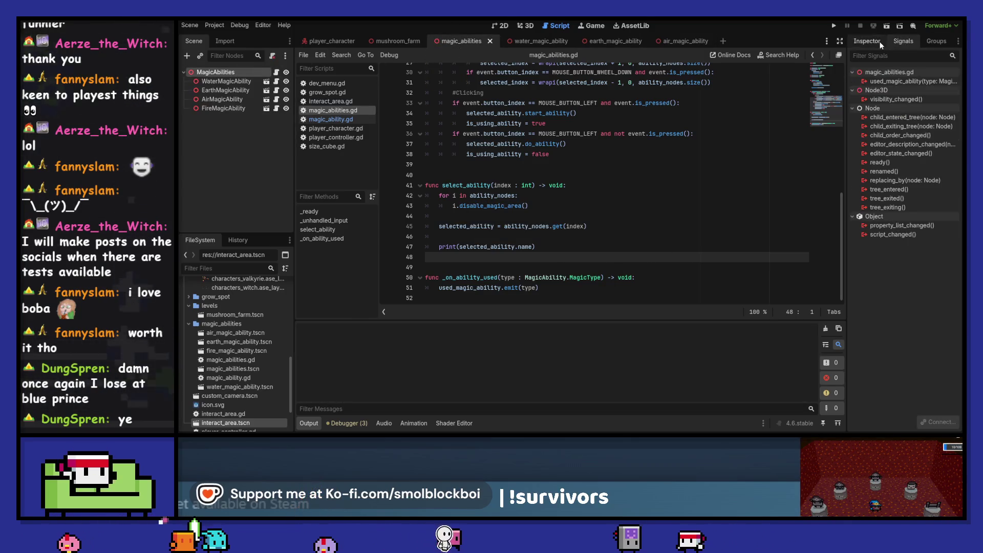
click(879, 41)
click(315, 41)
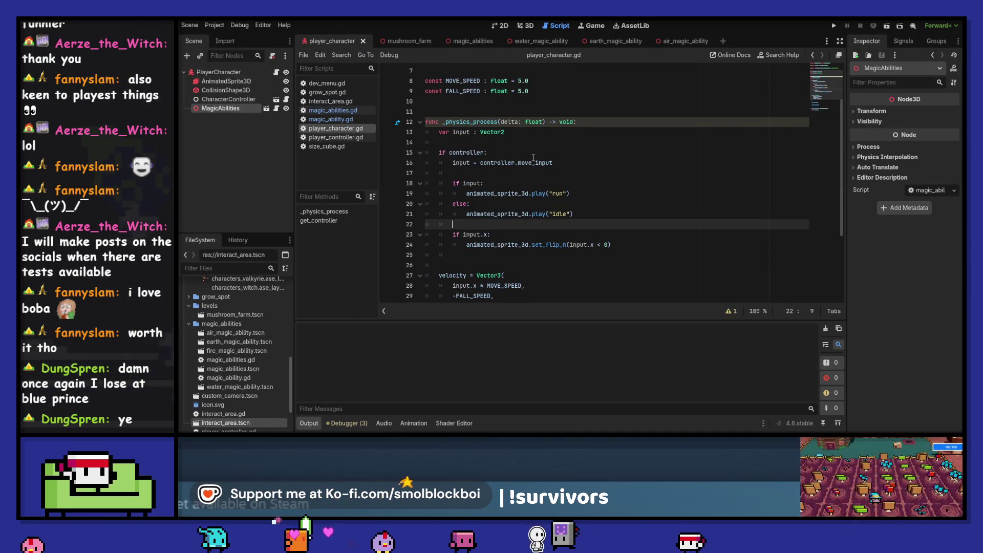
click(253, 73)
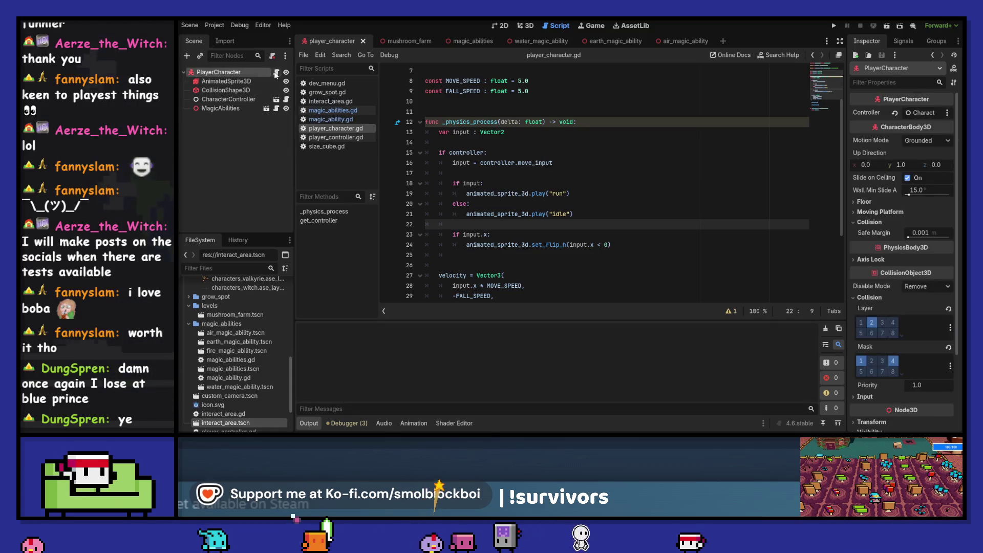
scroll(582, 164, up, 2)
click(473, 101)
key(Return)
key(Up)
text(xport var magic_abilie)
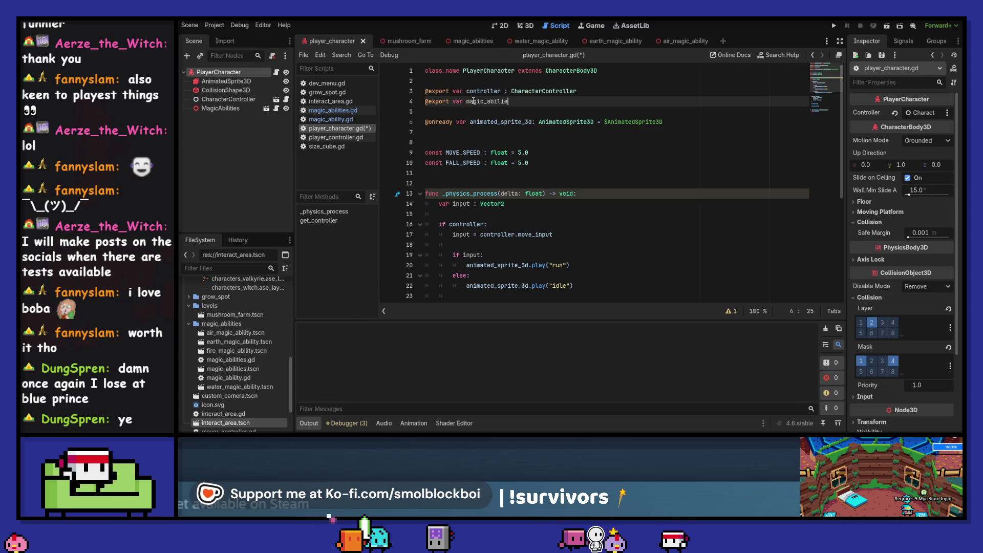
key(BackSpace)
text(ties : Ma)
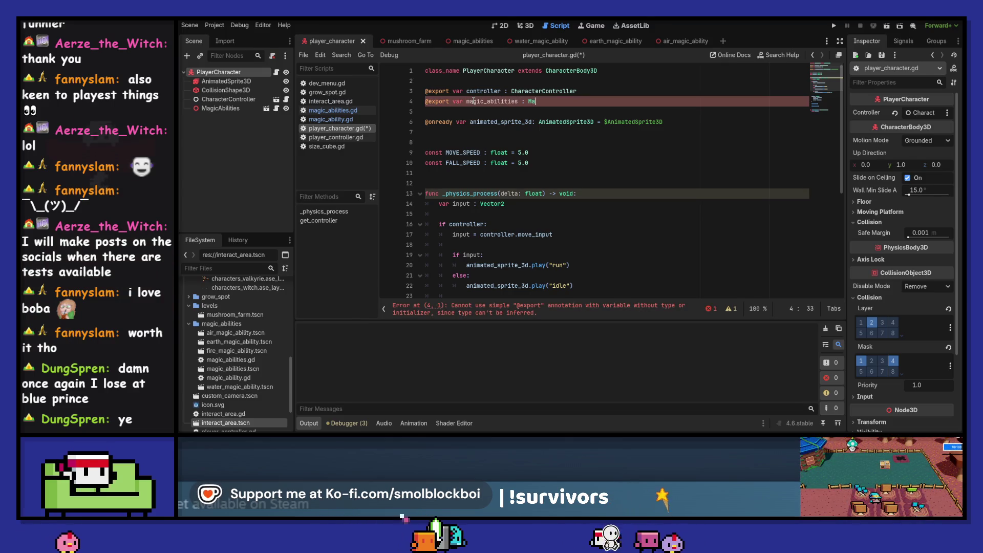
text(gic)
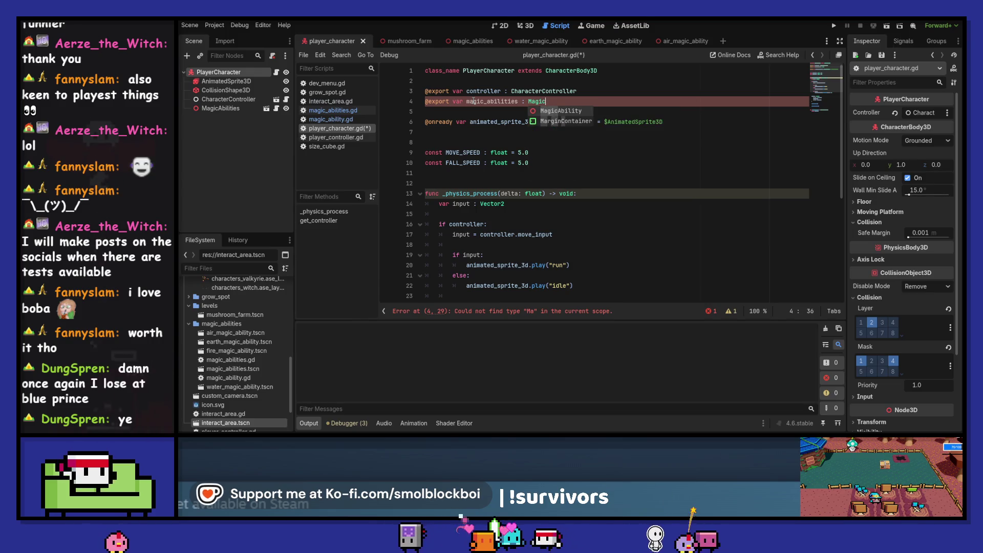
key(BackSpace)
key(BackSpace)
key(BackSpace)
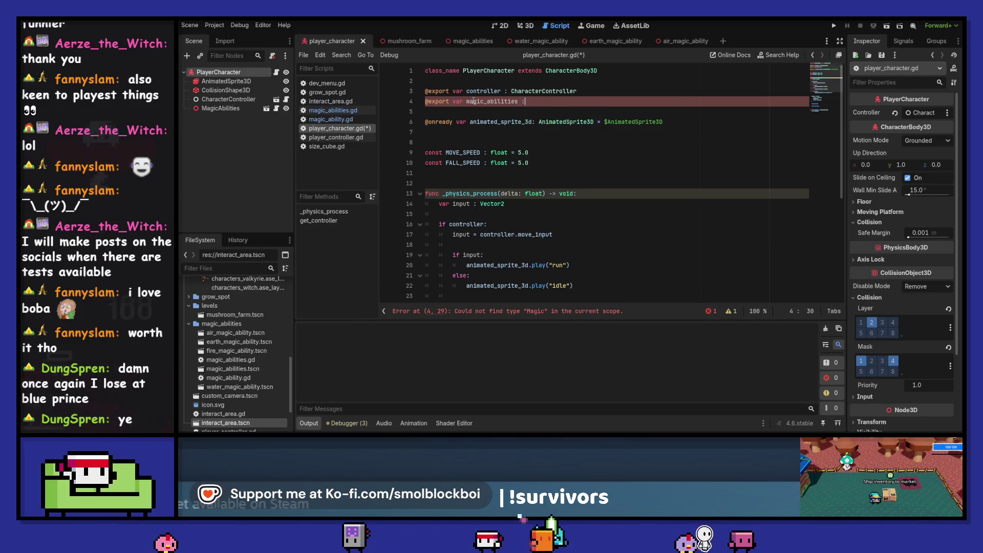
click(468, 41)
Declare 'class_name MagicAbilities' on line 1 of magic_abilities.gd and save all scripts.
scroll(430, 154, up, 5)
click(426, 70)
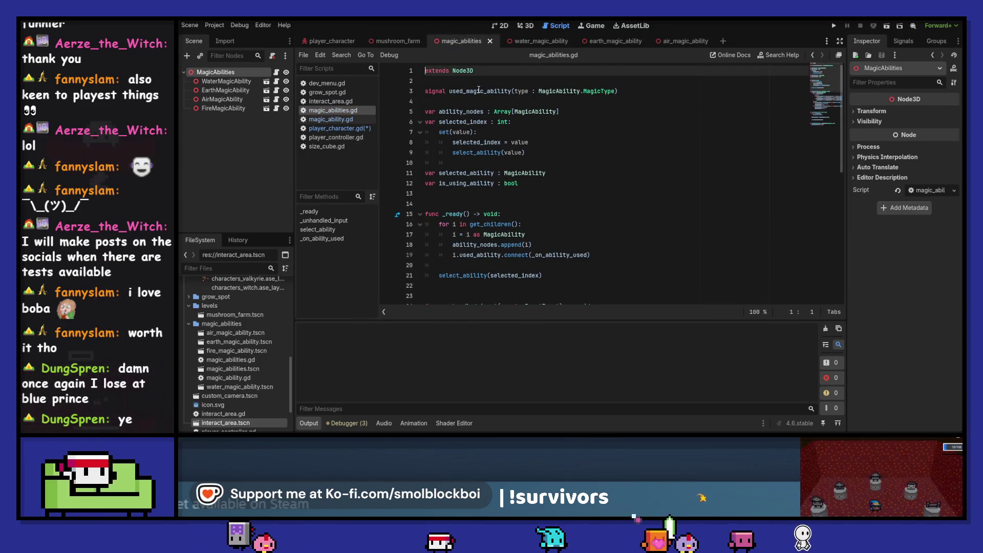
key(Right)
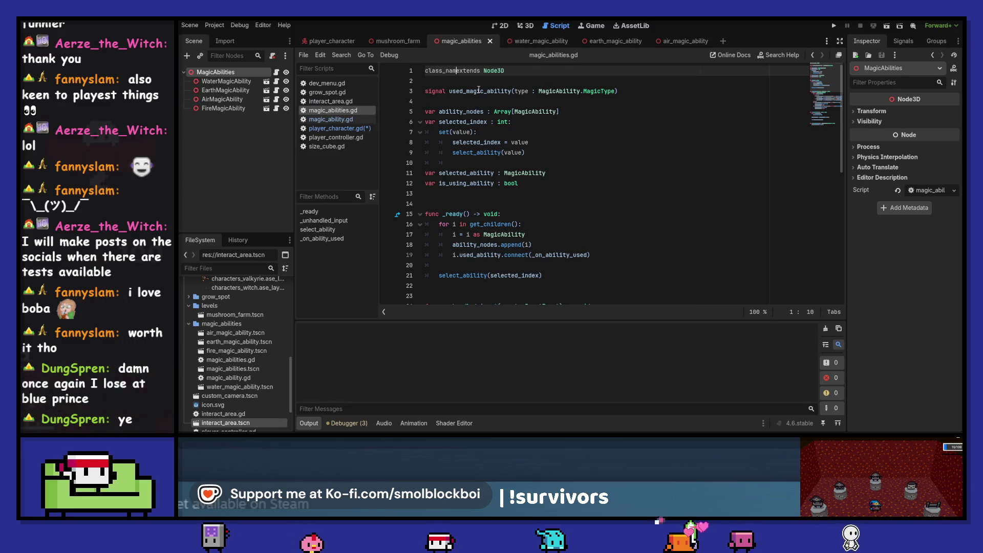
text(me MagicAbi)
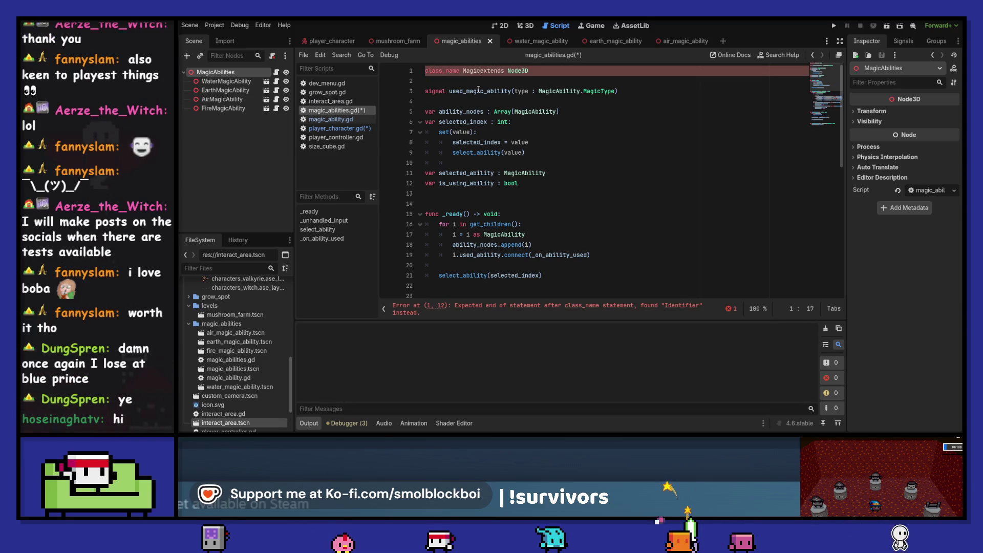
text(lities)
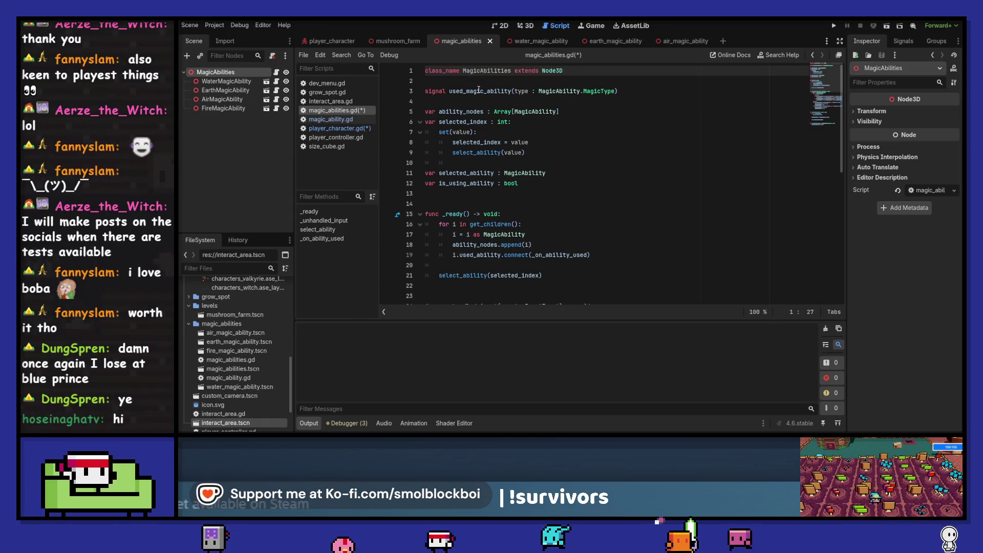
key(ctrl+s)
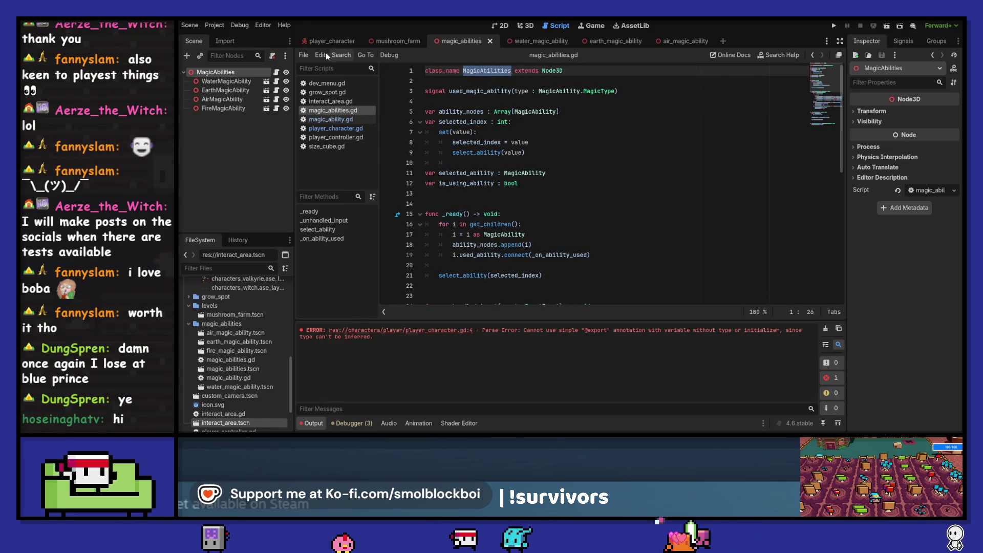
click(330, 43)
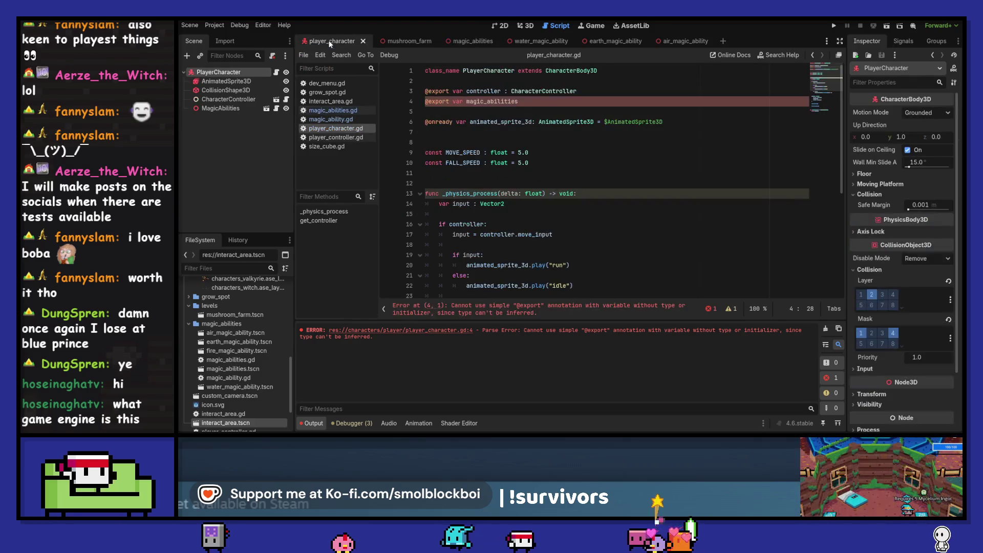
Type magic_abilities as MagicAbilities, assign the MagicAbilities node in the Inspector, clear Output, and save.
text(: MagicAbilities)
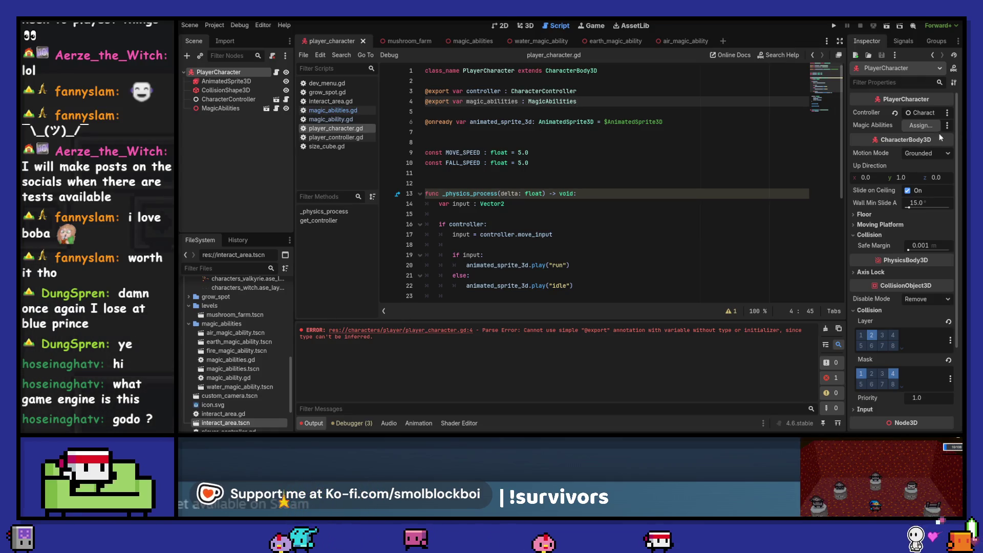
click(921, 125)
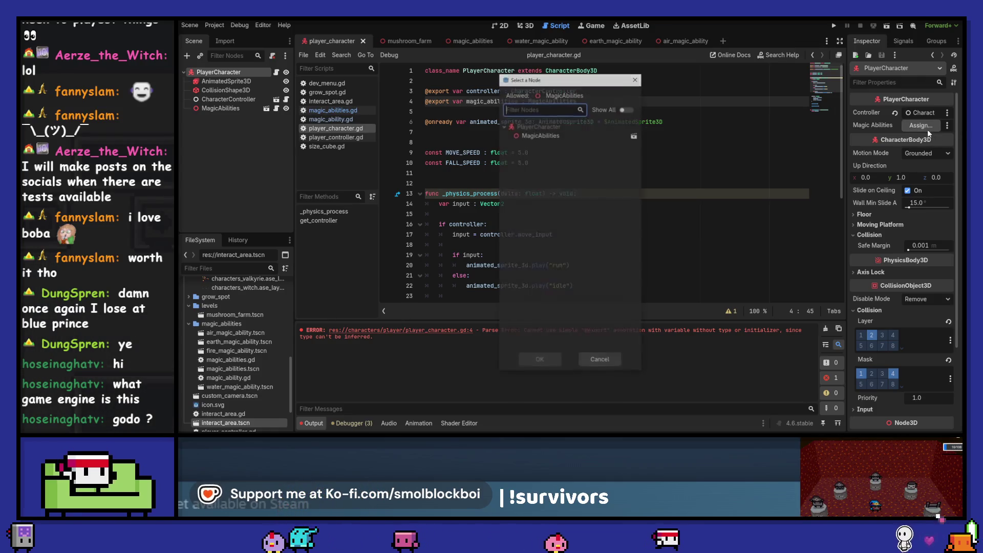
double_click(565, 131)
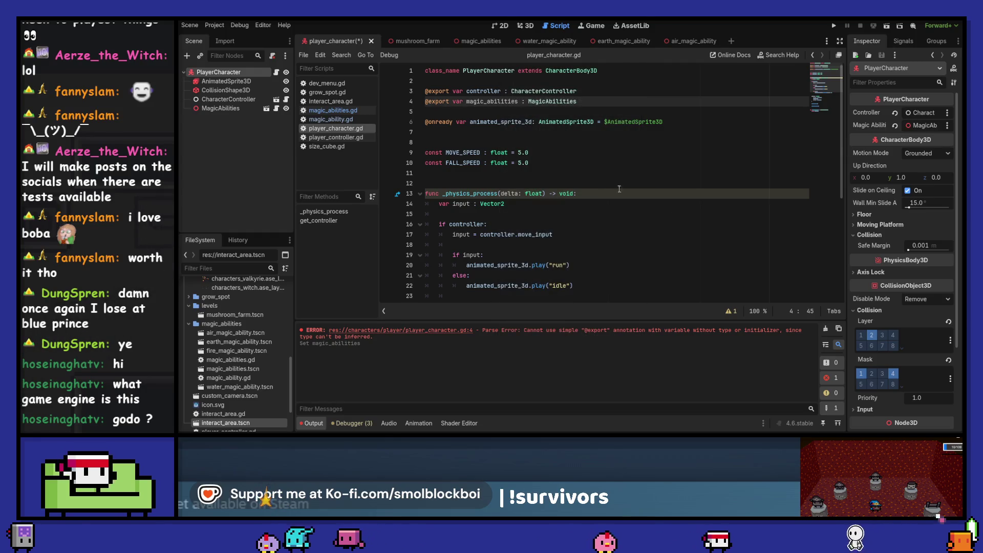
click(825, 328)
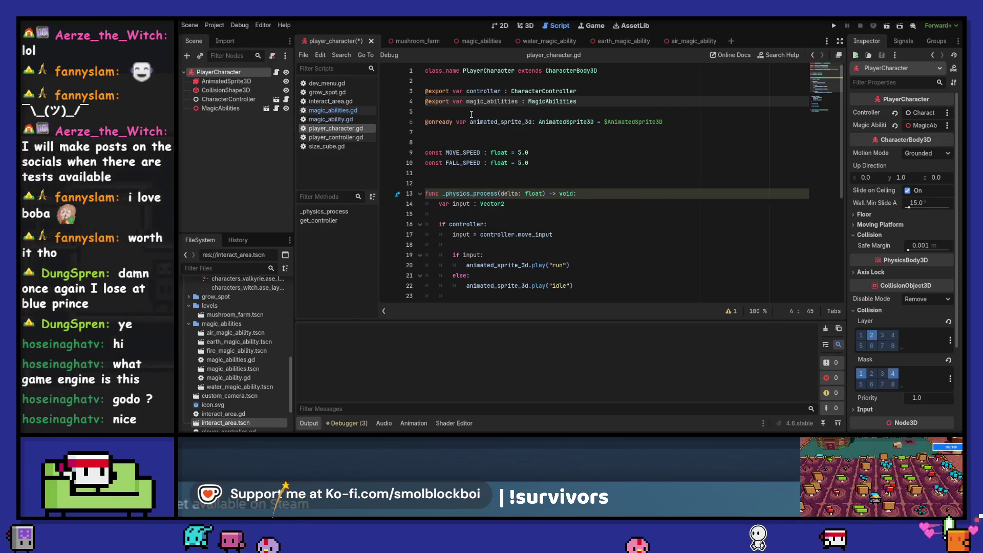
key(ctrl+s)
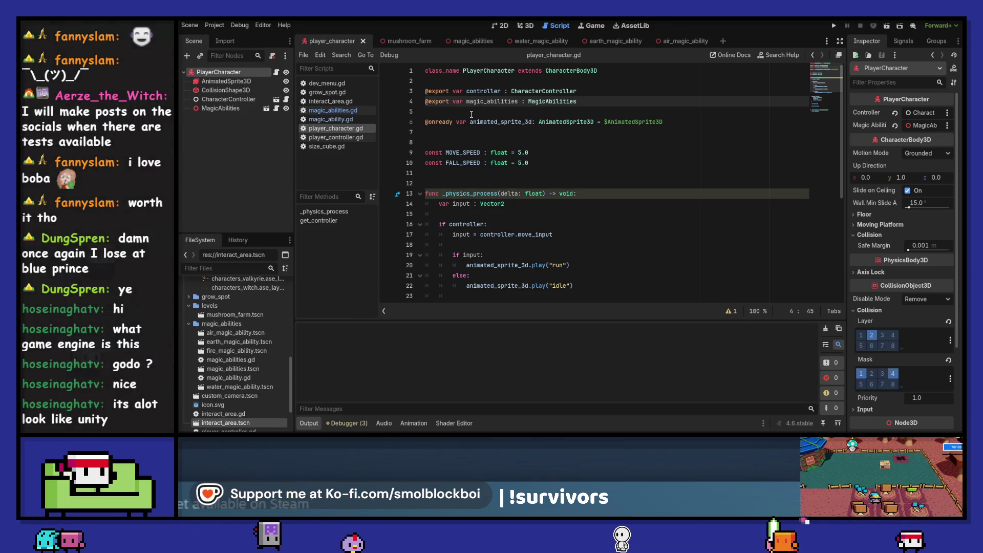
List the MagicAbilities node's signals in the Node dock beside the magic_abilities export line.
click(471, 114)
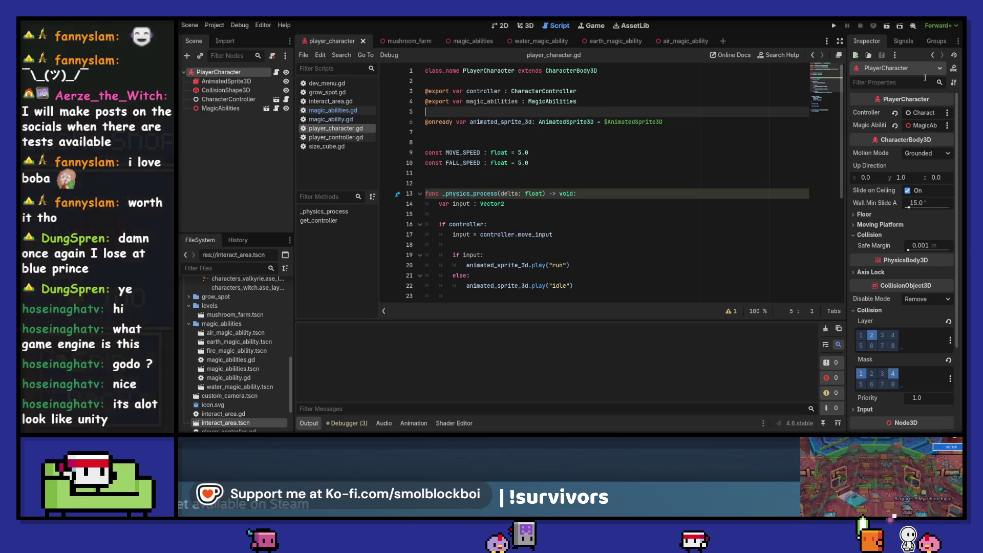
click(903, 41)
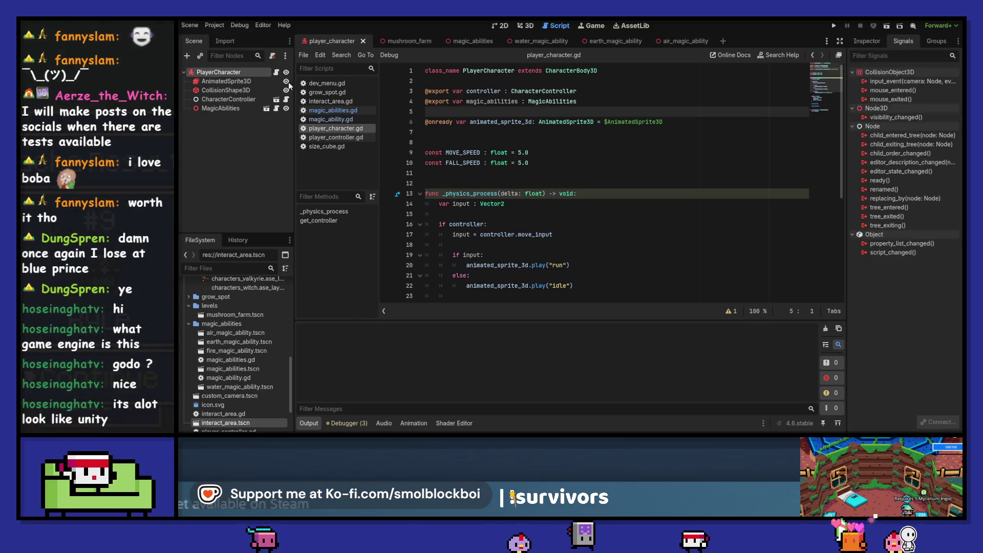
click(240, 106)
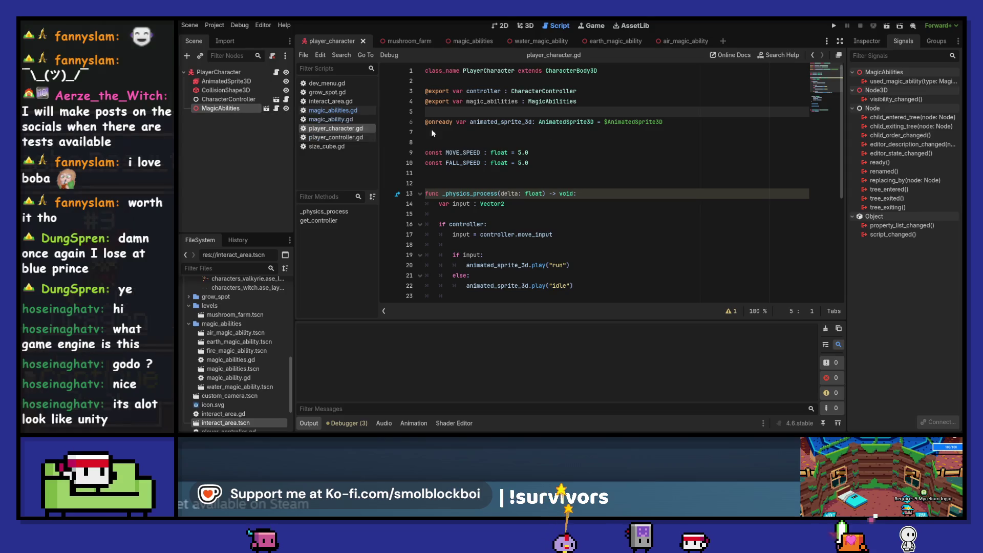
double_click(483, 102)
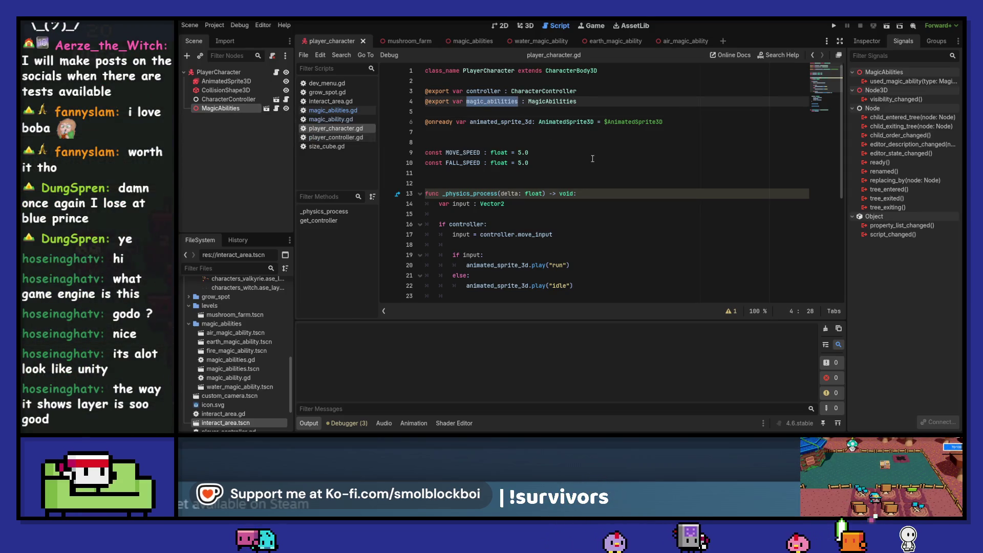
scroll(593, 159, down, 1)
scroll(592, 158, down, 1)
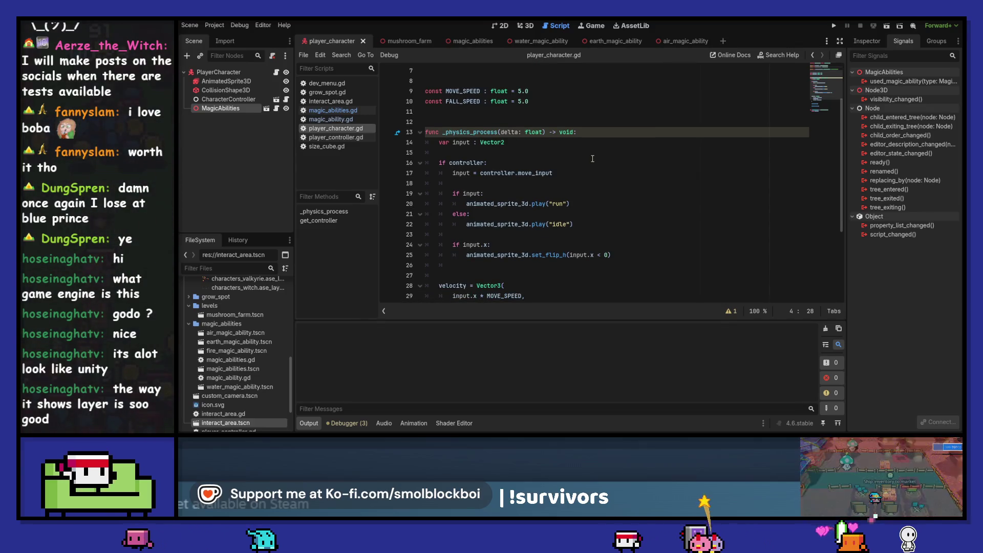
scroll(592, 159, up, 2)
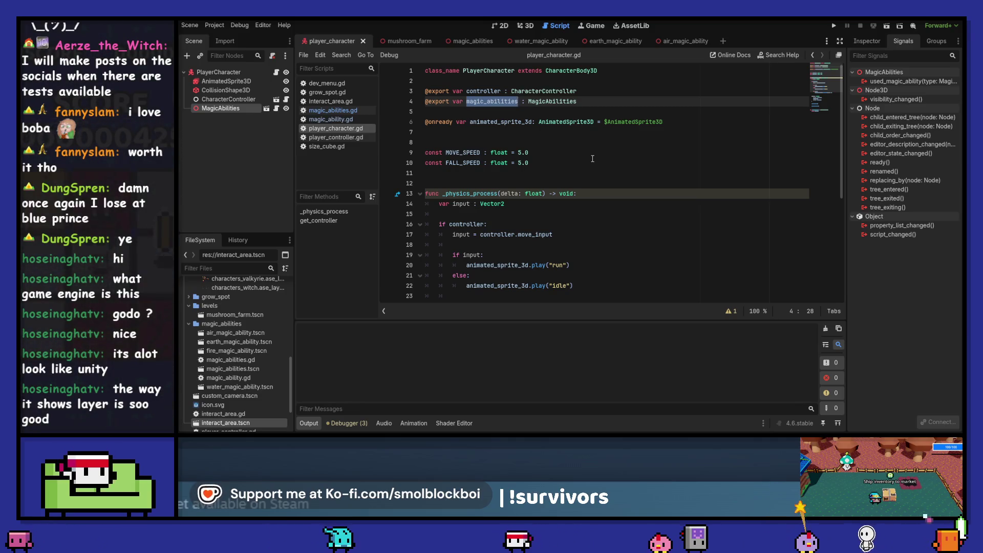
click(490, 182)
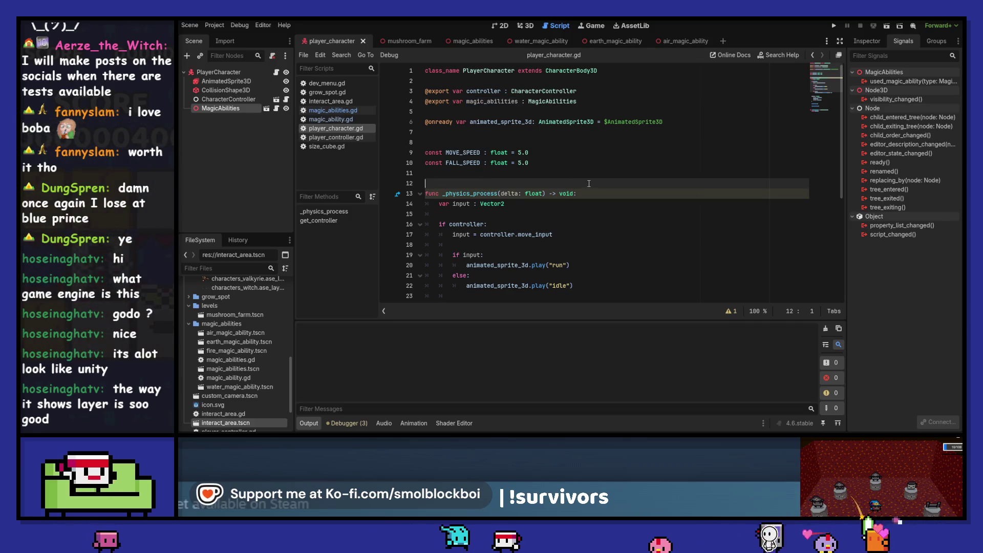
Add a func _ready(): declaration above _physics_process.
key(Return)
key(Return)
key(Return)
key(Up)
key(Up)
text(f)
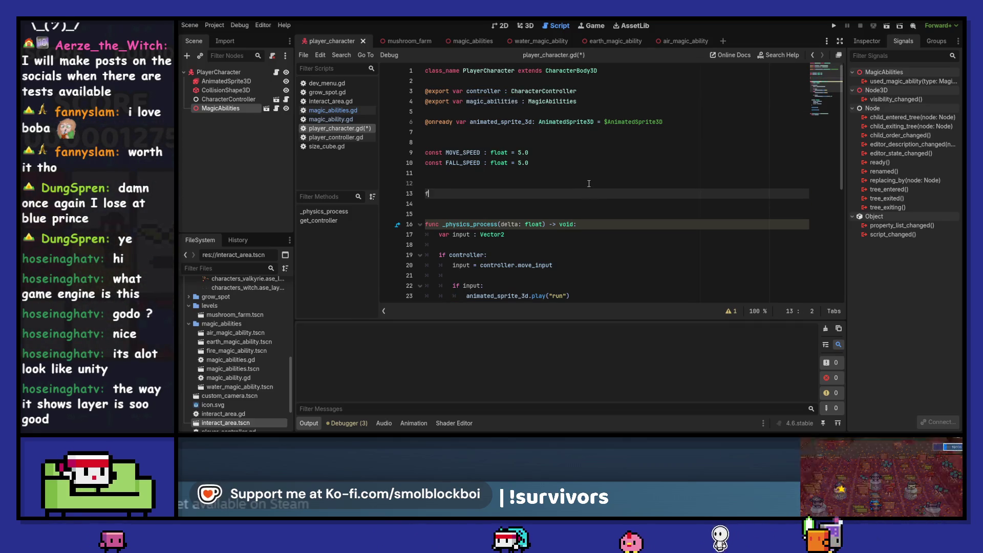
text(unc _rea)
key(Return)
key(Return)
text(if magic_abilities)
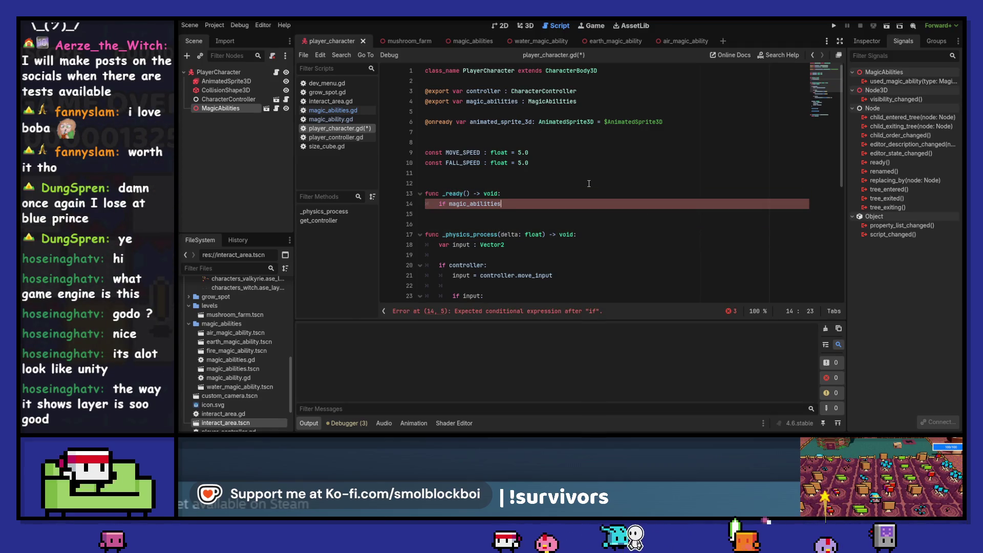
text(:)
key(Return)
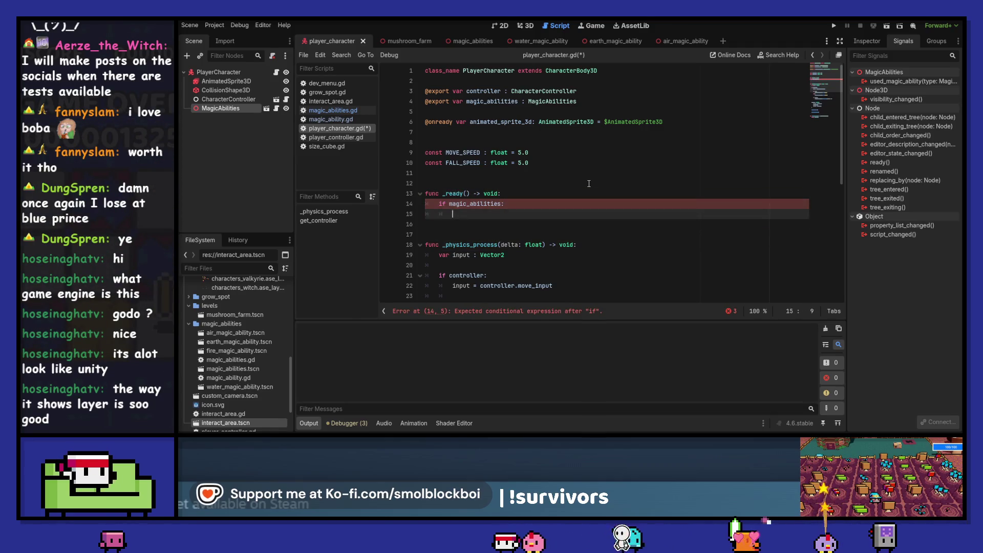
In _ready, connect magic_abilities.used_magic_ability to _on_magic_ability_used and save.
text(magic_abilities.)
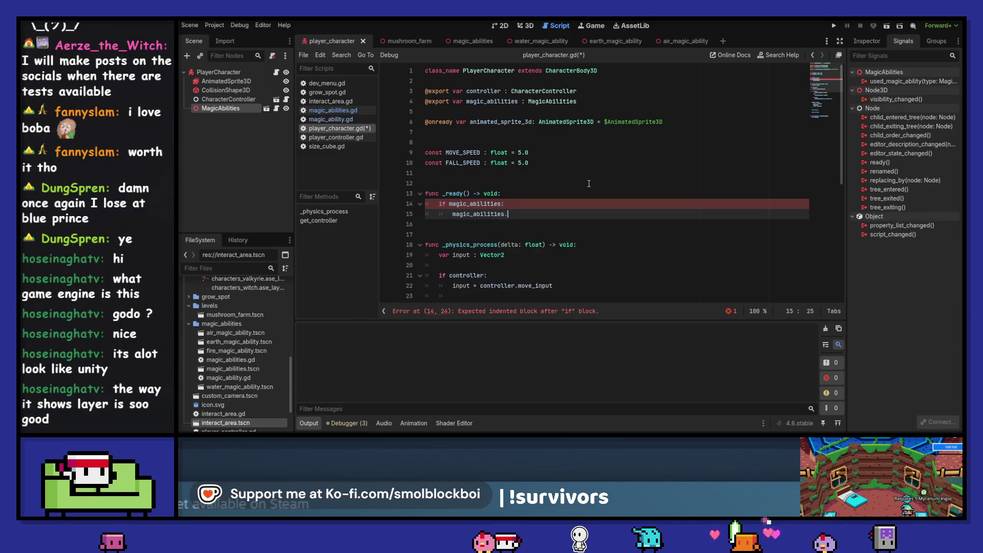
text(use)
key(Return)
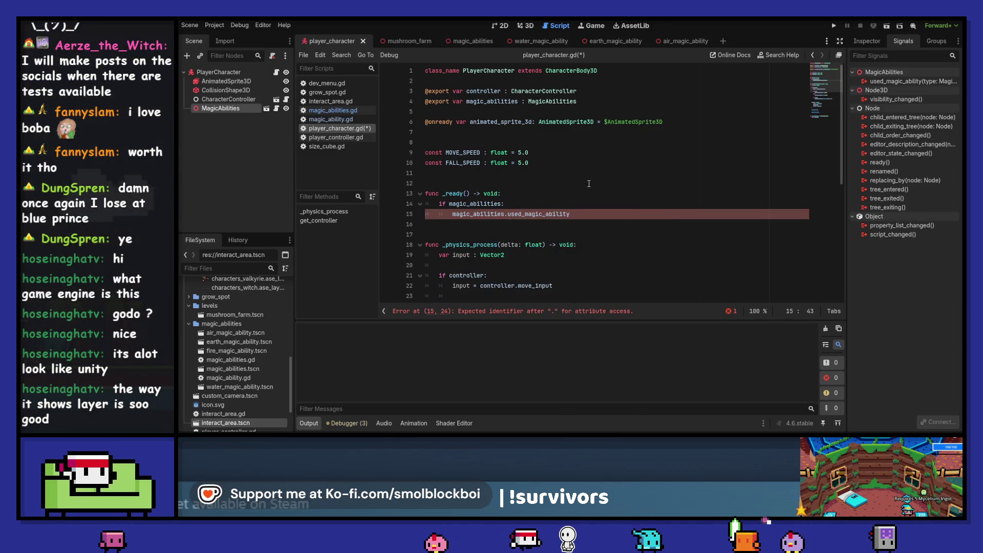
key(Return)
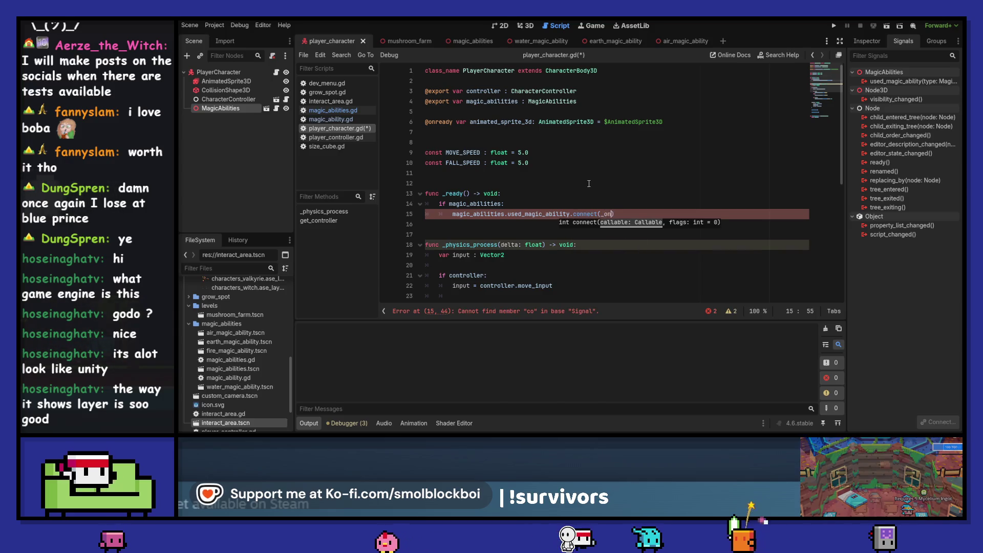
text(_on_magic_ability_used)
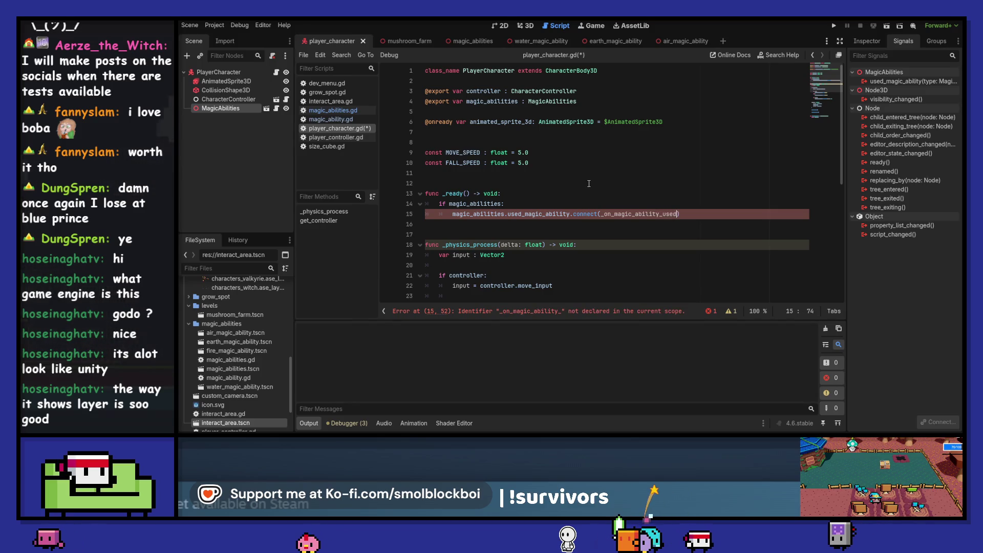
key(ctrl+s)
scroll(592, 183, down, 5)
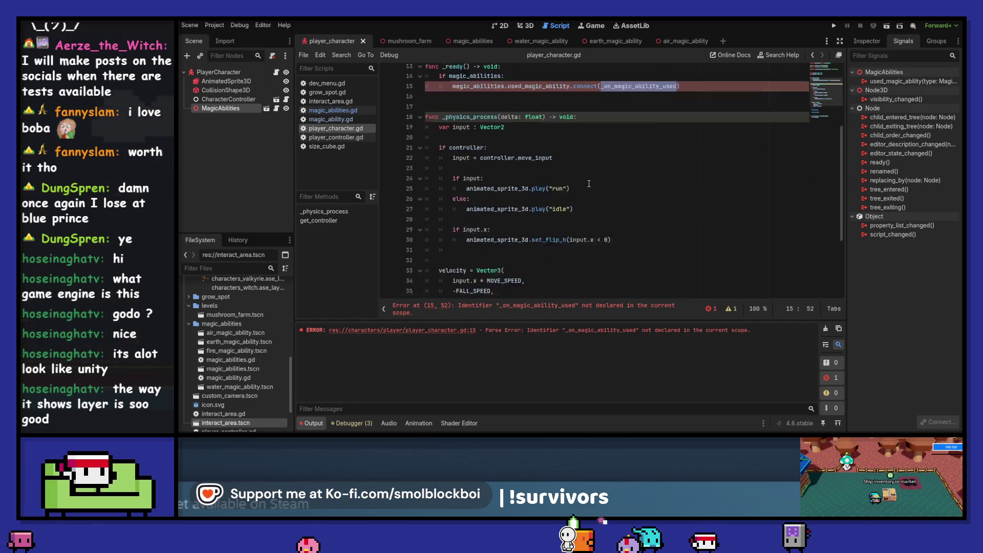
key(ctrl+End)
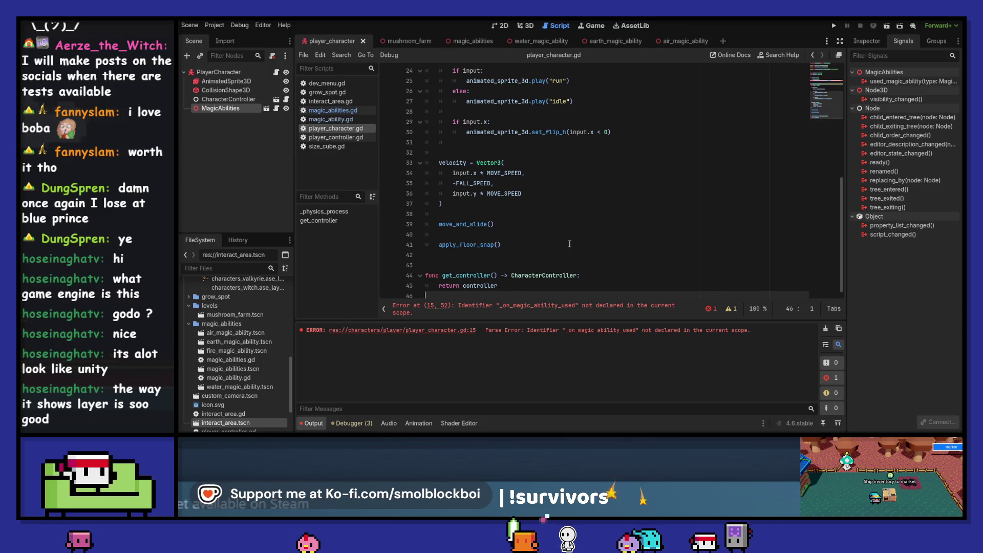
Append a stub func _on_magic_ability_used() -> void: containing pass, then clear the Output log.
key(Return)
key(Return)
text(func )
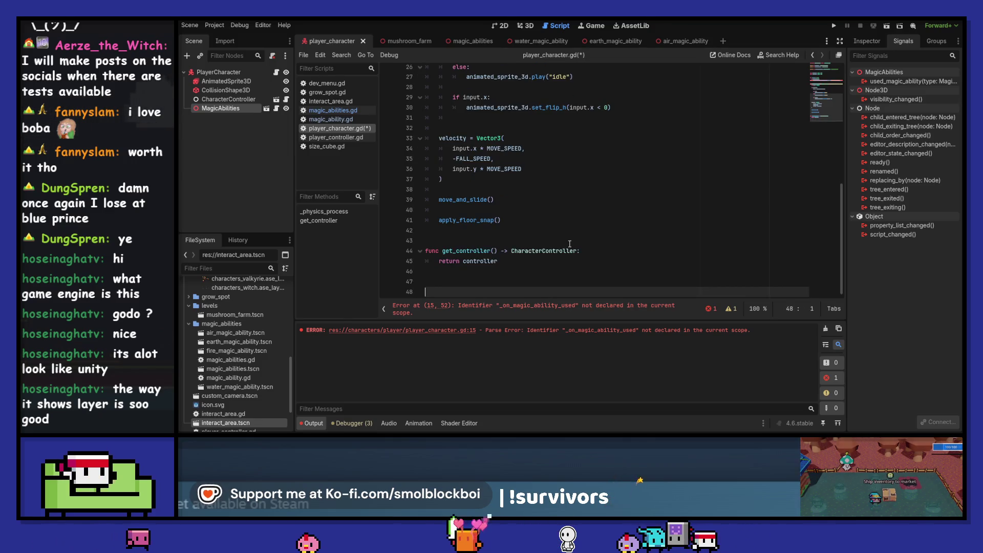
text(_on_magic_ability_used)
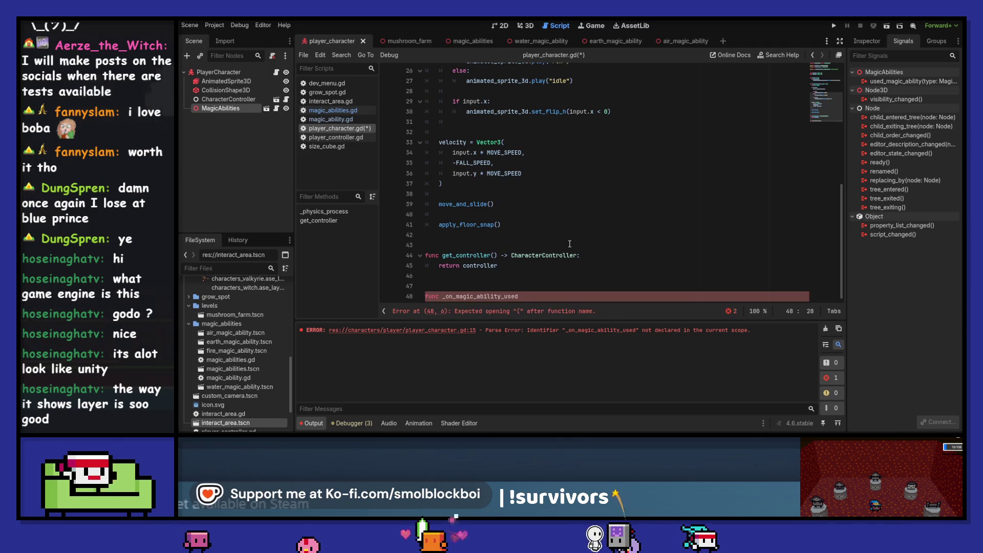
text(())
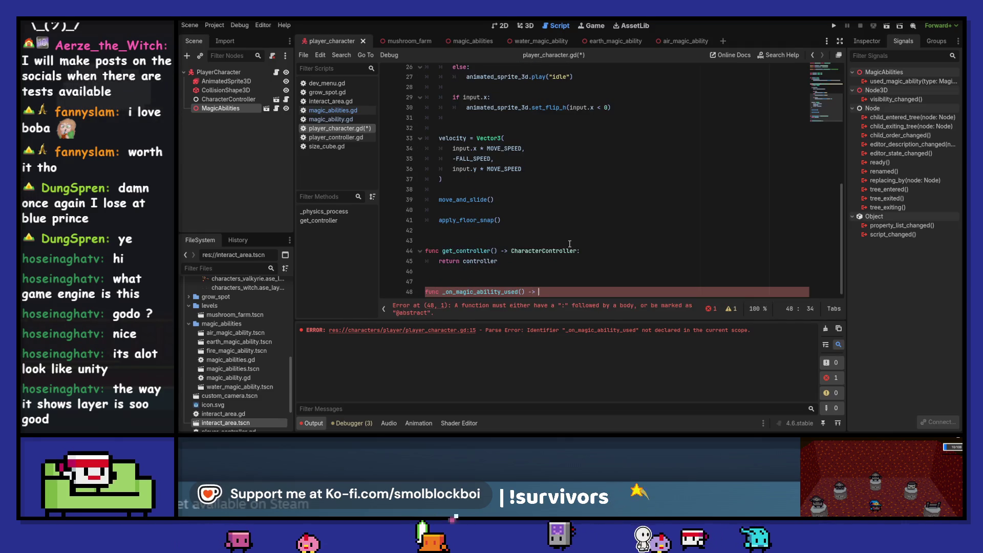
text( -> void:)
key(Return)
text(pass)
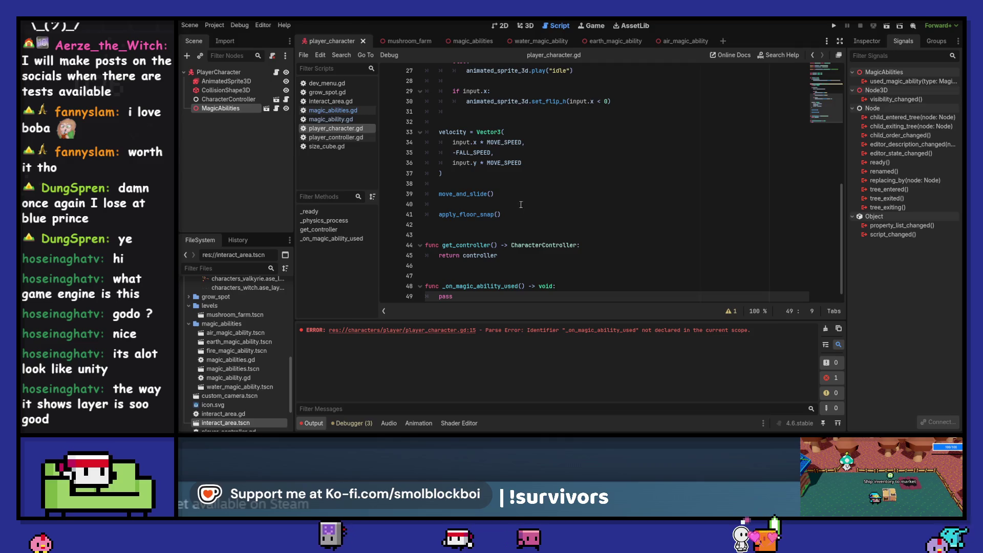
click(826, 328)
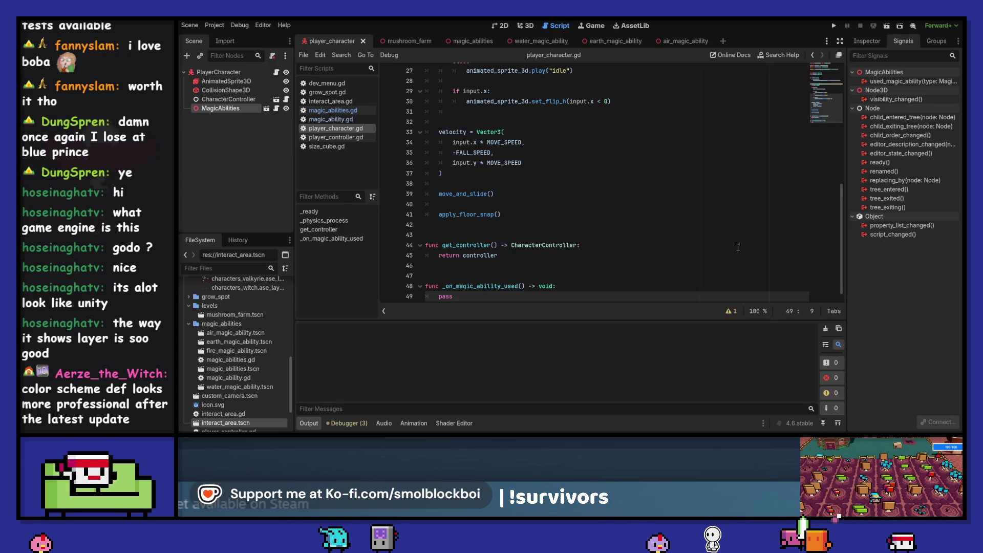
scroll(664, 230, down, 1)
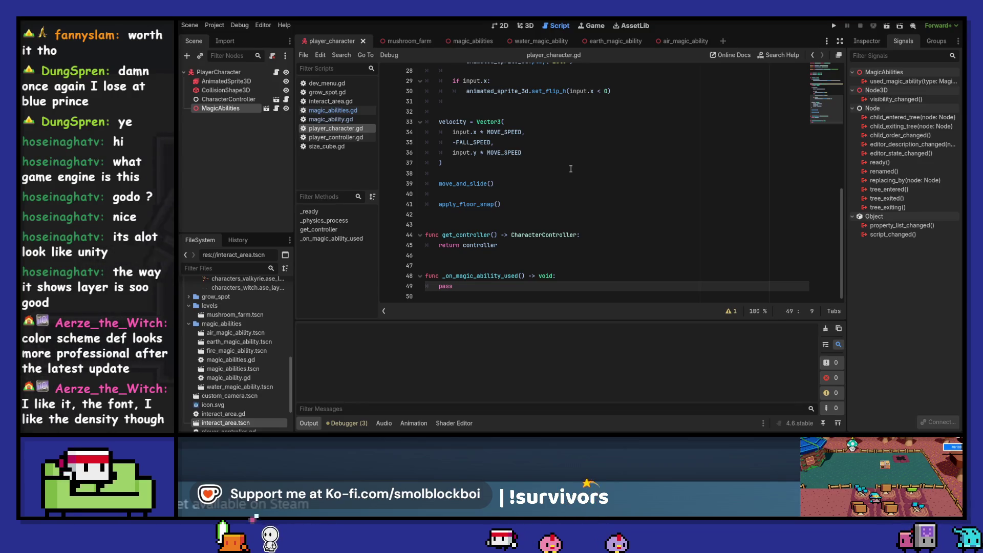
click(521, 277)
Give _on_magic_ability_used a type : MagicAbility.MagicType parameter and save.
text(type : Magi)
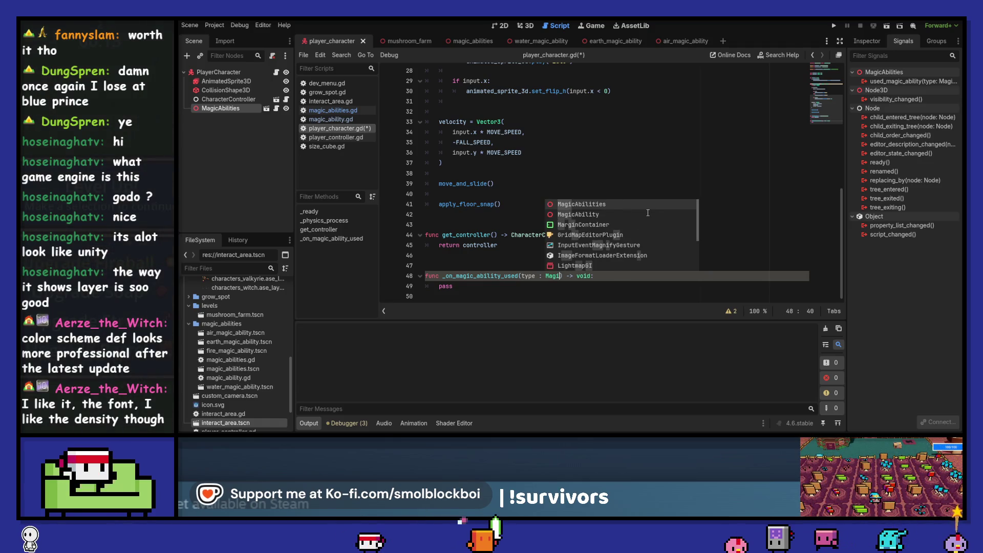
key(Return)
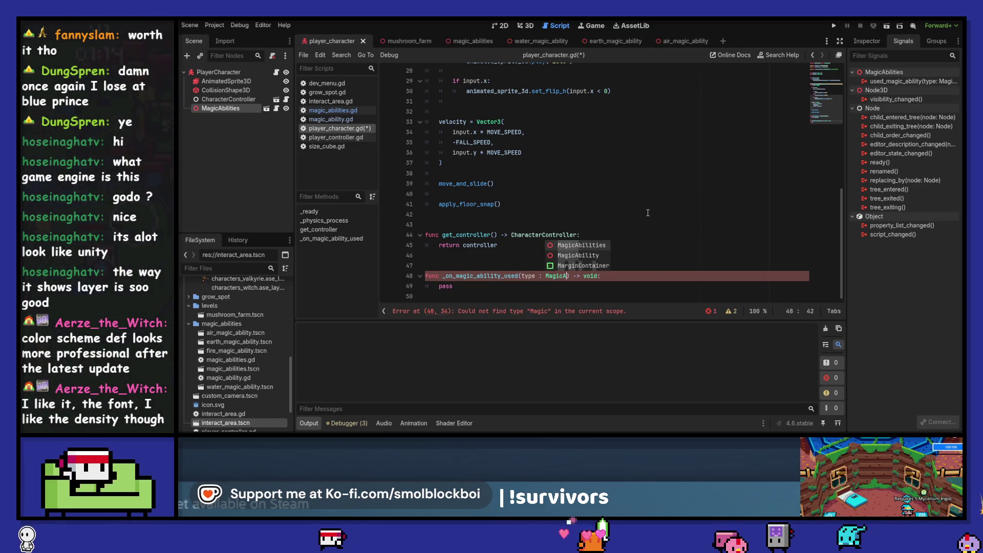
key(Down)
key(Return)
key(Return)
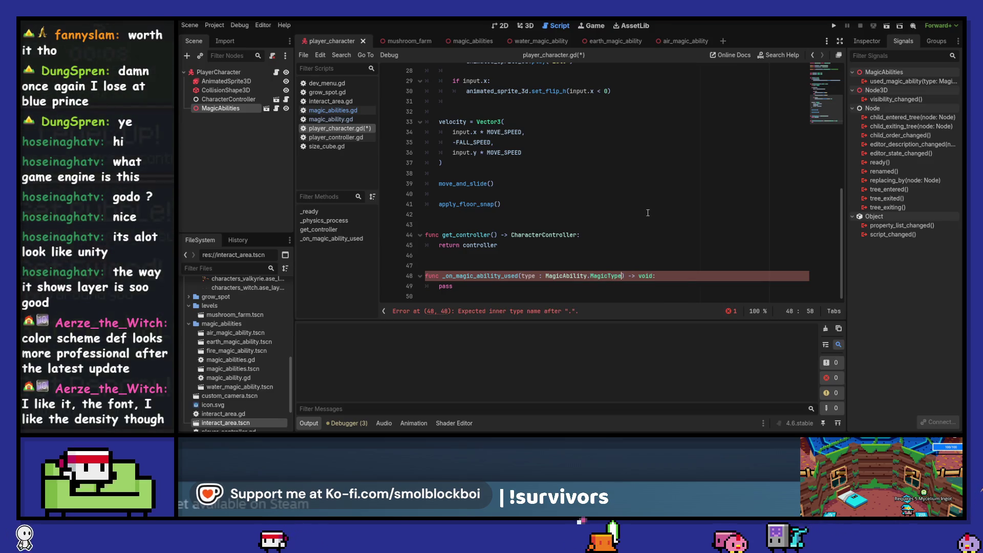
key(Down)
key(ctrl+s)
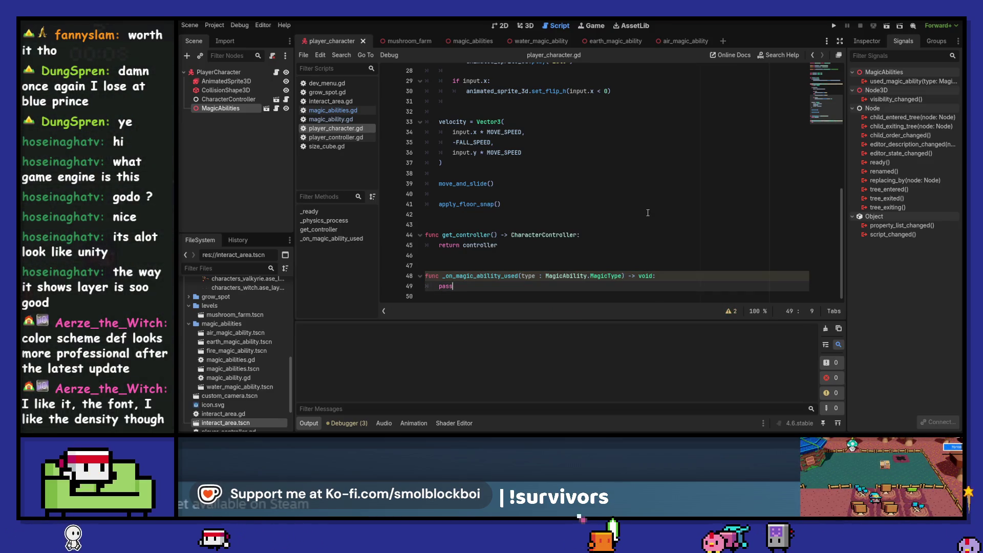
Draft a match on type with a MagicAbility.MagicType. pattern, browsing the enum values.
text(ch type:)
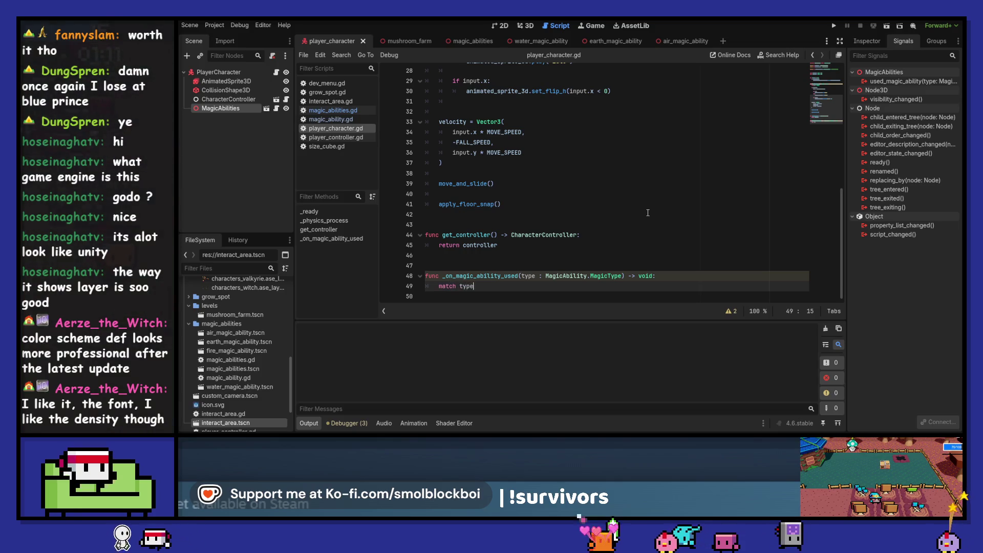
key(Return)
text(pass)
key(BackSpace)
key(BackSpace)
key(BackSpace)
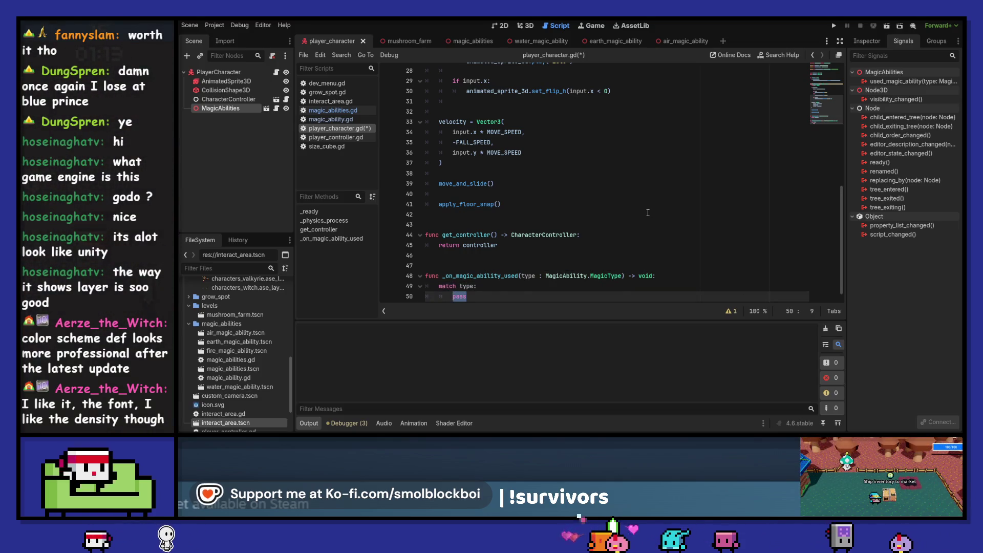
text(MagicAbility.)
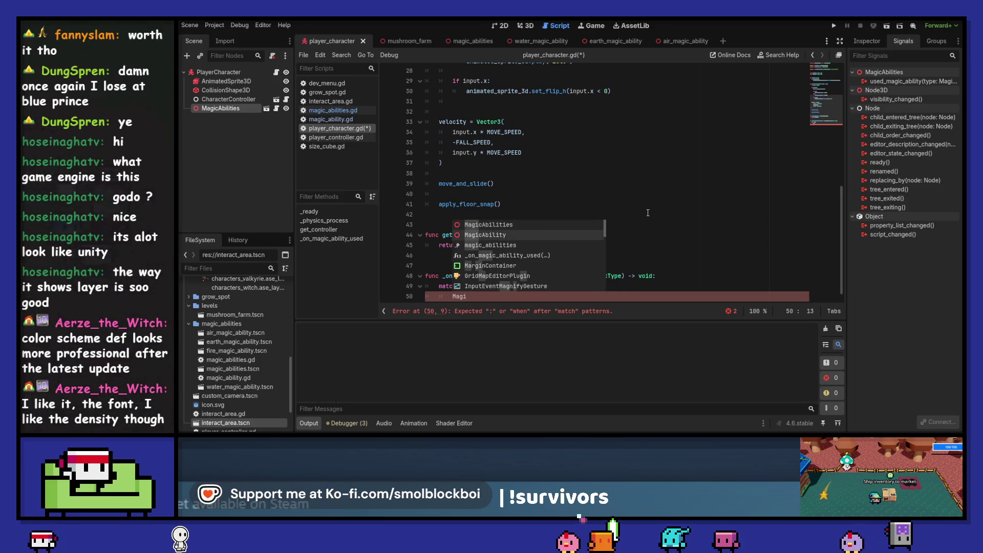
key(Return)
text(.MagicType.)
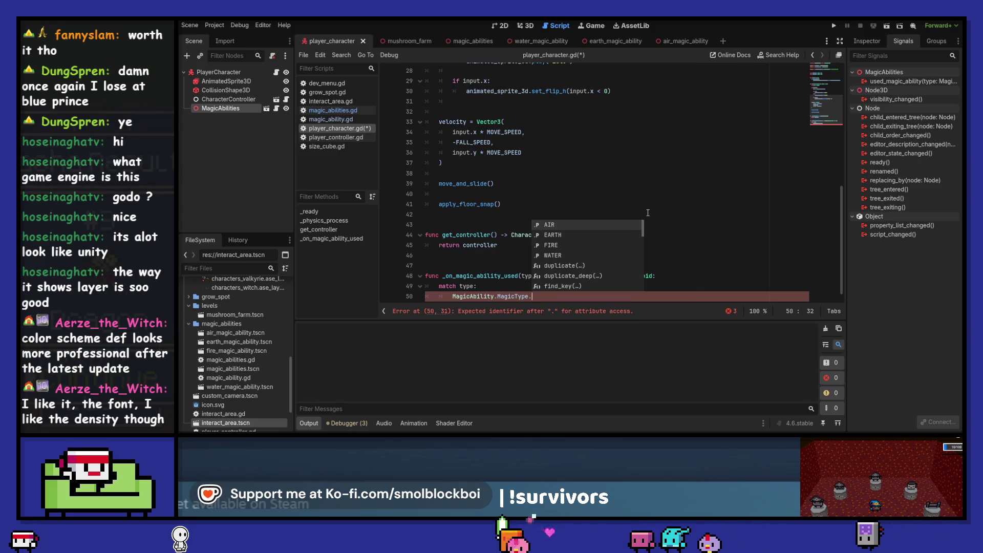
key(Down)
key(Down)
key(Down)
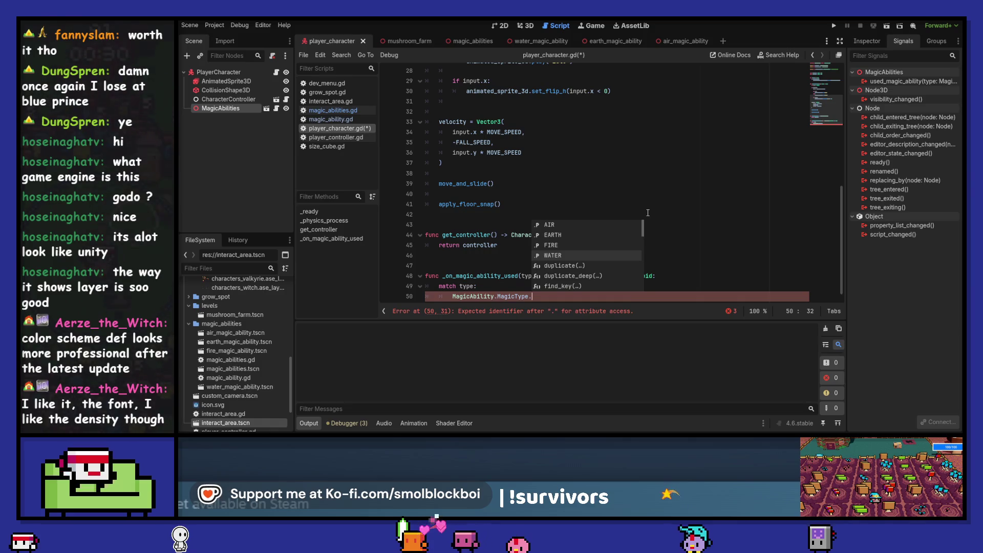
key(Escape)
Replace the match block with pass and save the script.
key(shift+Up)
key(shift+Home)
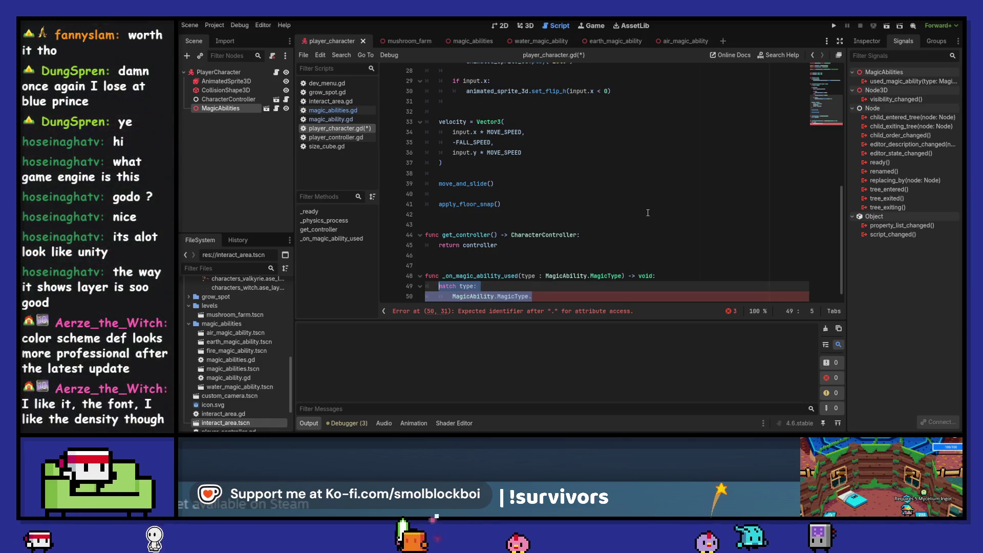
text(pass)
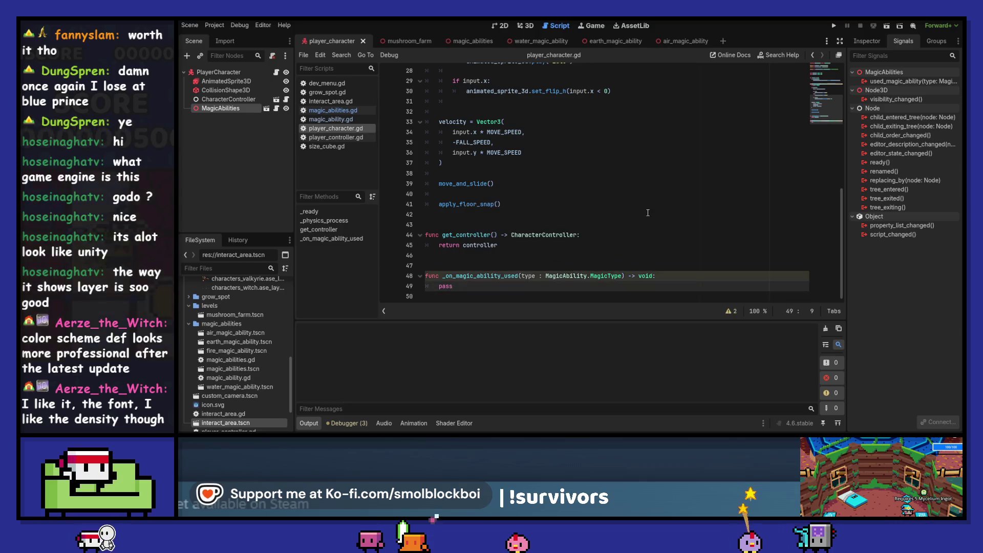
key(ctrl+s)
scroll(625, 144, up, 10)
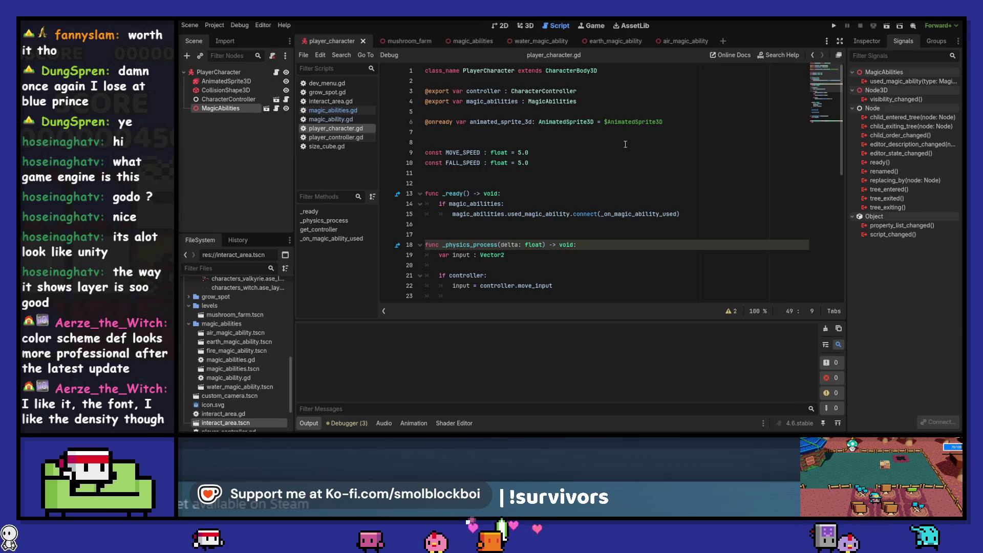
scroll(625, 144, down, 2)
scroll(476, 170, down, 1)
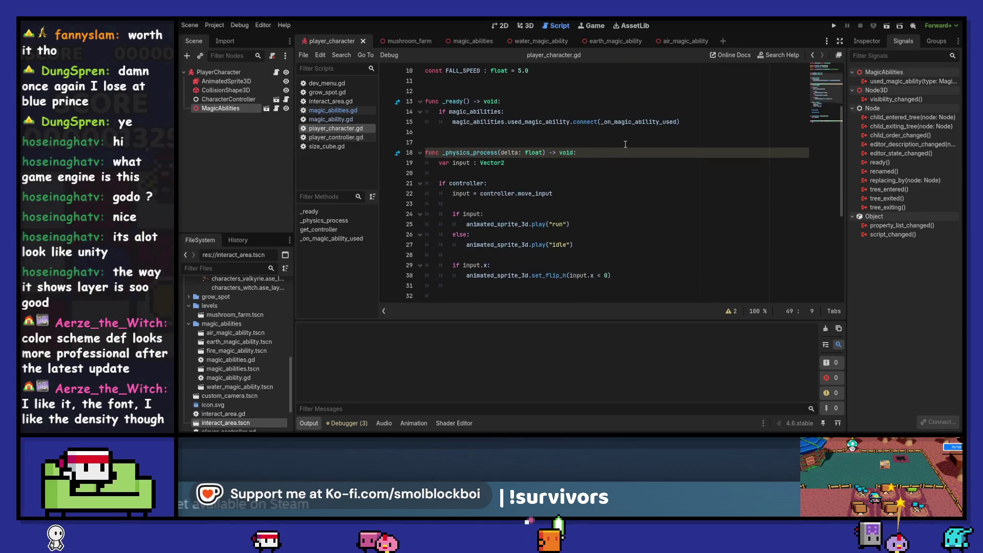
click(476, 172)
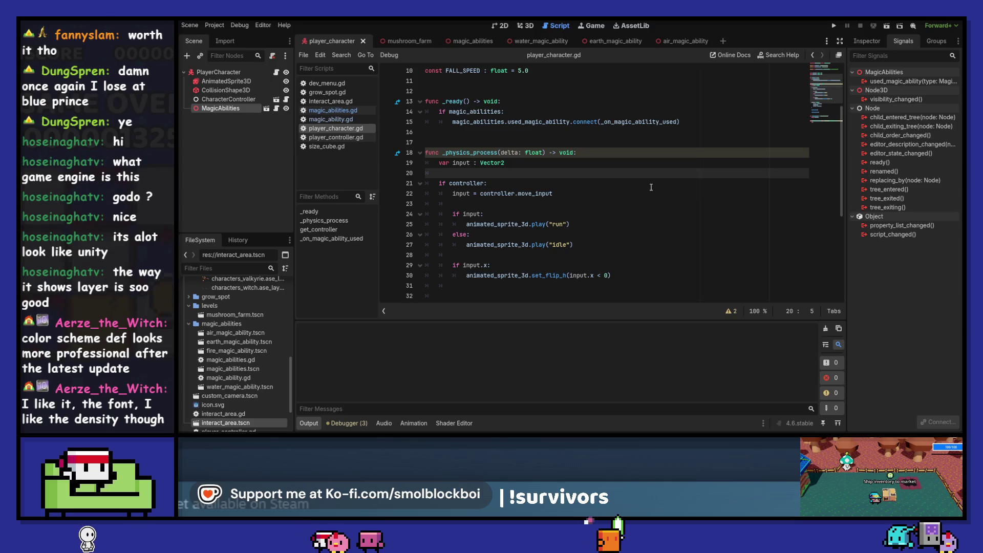
scroll(651, 188, down, 2)
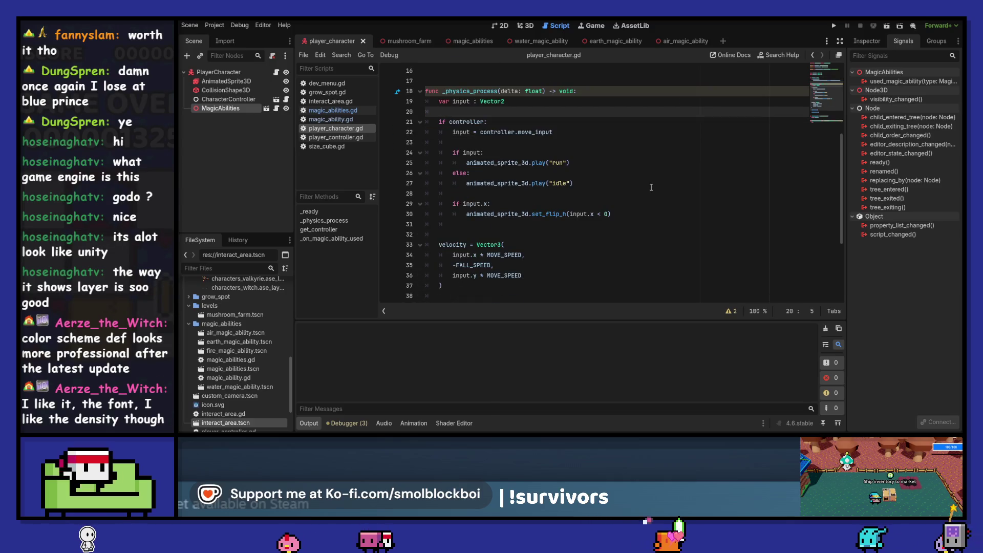
scroll(651, 188, down, 2)
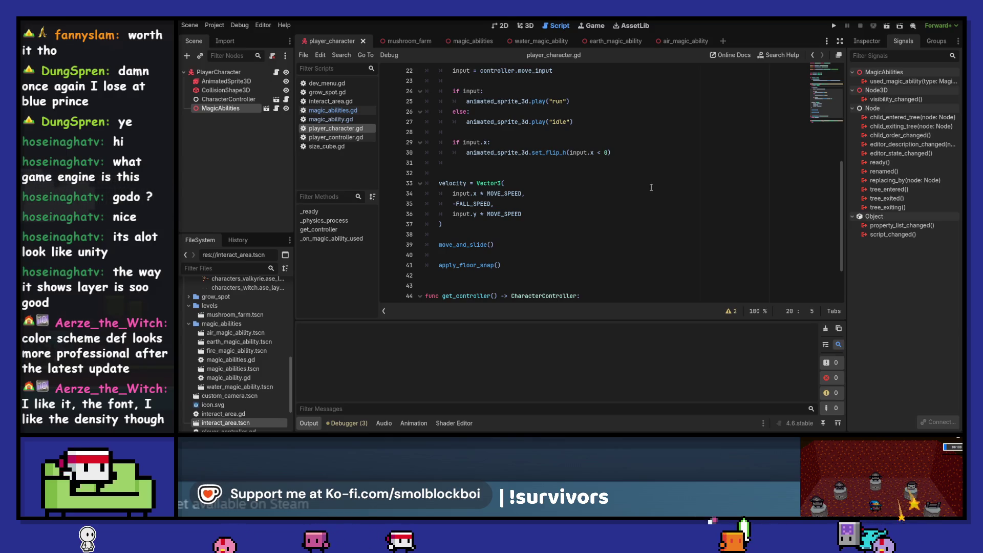
scroll(651, 188, down, 2)
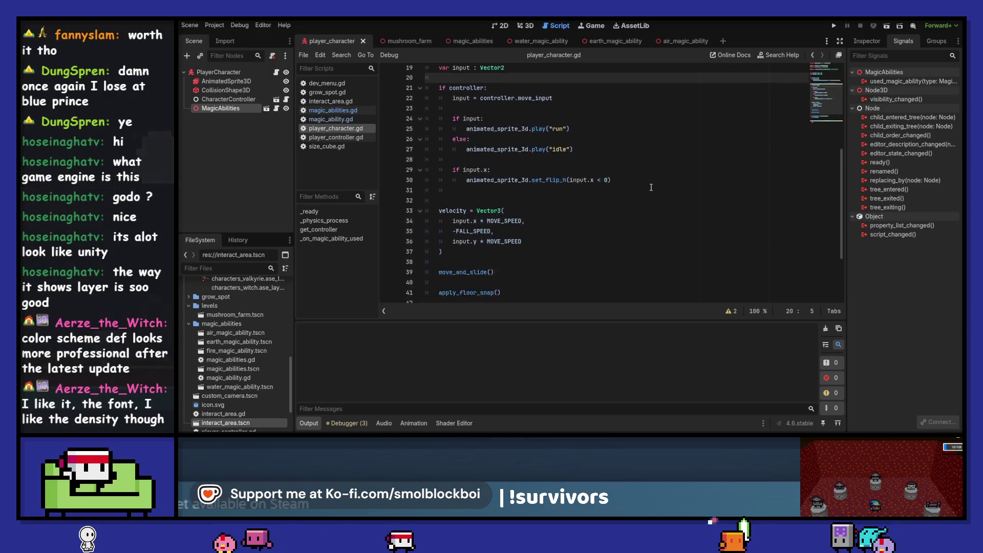
click(490, 287)
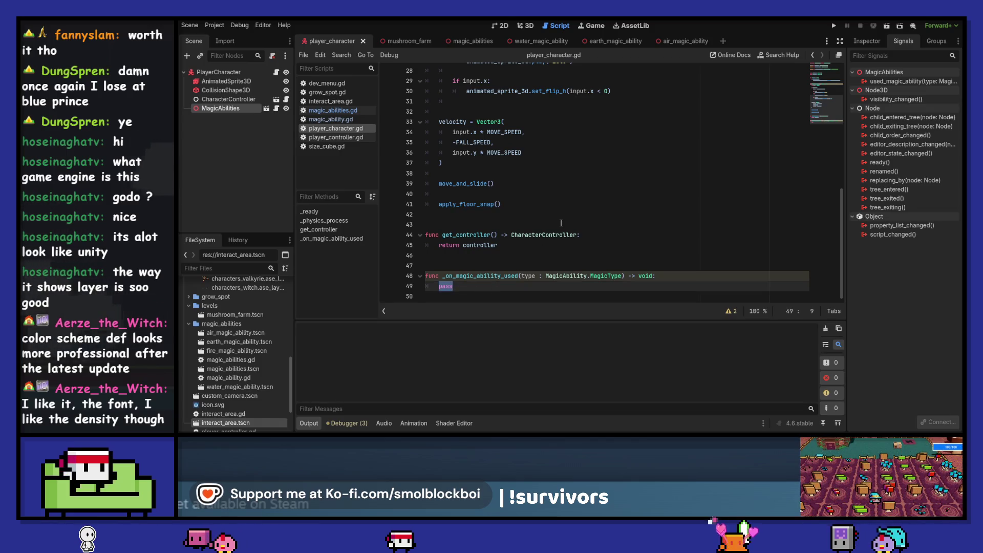
Write await get_tree().create_timer(1.0).timeout in the handler and save.
text(get_tree().create)
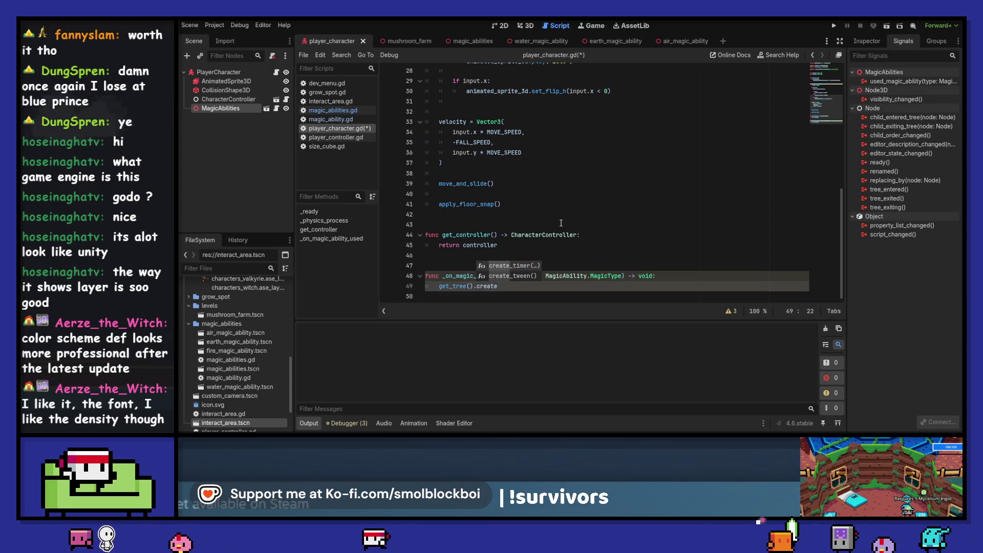
key(Return)
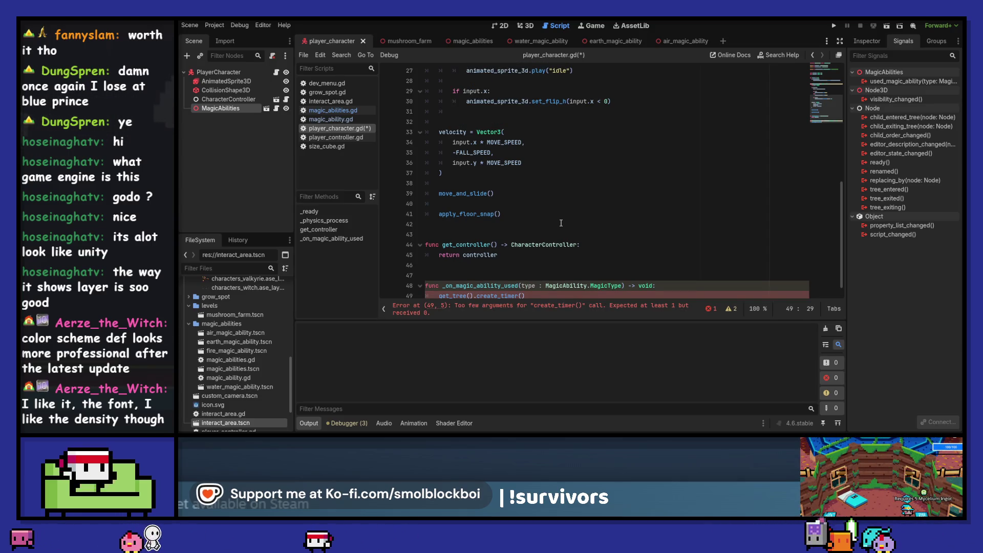
text(1.0).t)
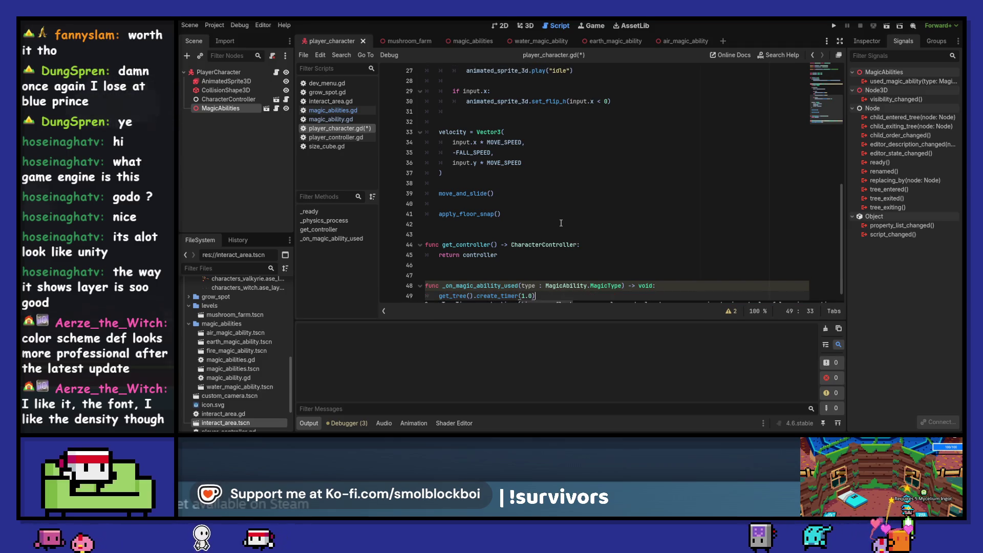
key(Return)
key(Home)
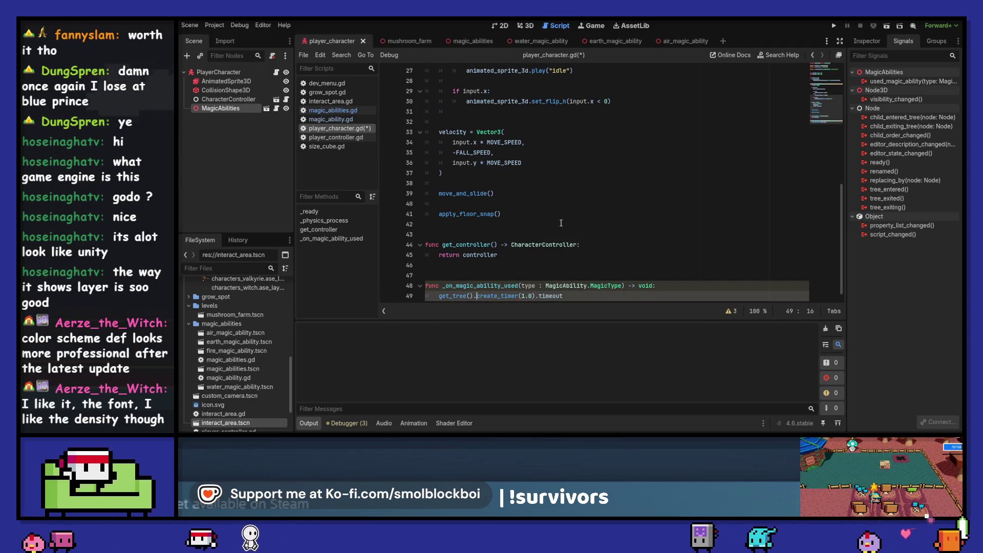
text(await)
key(ctrl+s)
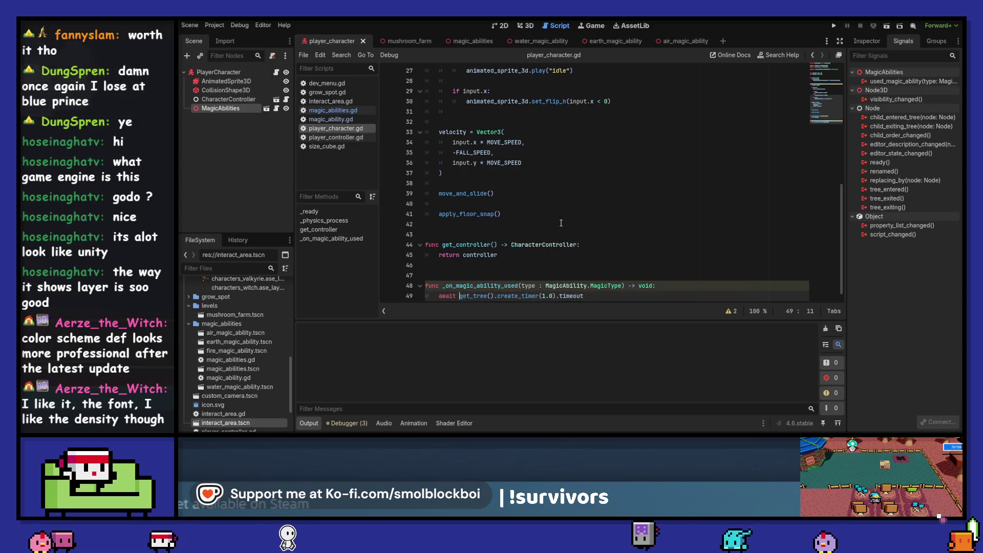
Insert an is_processing() call on a new line above the await.
key(Return)
key(Up)
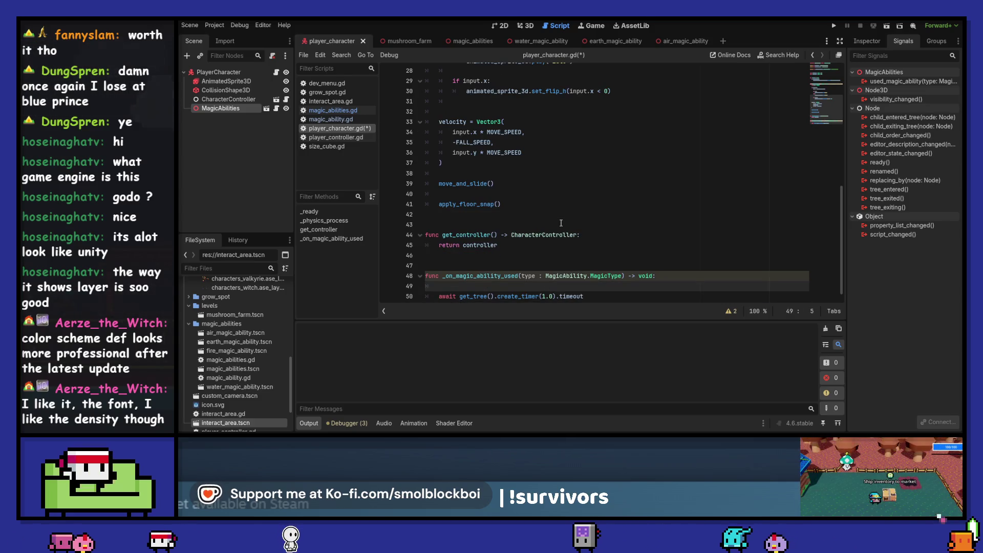
text(set_processing)
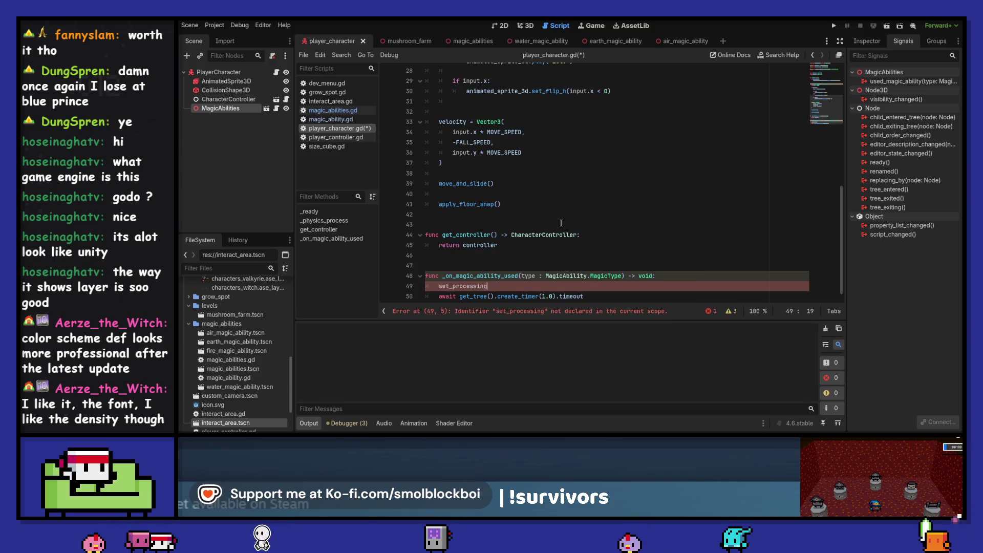
text((false)
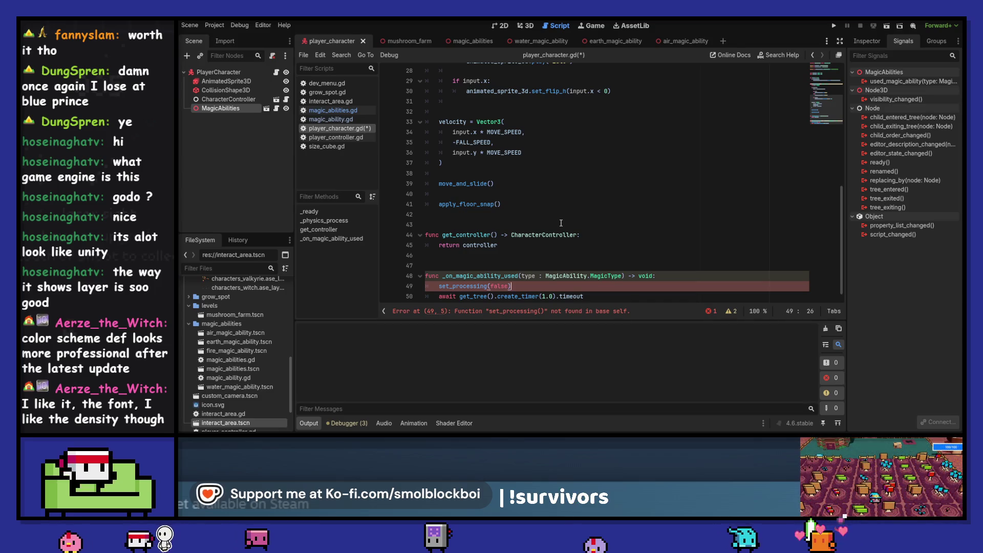
key(shift+Home)
text(process)
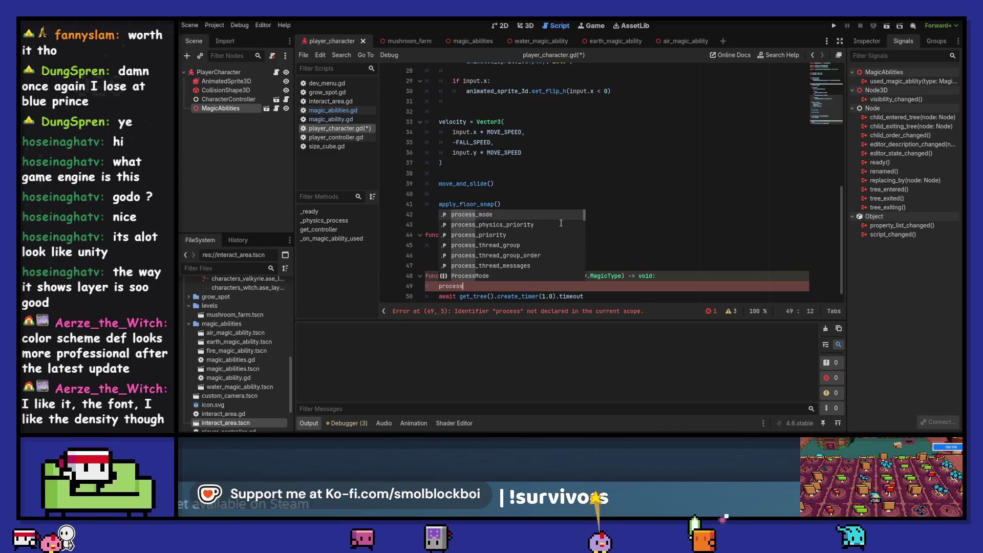
key(Down)
key(Down)
key(Down)
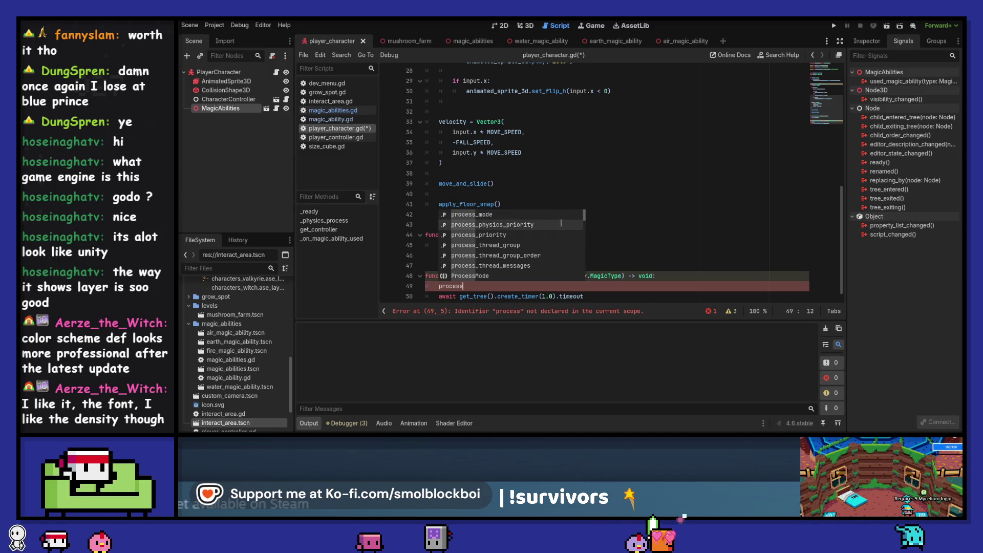
key(Down)
key(Down)
key(Down)
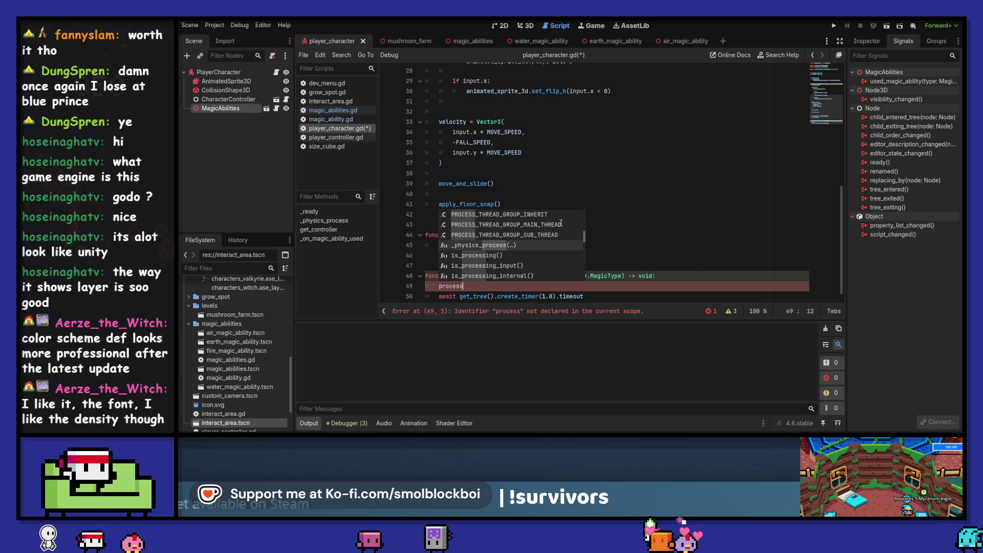
key(Down)
key(Return)
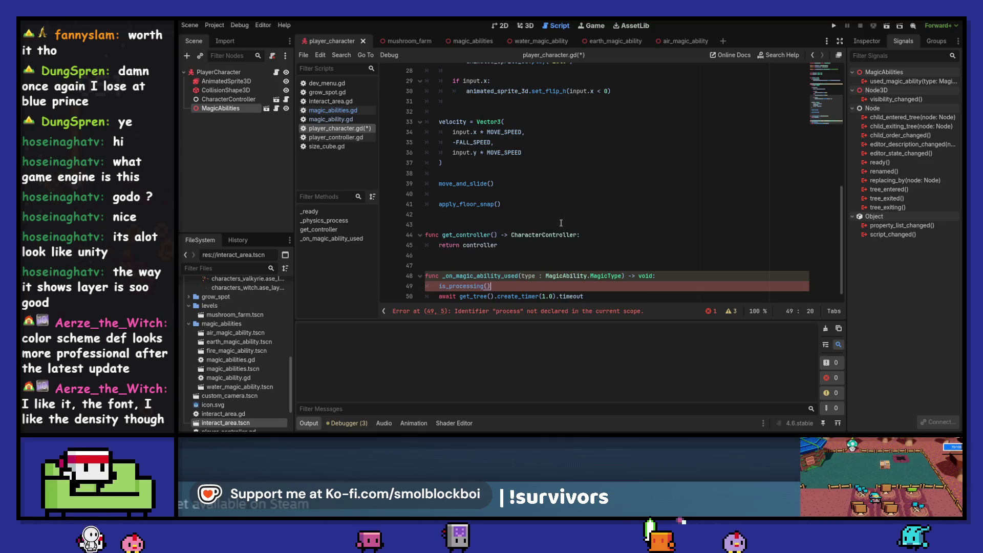
Look up is_processing() in the Node documentation, then close the docs page.
ctrl+click(471, 286)
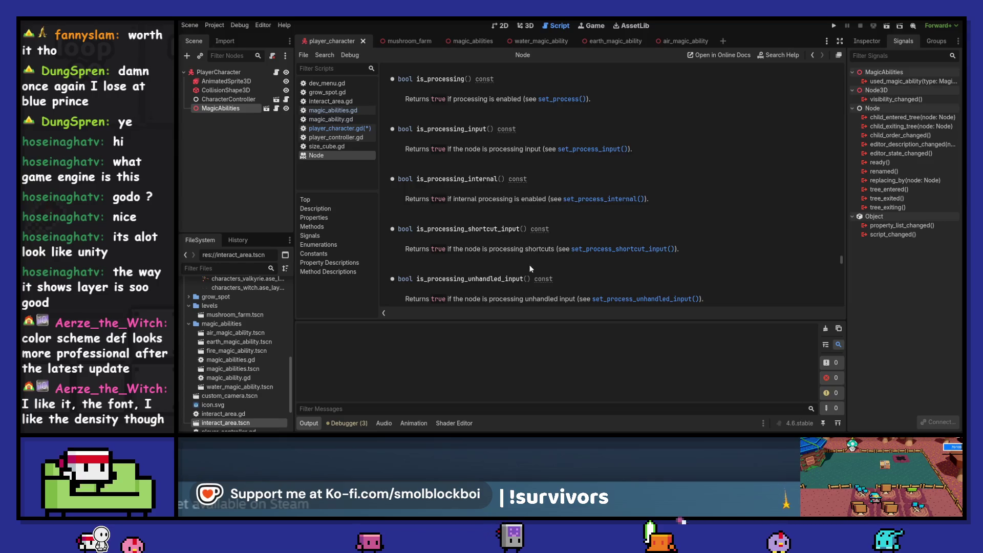
scroll(566, 97, down, 5)
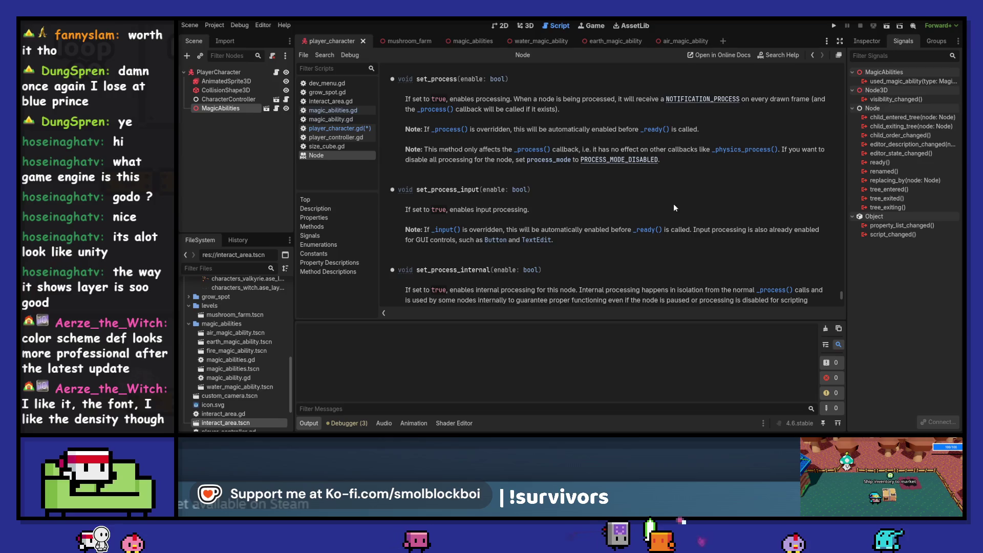
right_click(334, 160)
click(359, 165)
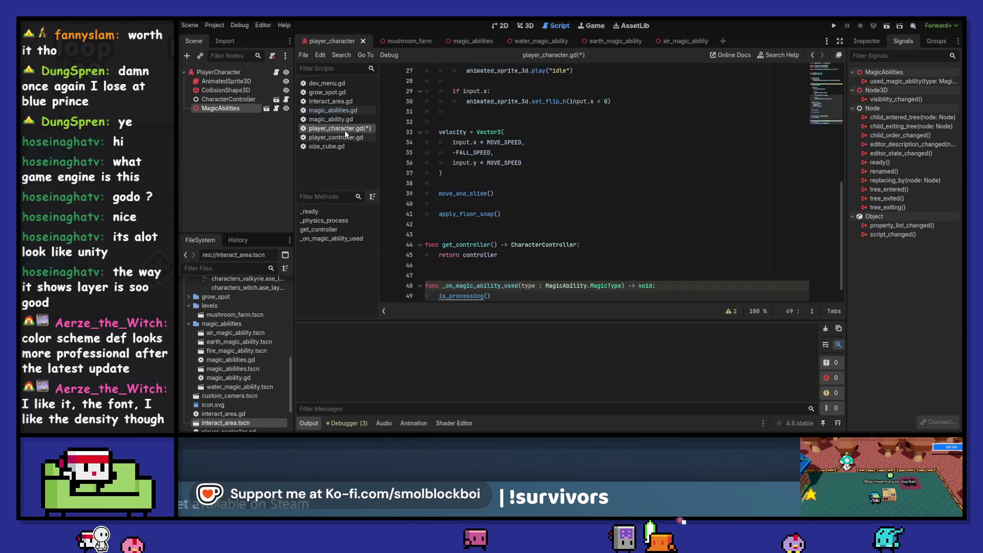
On lines 49–51 write set_process(false), await a 1.0-second create_timer timeout, then set_process(true).
double_click(481, 296)
text(set)
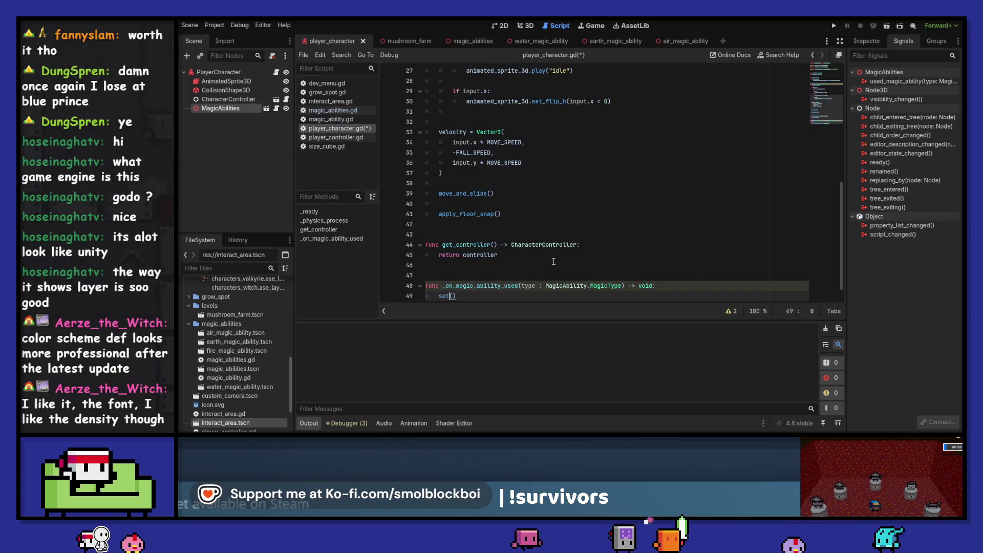
key(Right)
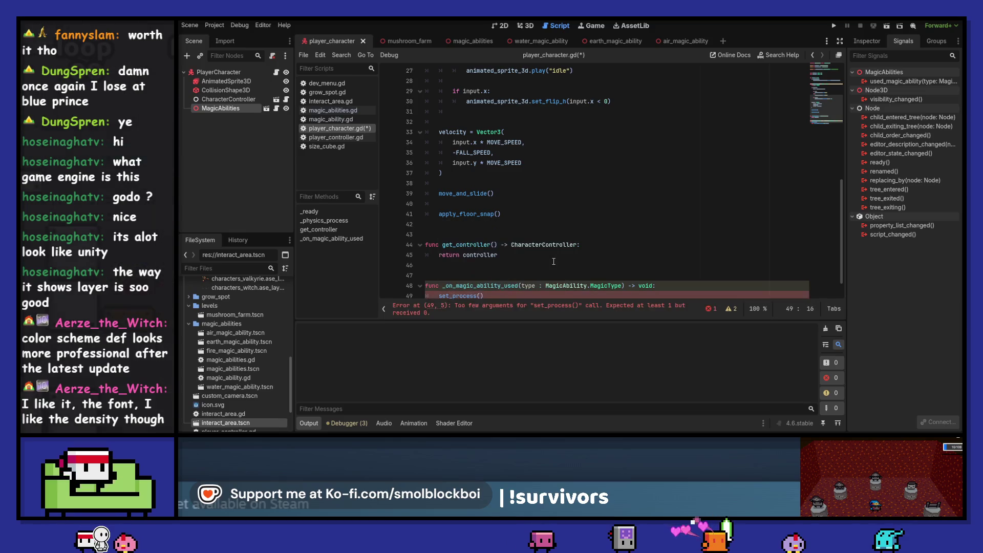
text(e)
key(End)
key(Return)
text(await get_tree().create_timer(1.0).timeout)
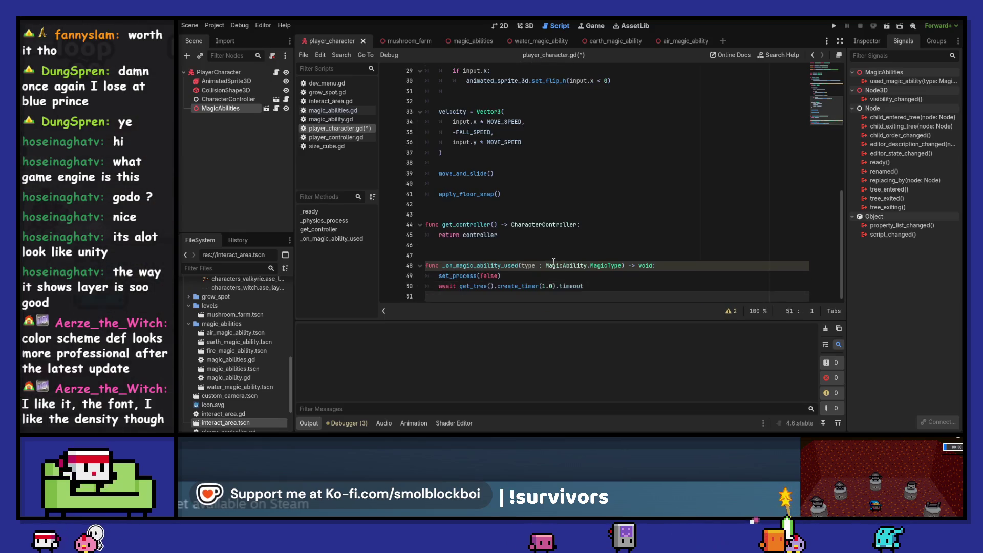
key(Return)
text(set_process(false))
key(Left)
key(ctrl+BackSpace)
text(true)
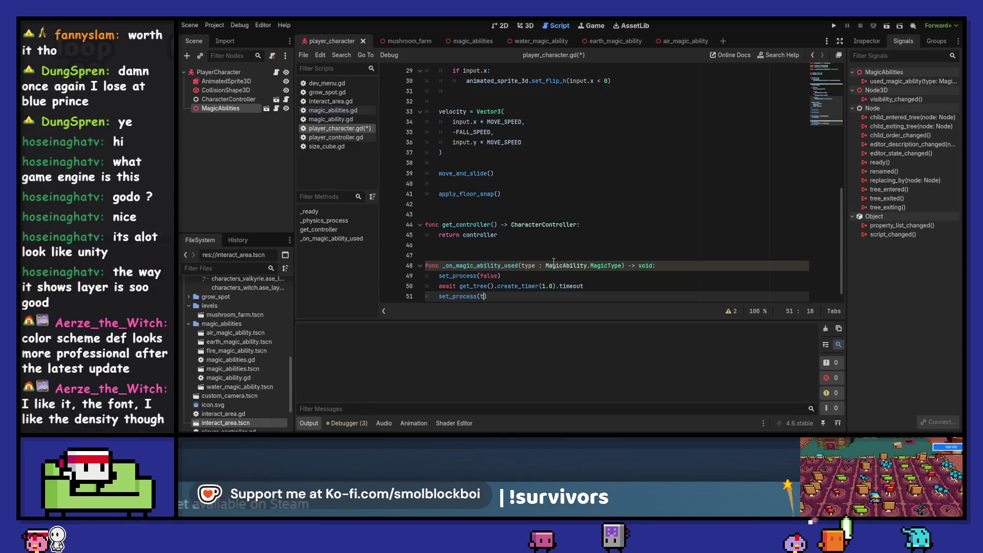
Save, run the game in mushroom_farm, test the water magic ability, and stop.
key(ctrl+s)
key(F5)
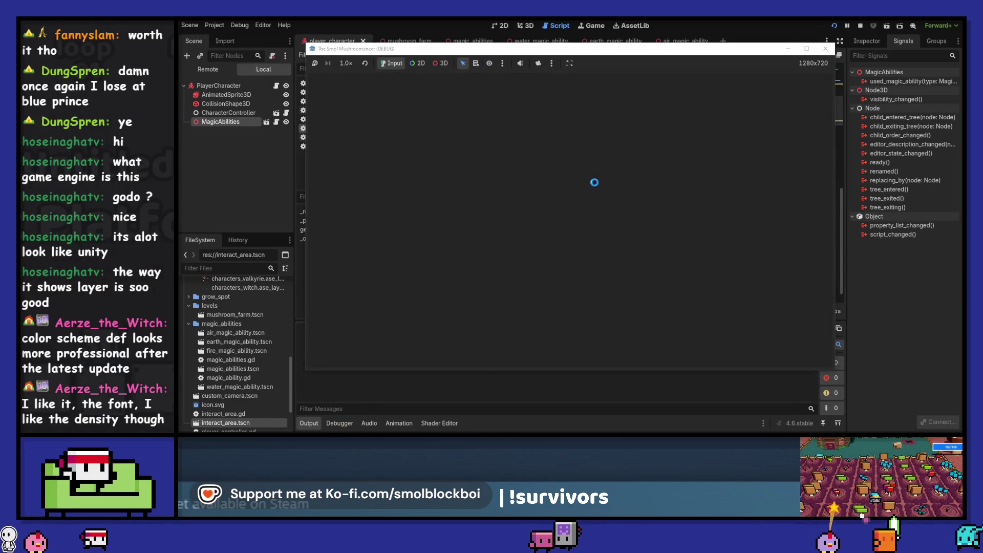
click(598, 233)
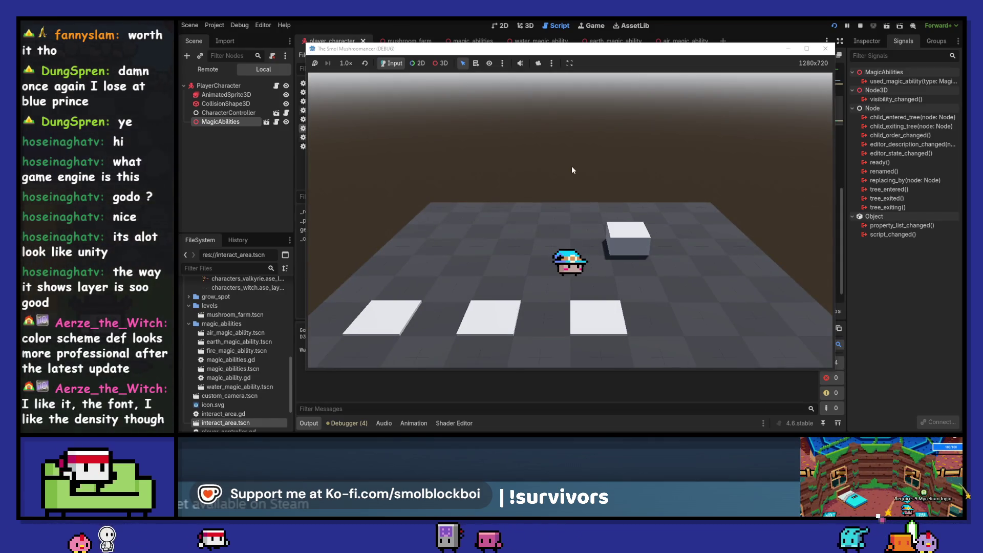
key(d)
key(a)
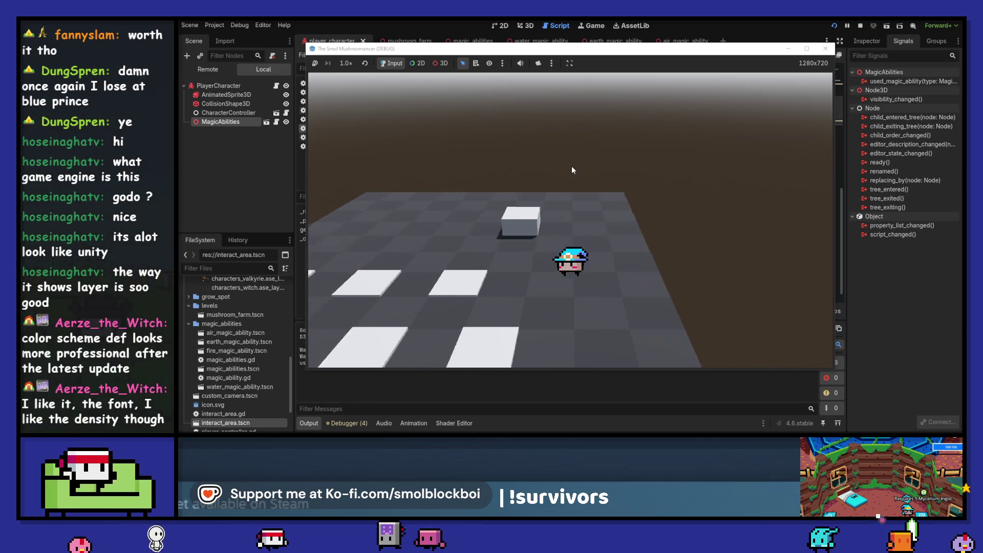
key(w)
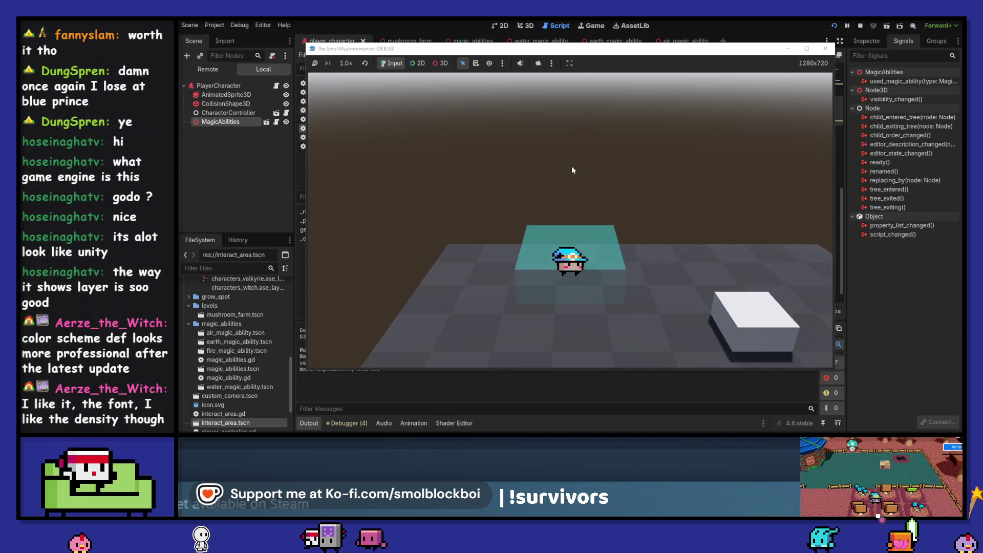
key(d)
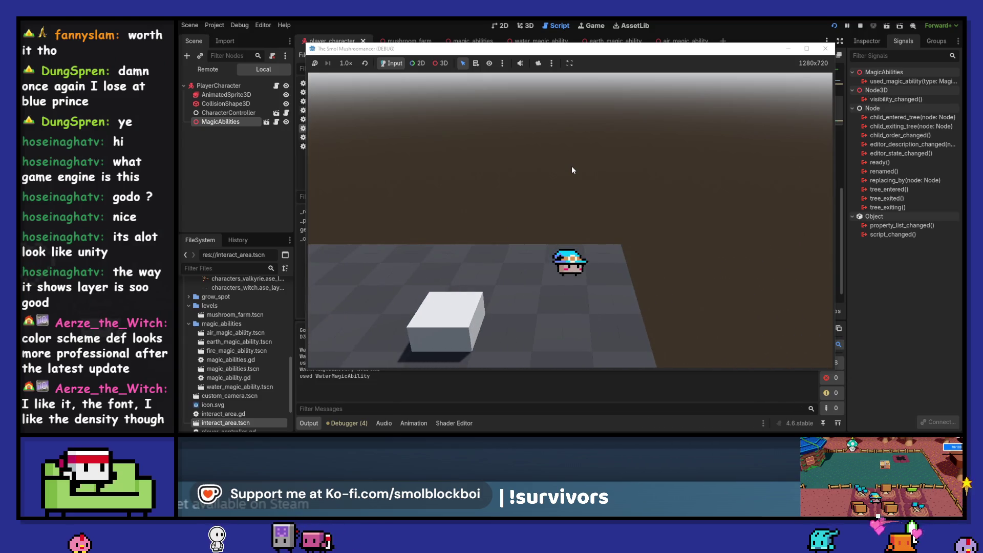
click(571, 170)
key(a)
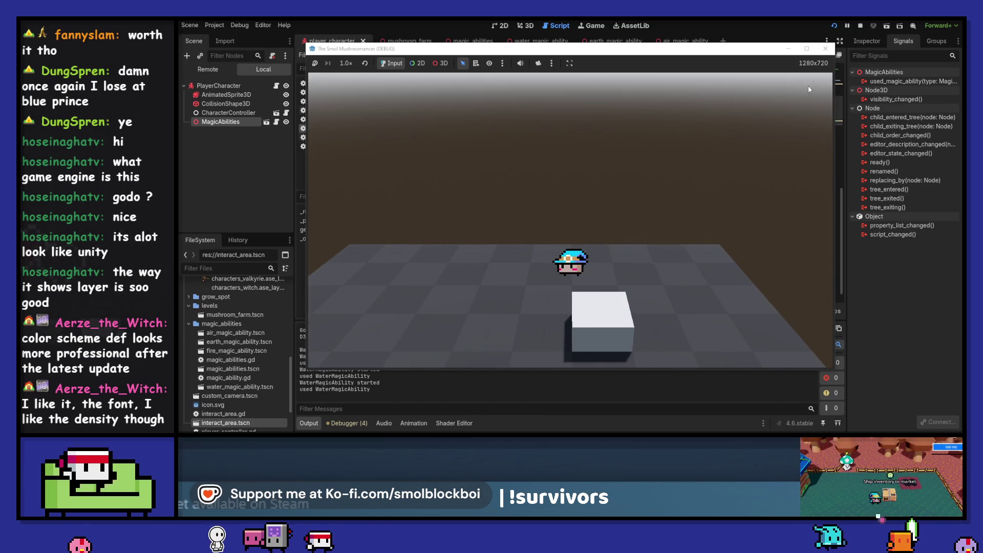
click(825, 49)
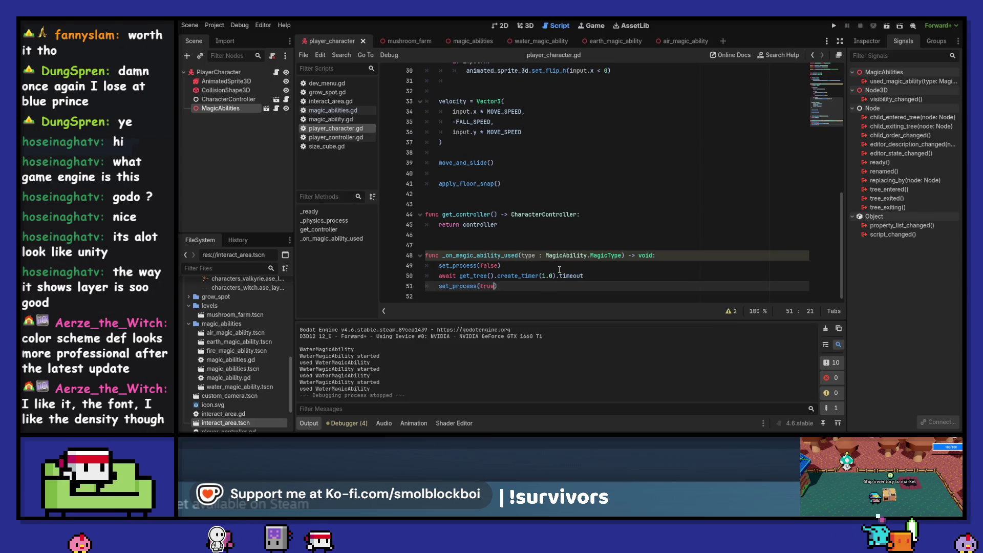
Run the game, continue past the water-ability breakpoint, then remove the line-49 breakpoint.
key(F5)
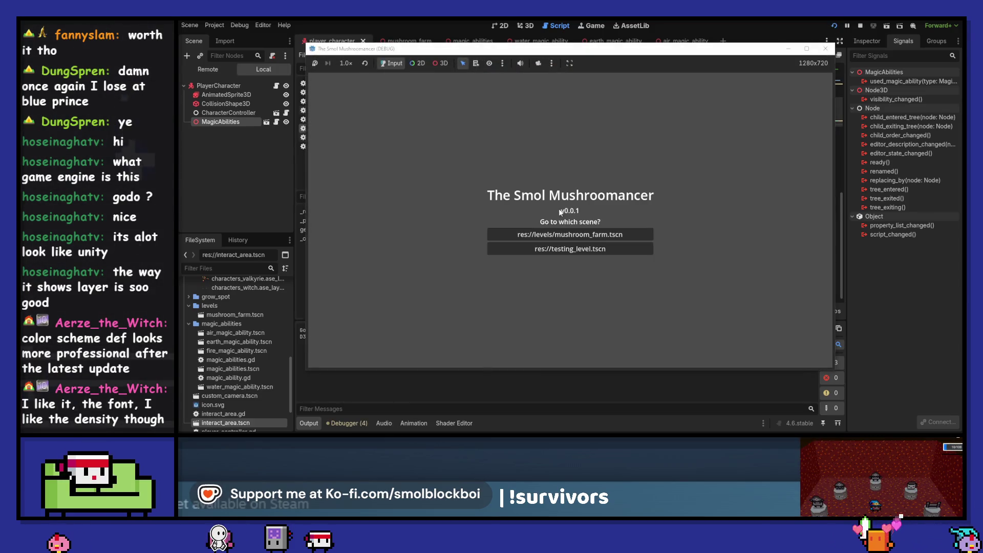
click(600, 226)
click(646, 210)
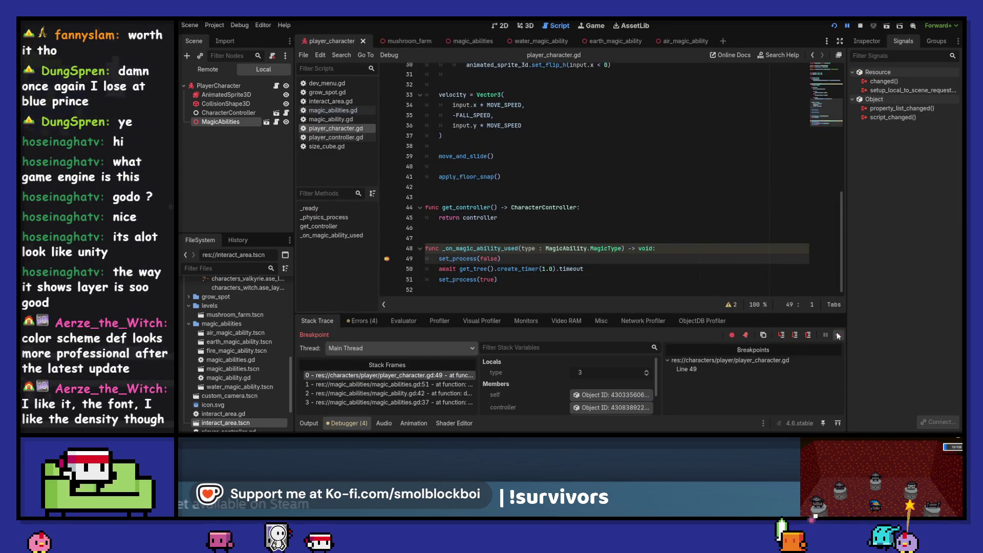
click(837, 335)
key(F8)
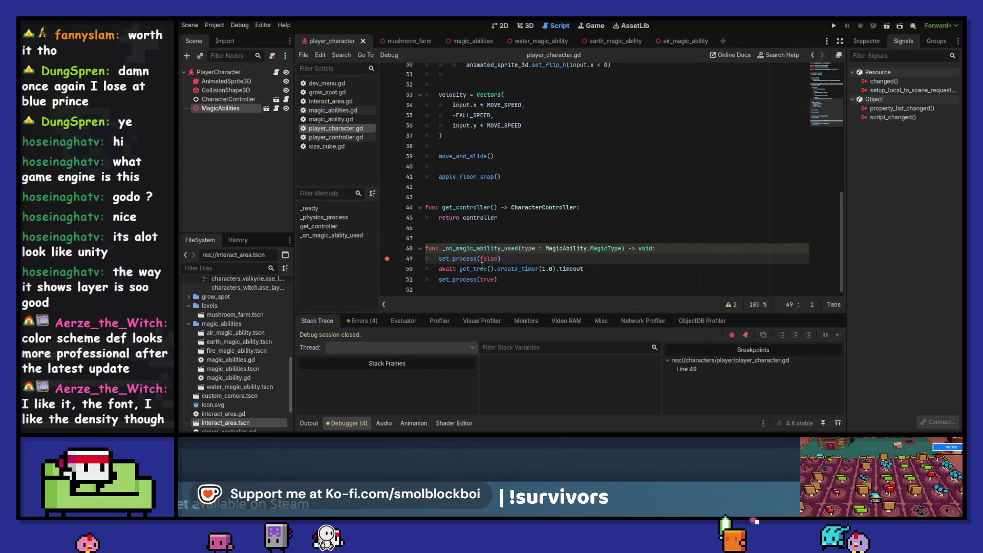
key(F9)
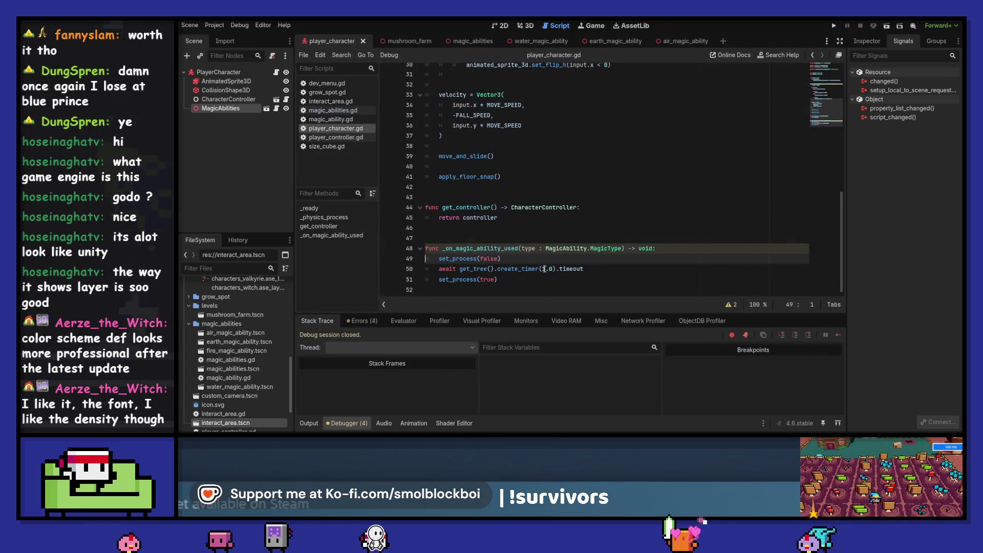
click(617, 269)
text(4)
Rerun the 3D test level, use the water ability, move around, and stop.
key(F5)
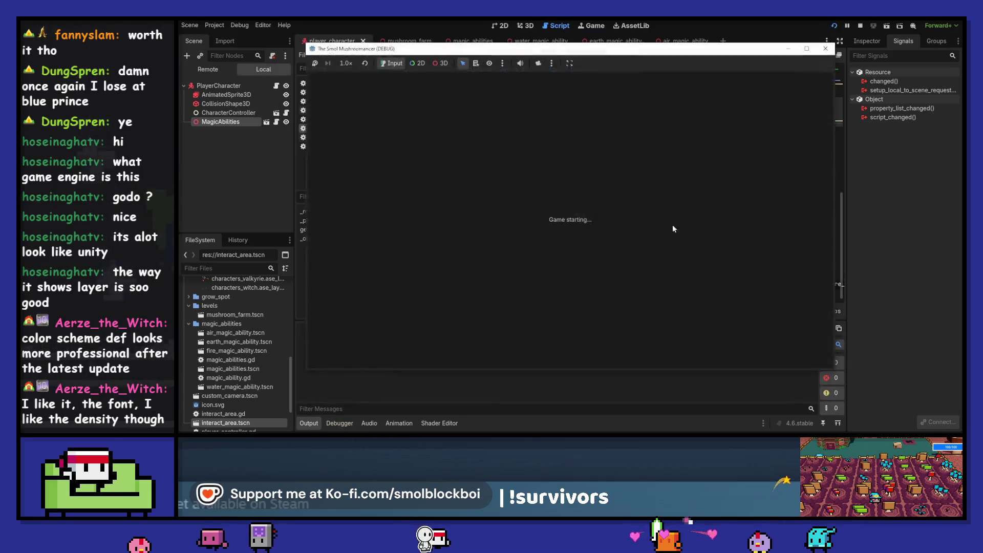
click(629, 231)
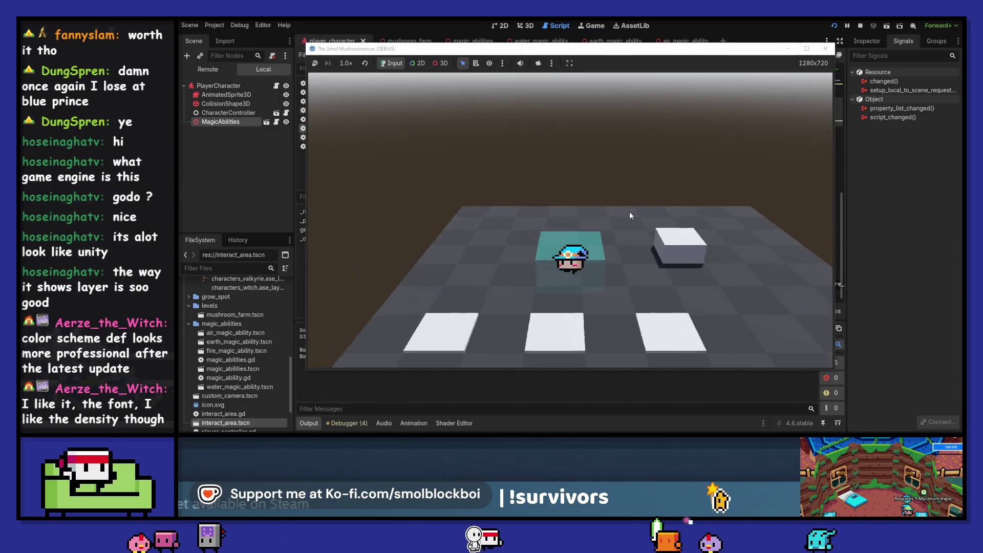
key(e)
key(d)
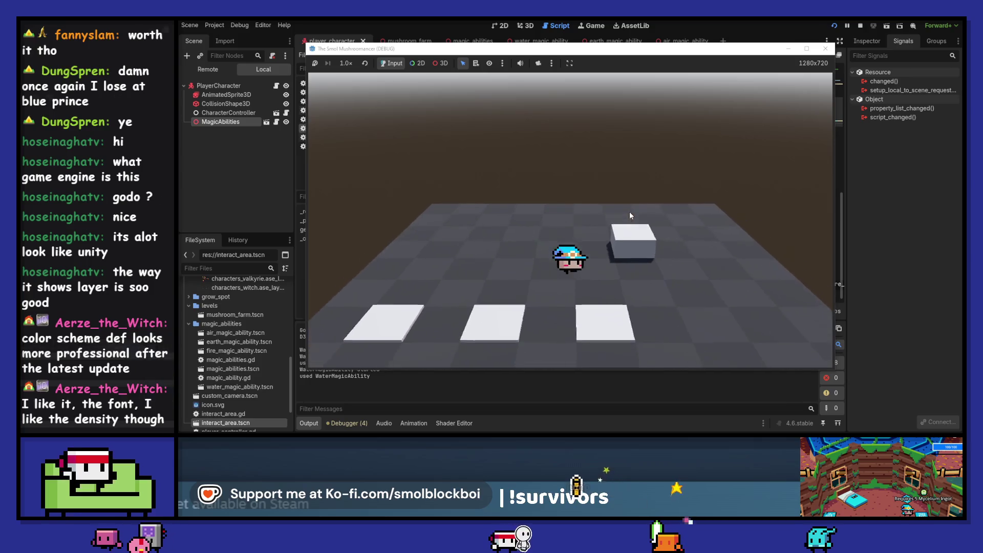
key(d)
key(F8)
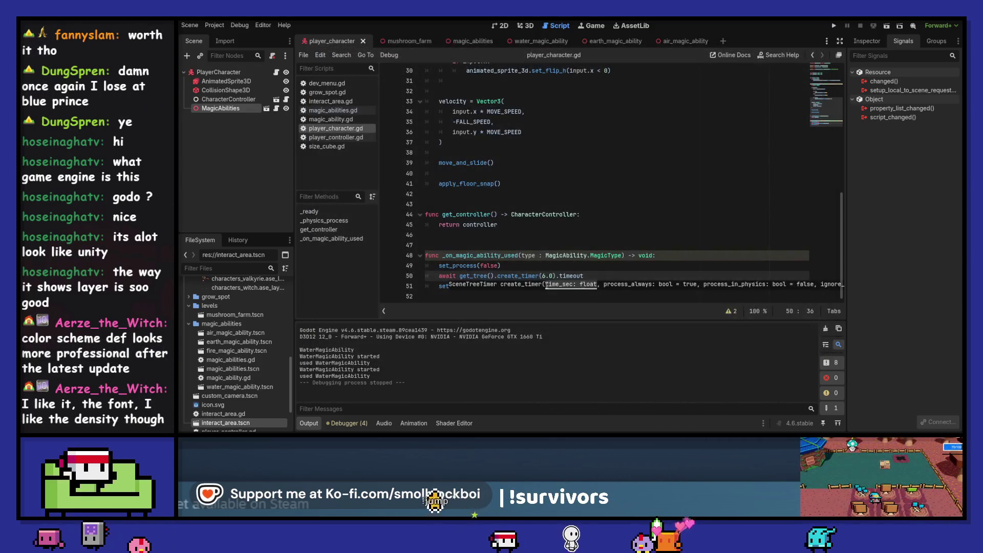
Add a line after the timer await, then save, rerun the 3D test level and close it.
key(Escape)
key(Return)
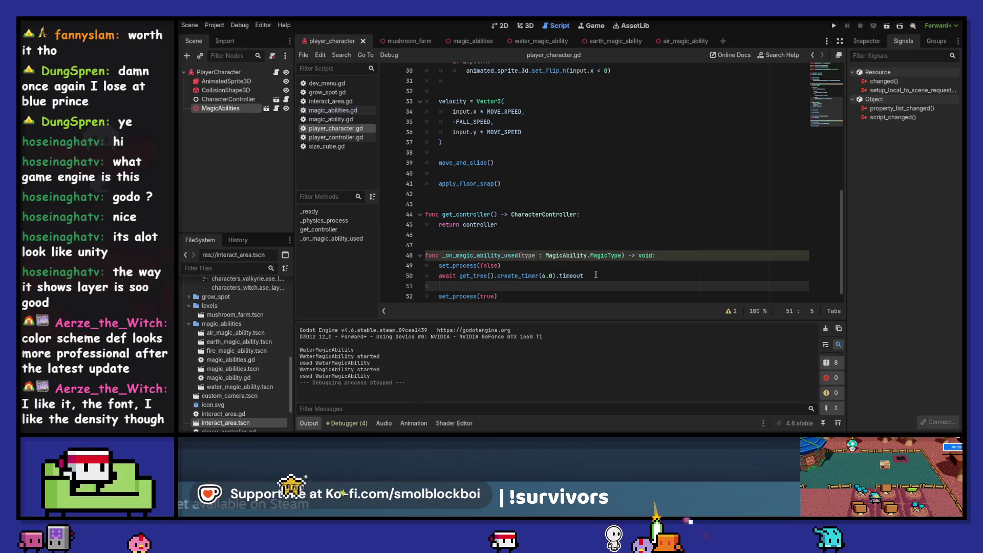
text(print("a"))
key(F5)
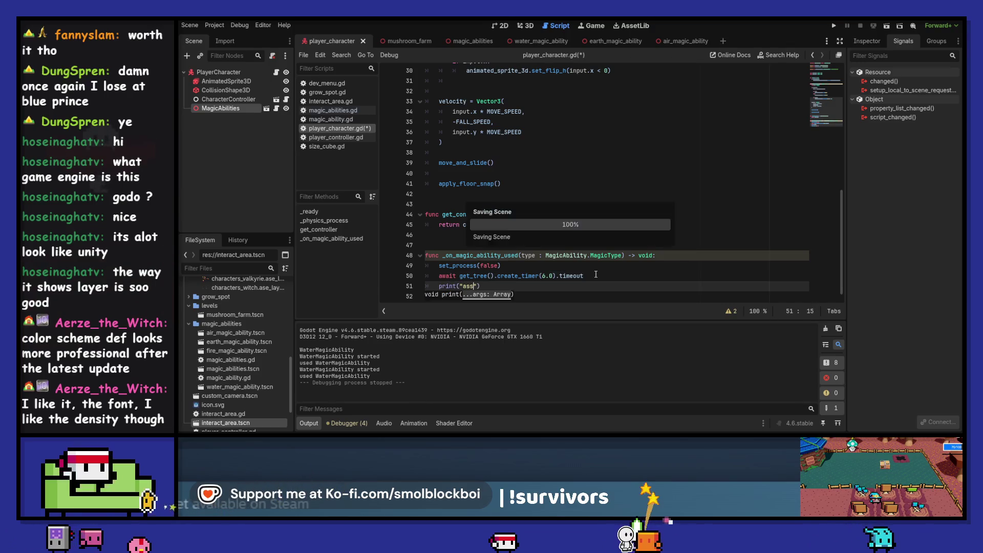
click(594, 249)
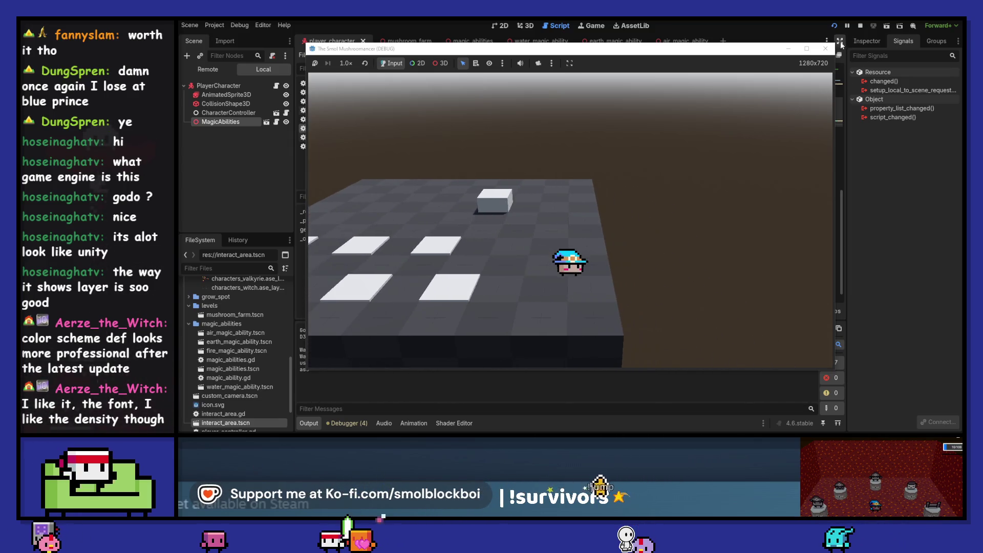
key(F8)
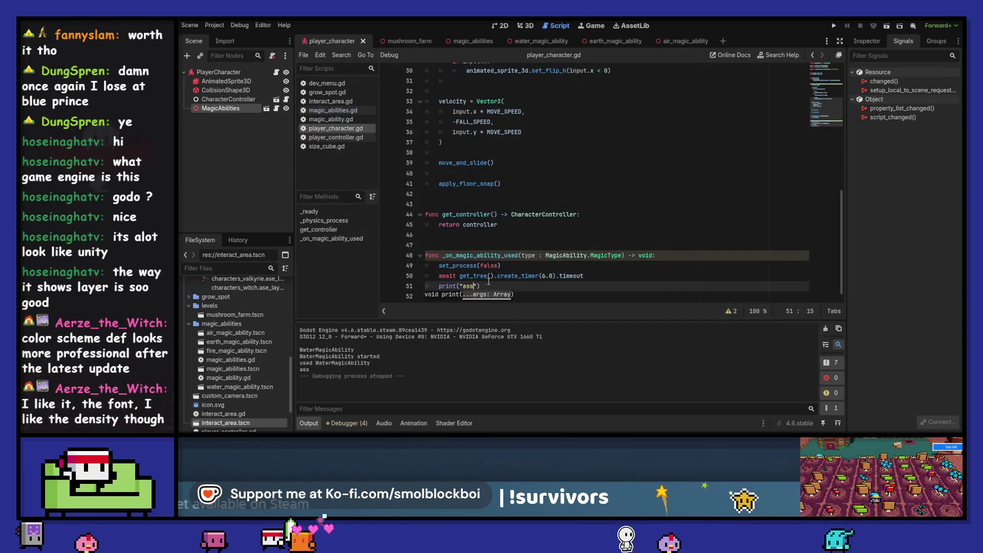
scroll(573, 195, up, 3)
scroll(573, 195, up, 3)
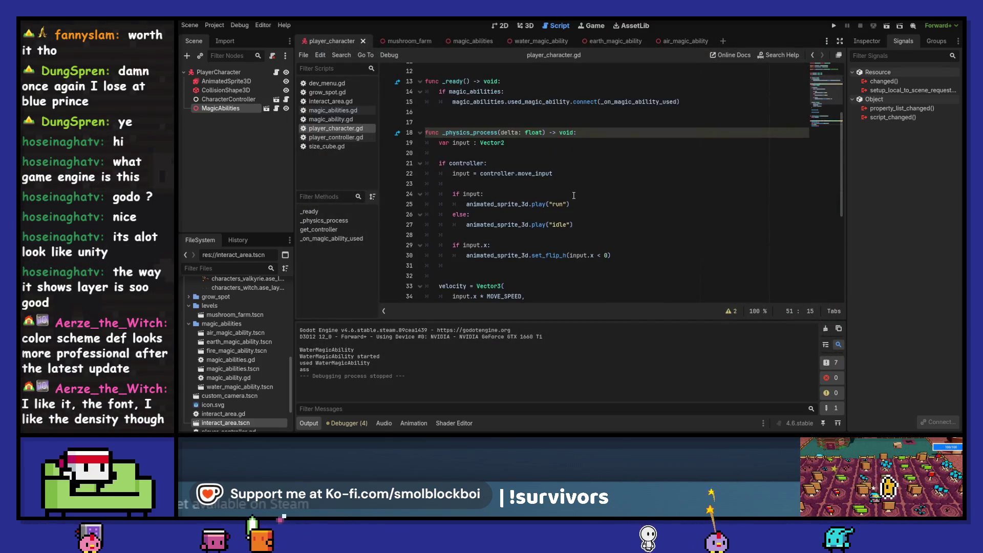
Change both set_process calls around the timer to set_physics_process and save.
scroll(573, 195, down, 6)
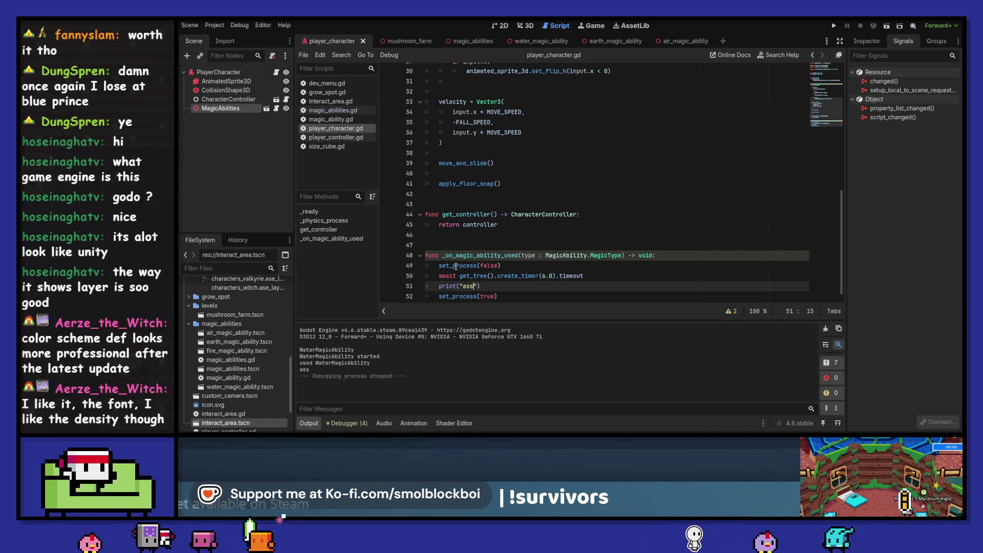
scroll(454, 266, up, 5)
scroll(500, 211, down, 5)
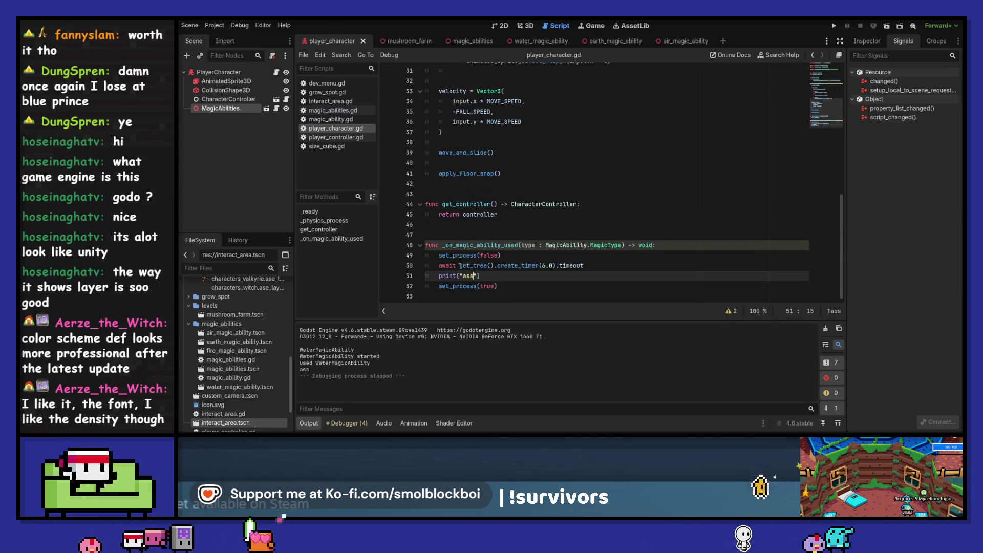
click(454, 257)
text(_physics)
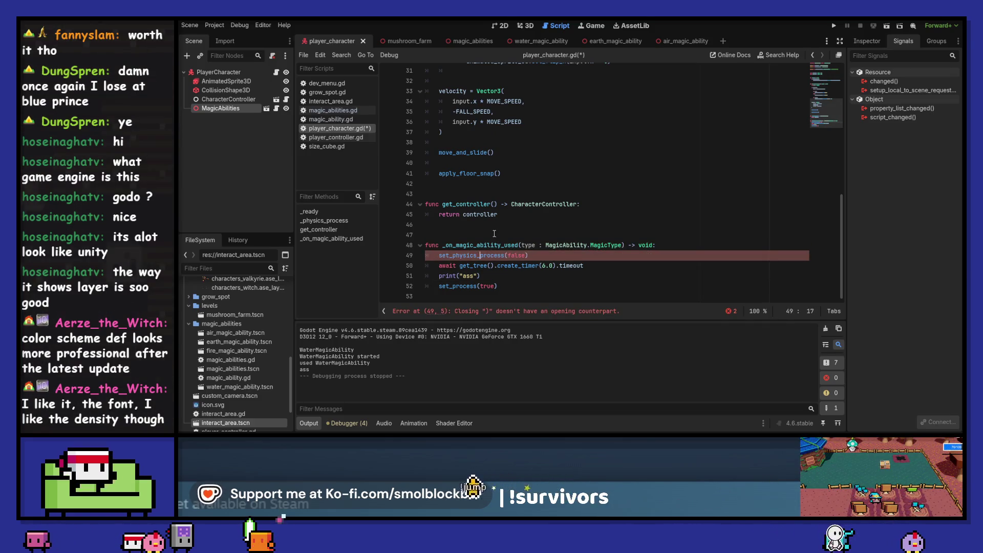
key(Down)
key(Down)
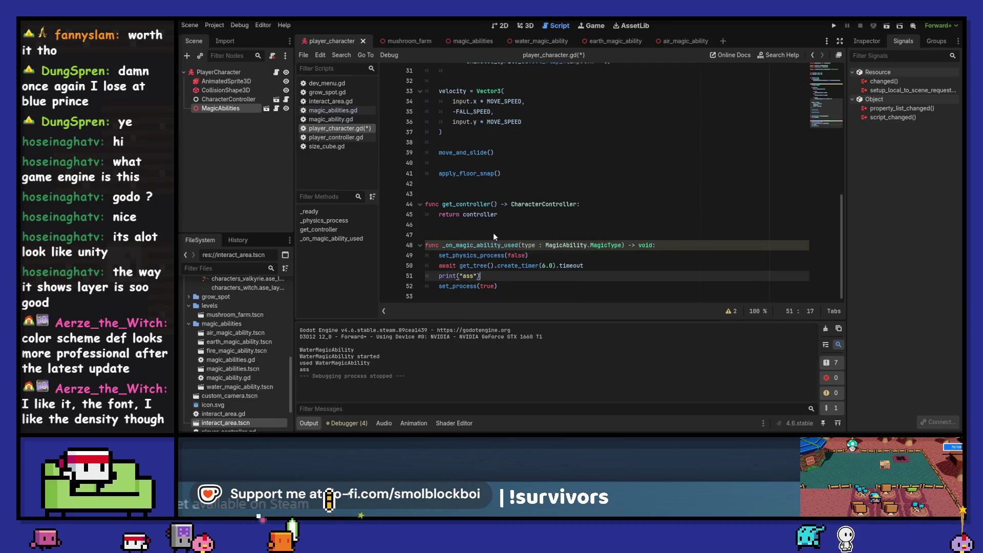
key(Down)
key(ctrl+shift+Left)
text(set_physics_process)
key(ctrl+s)
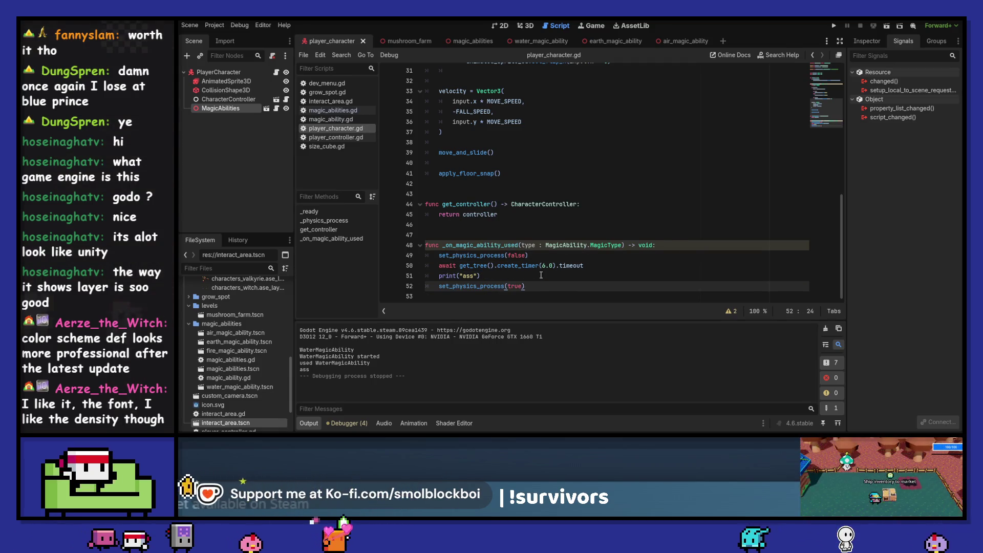
Delete the debug print line, save the script, and run the game.
key(Up)
key(ctrl+shift+k)
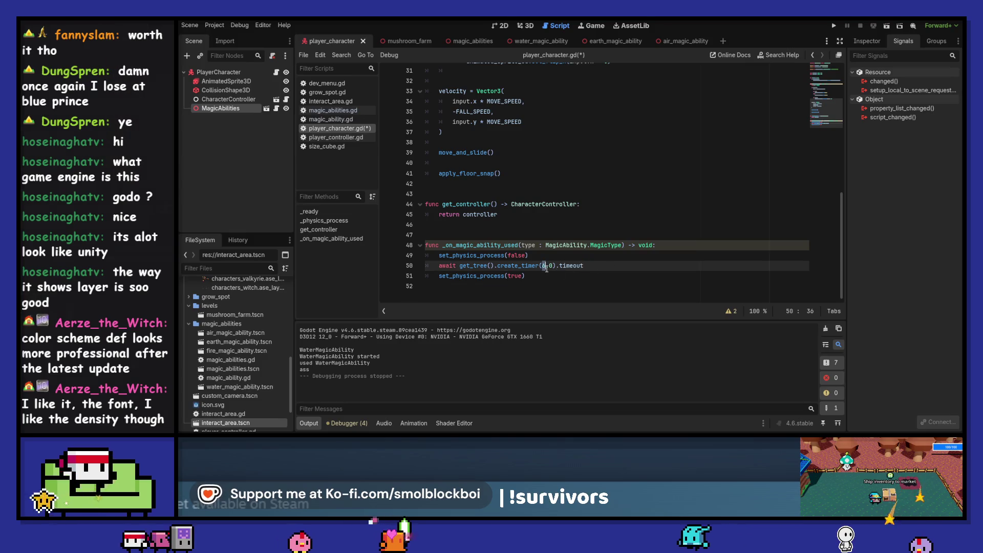
key(ctrl+s)
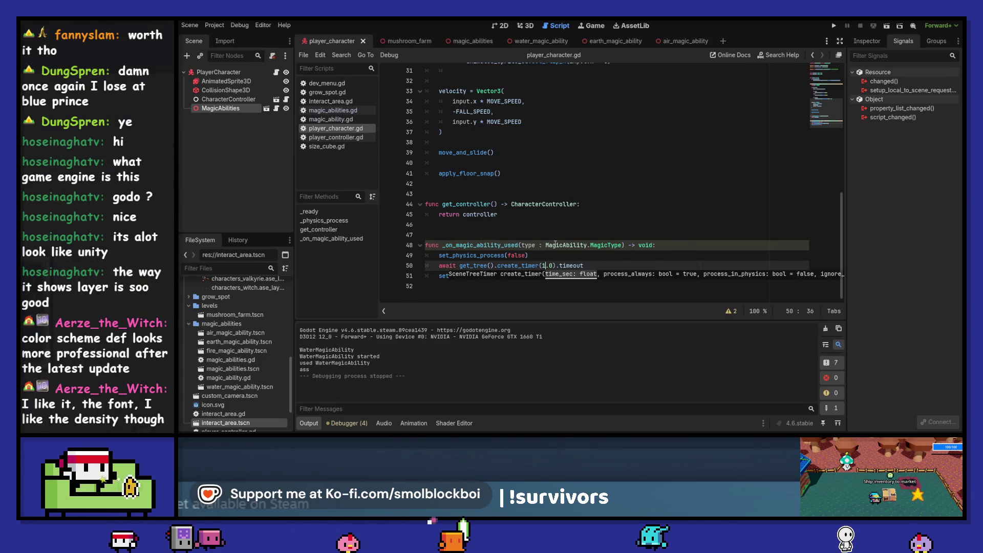
key(F5)
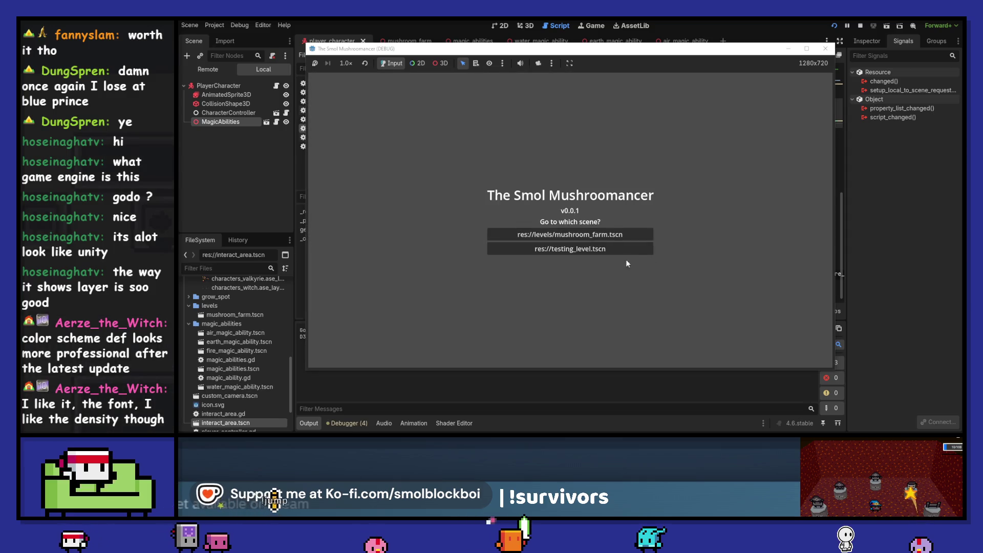
Load the testing level, use the water ability three times, then stop the game.
click(644, 236)
key(e)
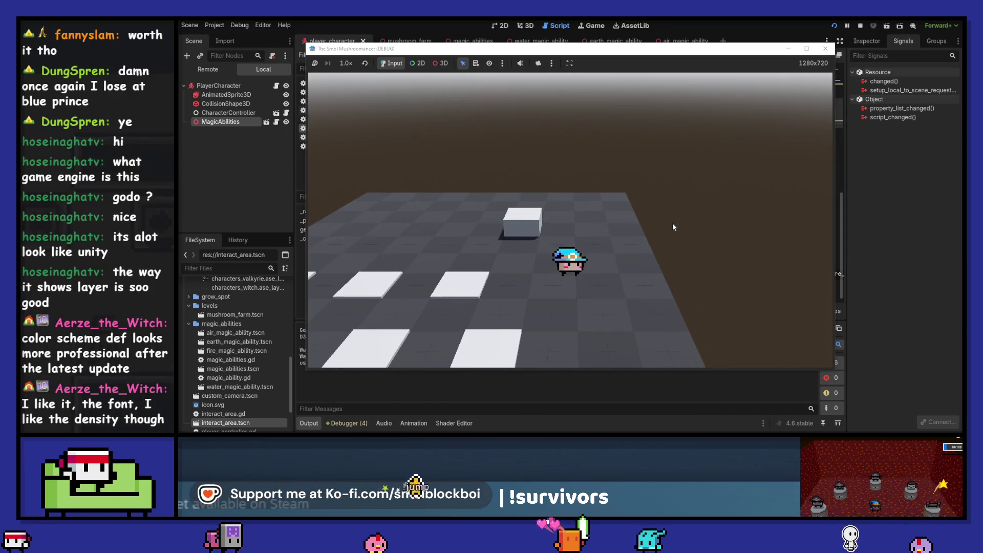
key(e)
key(q)
key(q)
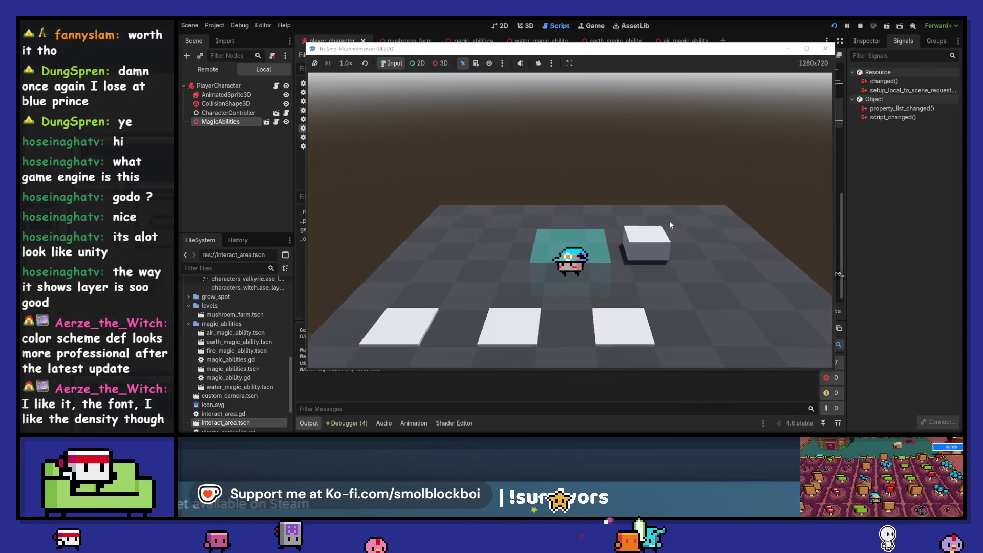
click(669, 220)
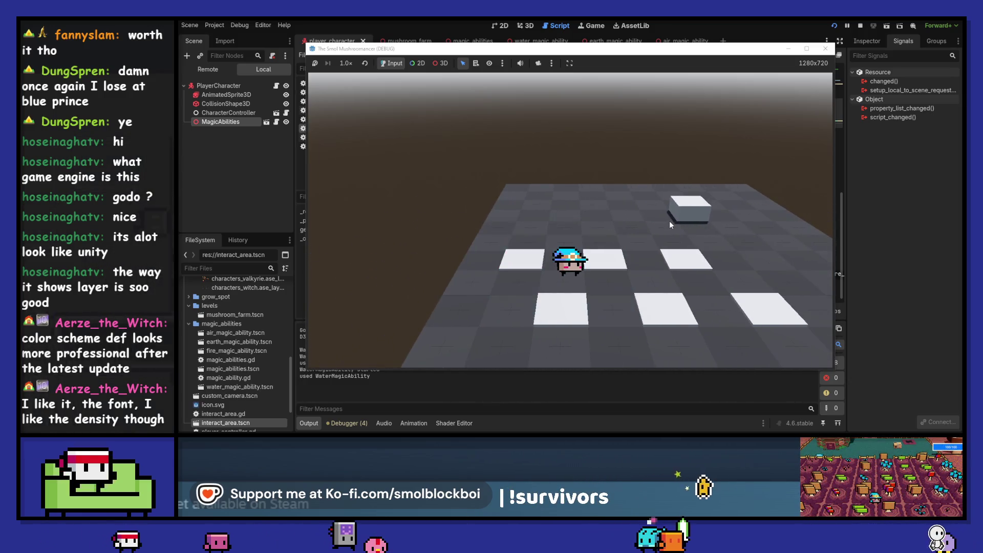
key(e)
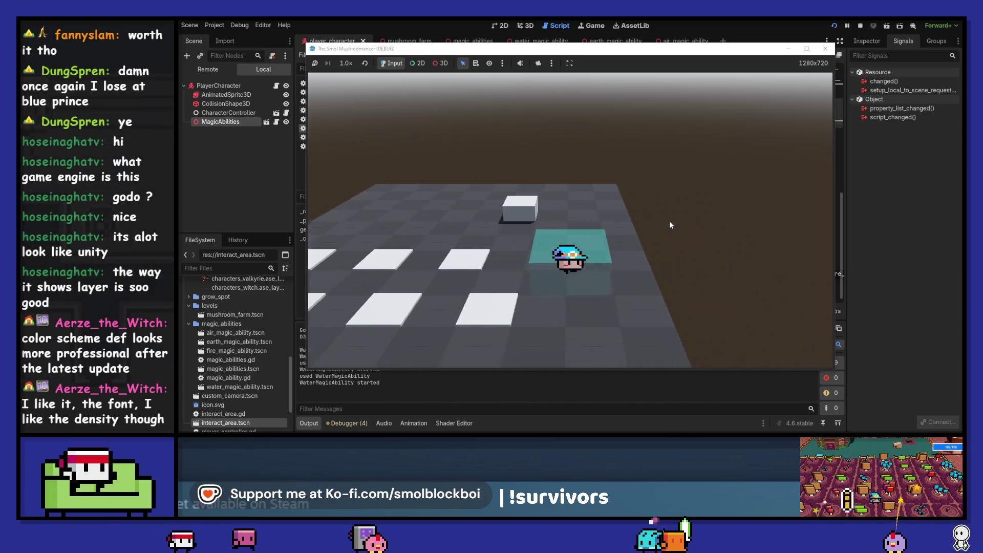
click(668, 220)
key(e)
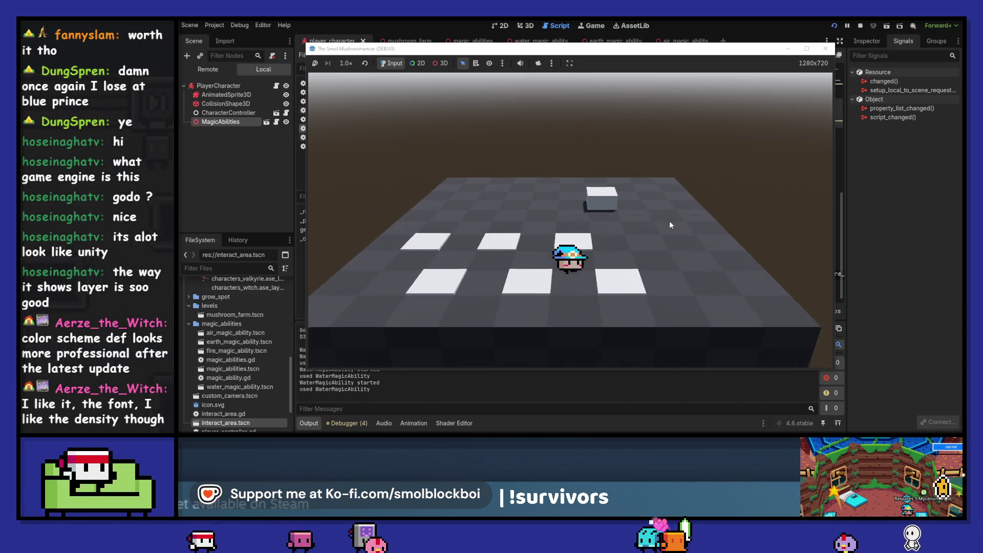
key(e)
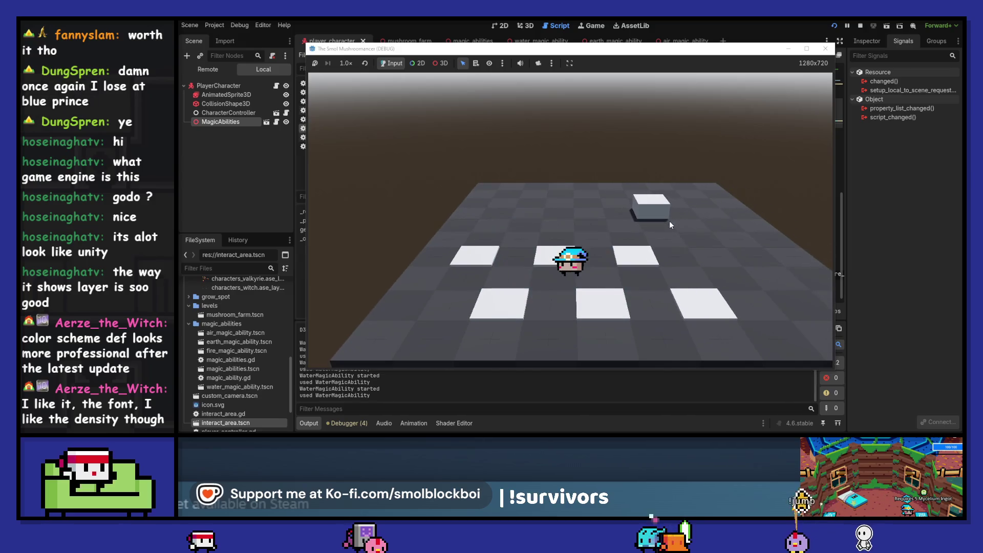
click(669, 220)
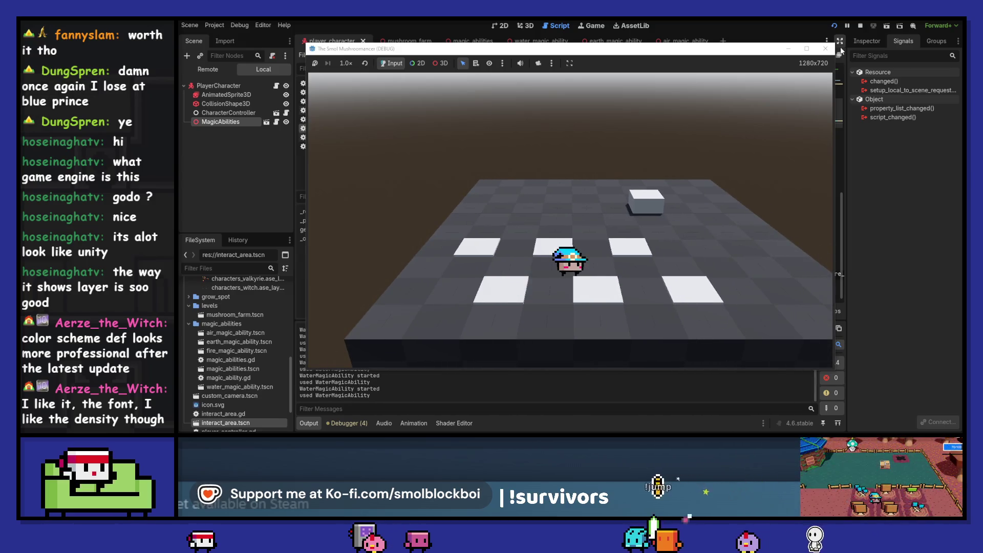
key(F8)
click(552, 251)
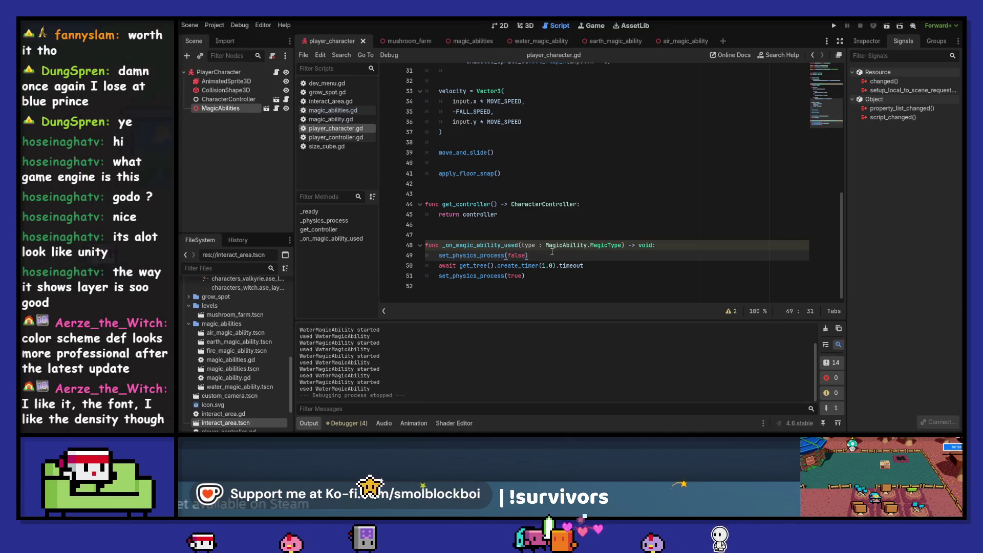
Open player_controller.gd and declare an input_enabled : bool variable on line 7.
scroll(553, 248, up, 10)
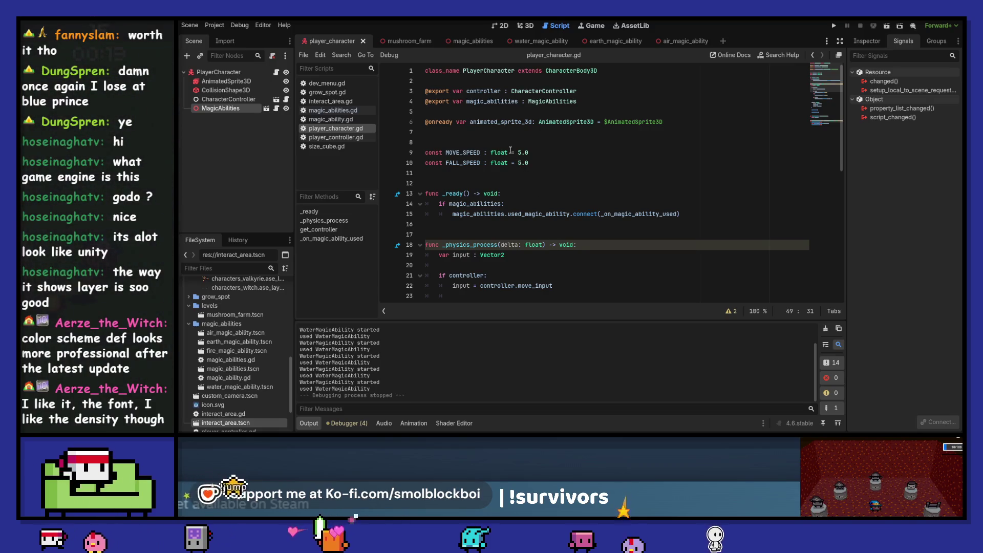
click(481, 91)
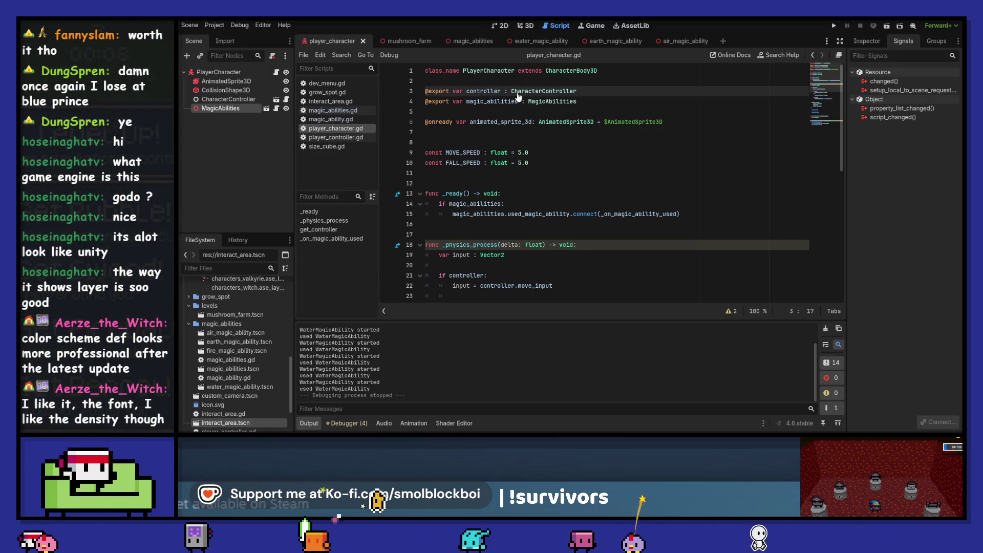
ctrl+click(511, 92)
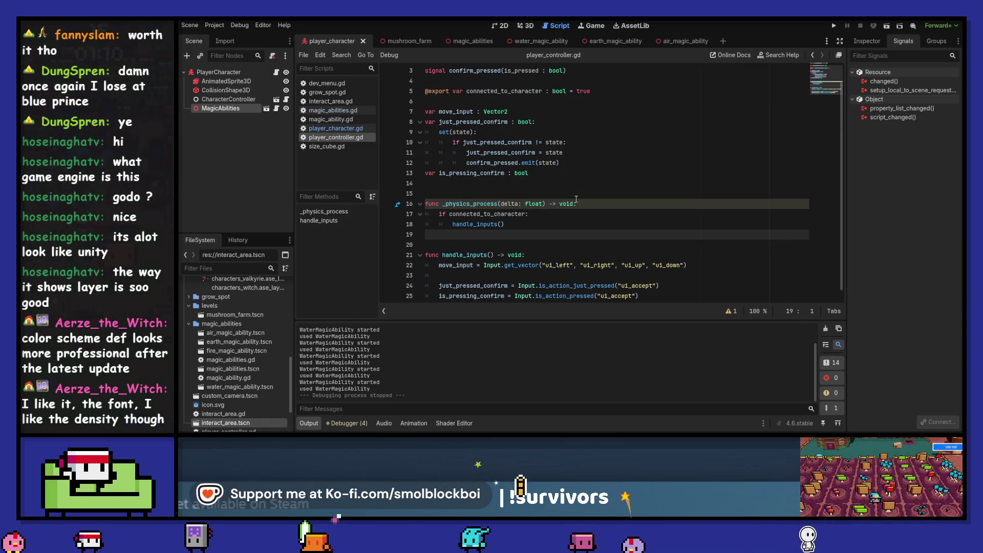
click(459, 101)
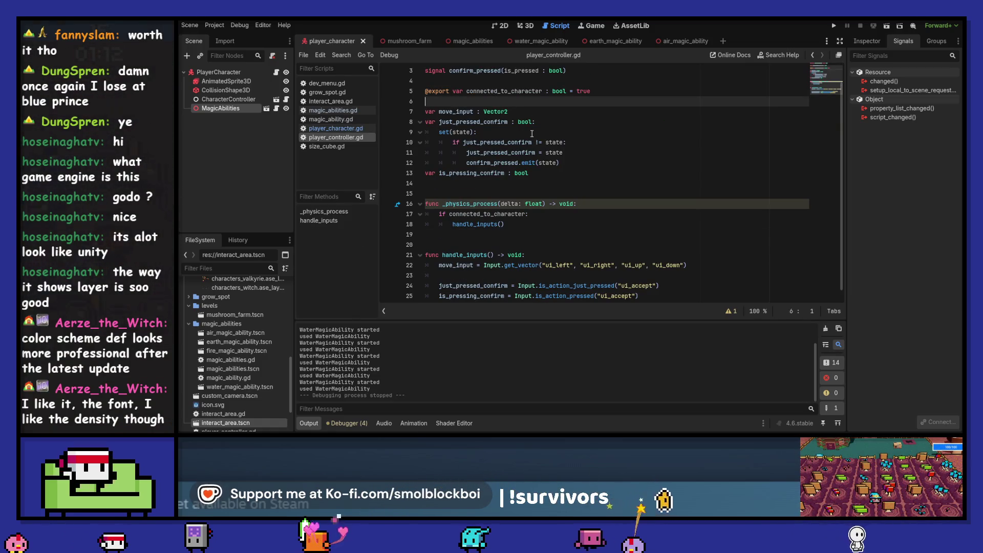
key(Return)
key(Return)
key(Up)
text(var )
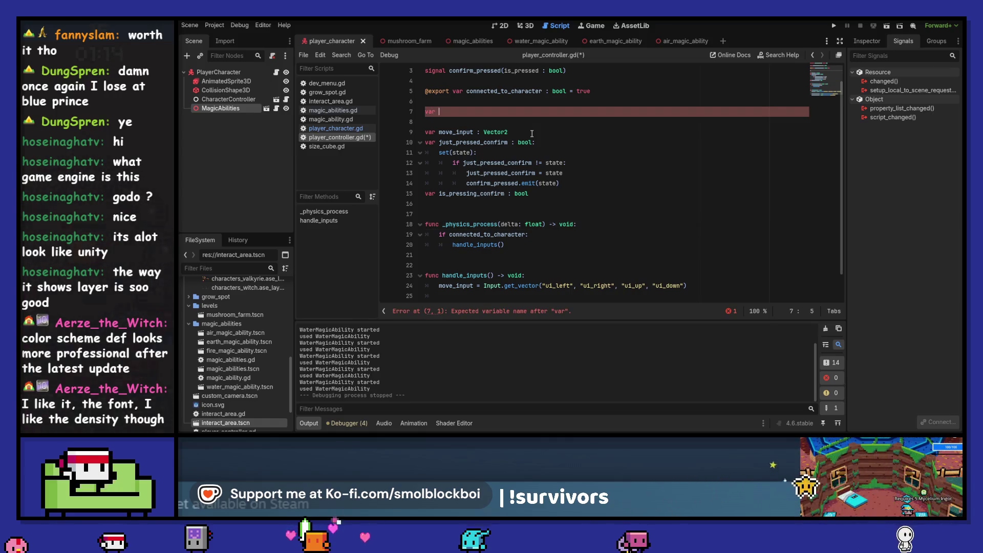
text(input_e)
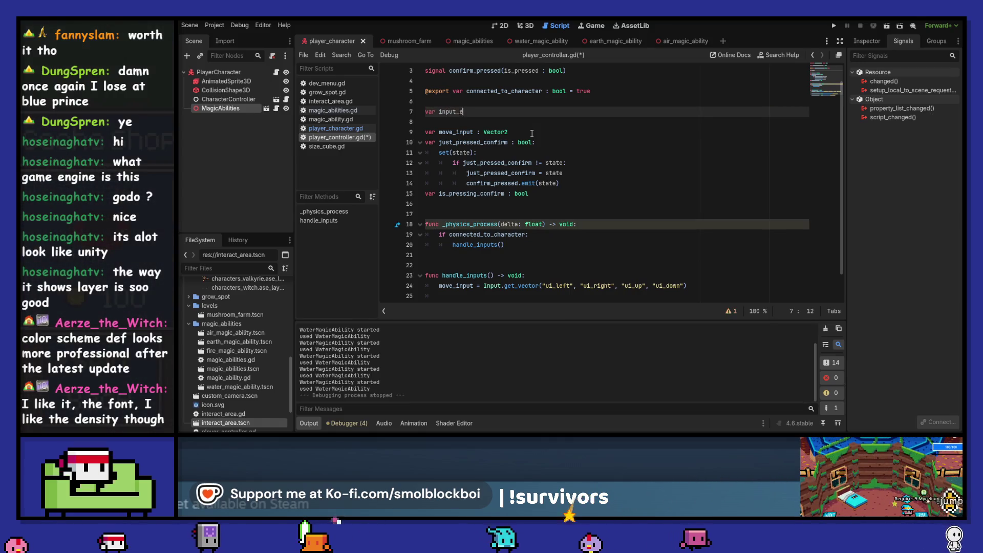
text(nabled)
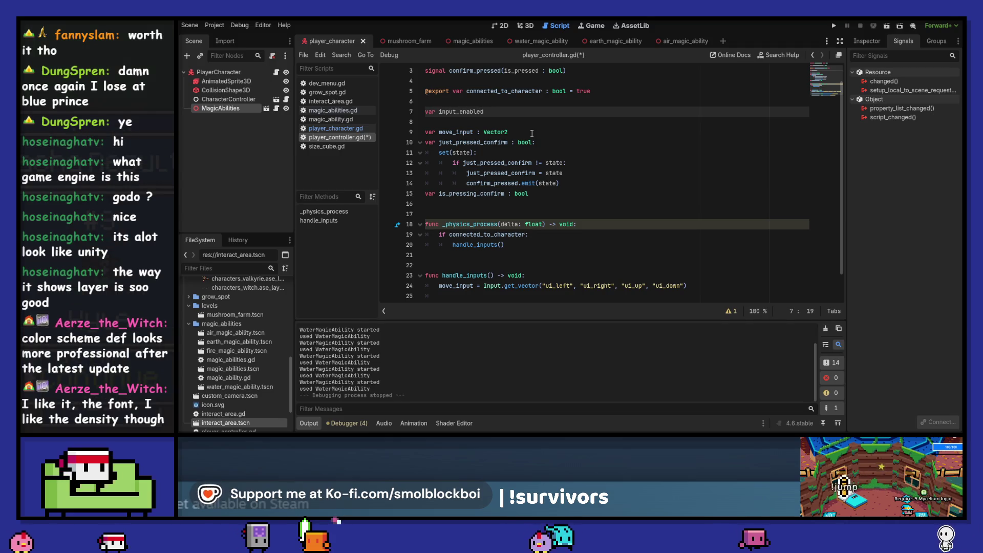
text( : bool = tr)
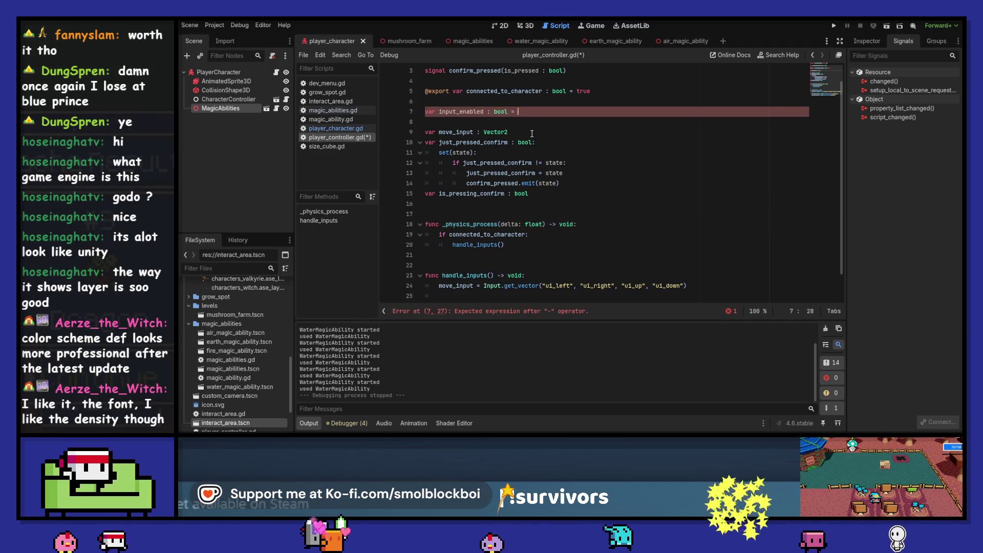
key(BackSpace)
key(BackSpace)
key(BackSpace)
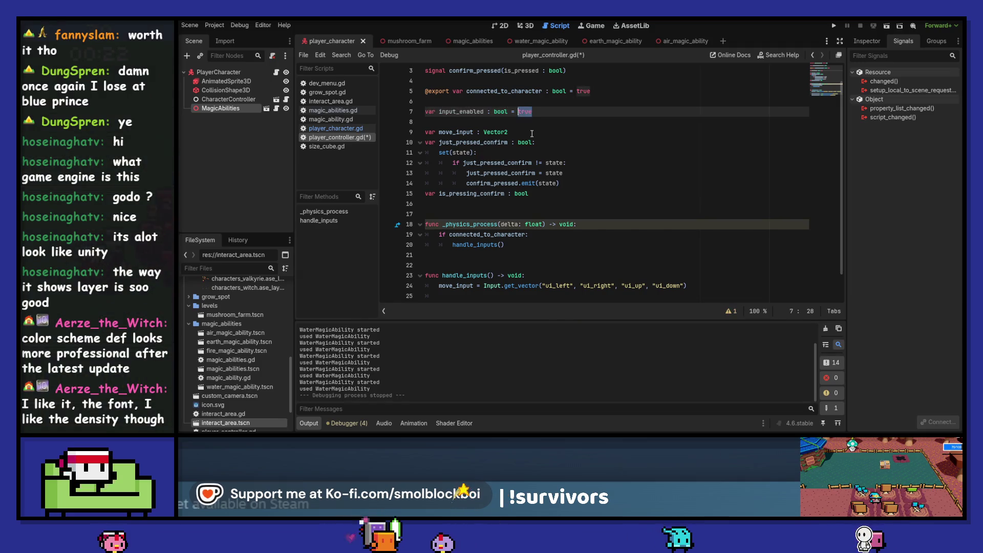
key(BackSpace)
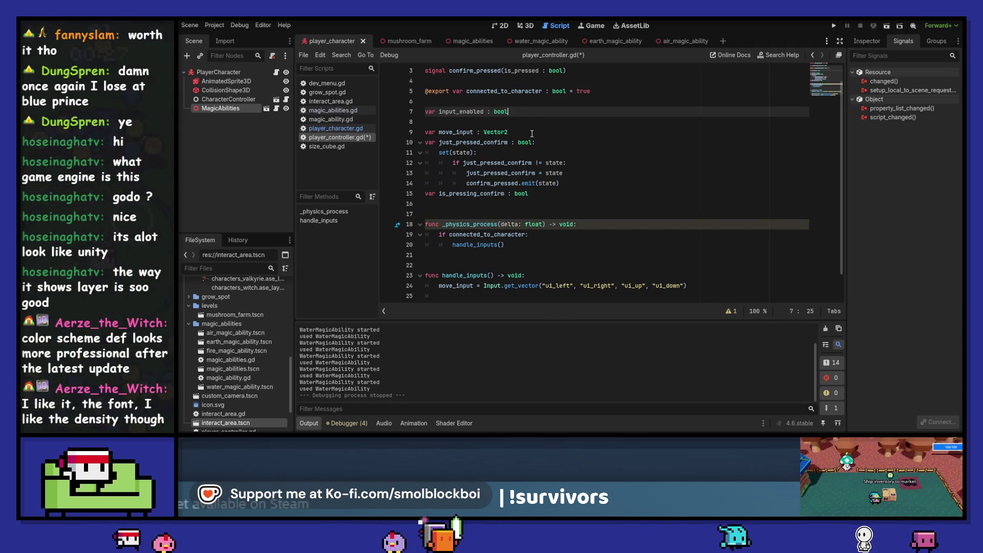
Add a temporary _ready function setting input_enabled = true and save.
key(Down)
key(Down)
key(Down)
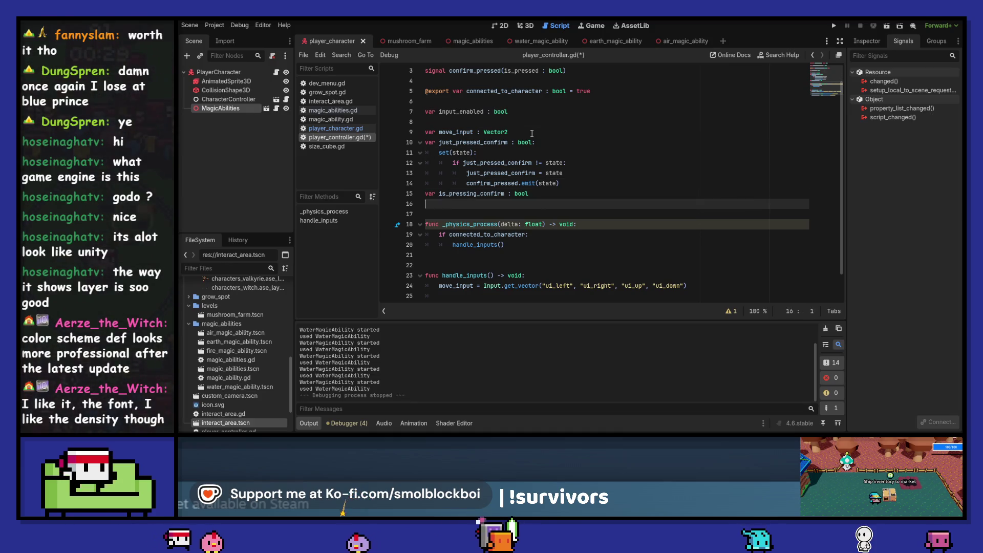
key(Return)
key(Up)
text(f)
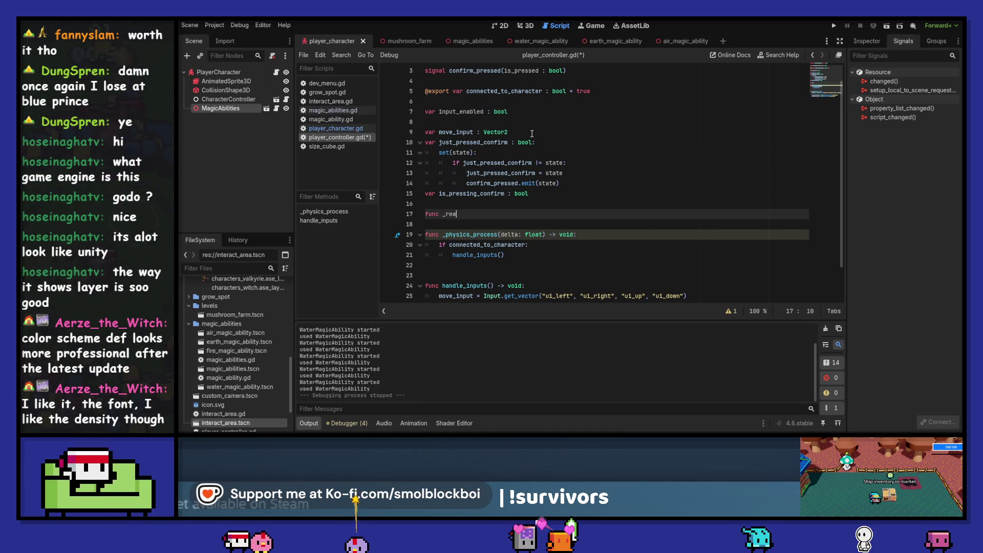
key(Return)
key(Return)
text(input_enabled = true)
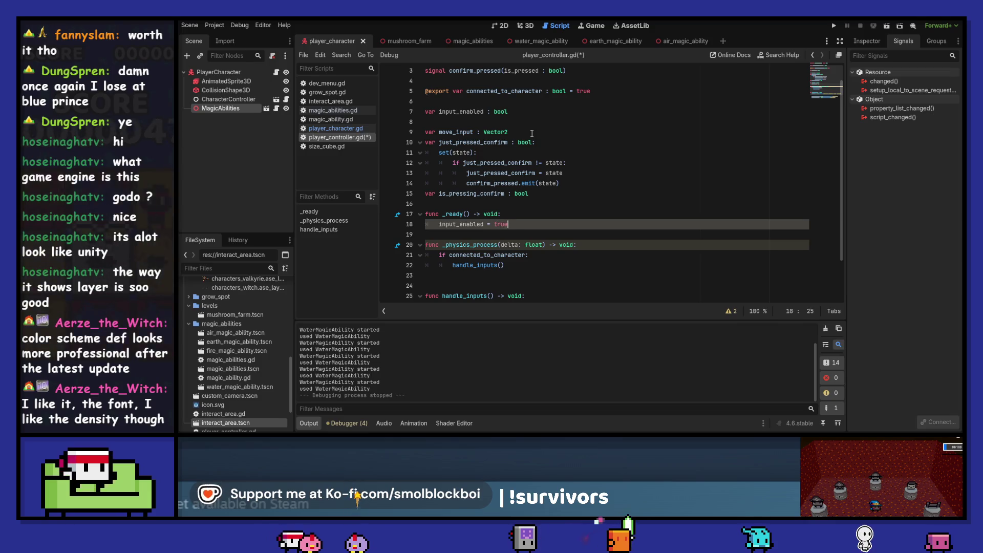
key(Return)
key(Up)
key(Up)
key(Up)
key(Return)
key(ctrl+s)
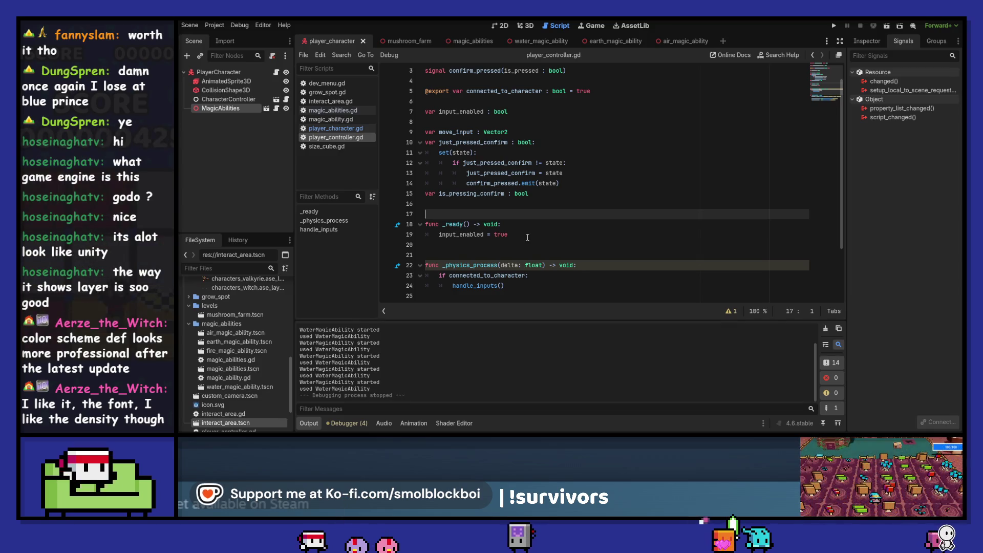
Give input_enabled a default of true, delete the _ready function, and save.
click(519, 113)
text(= tr)
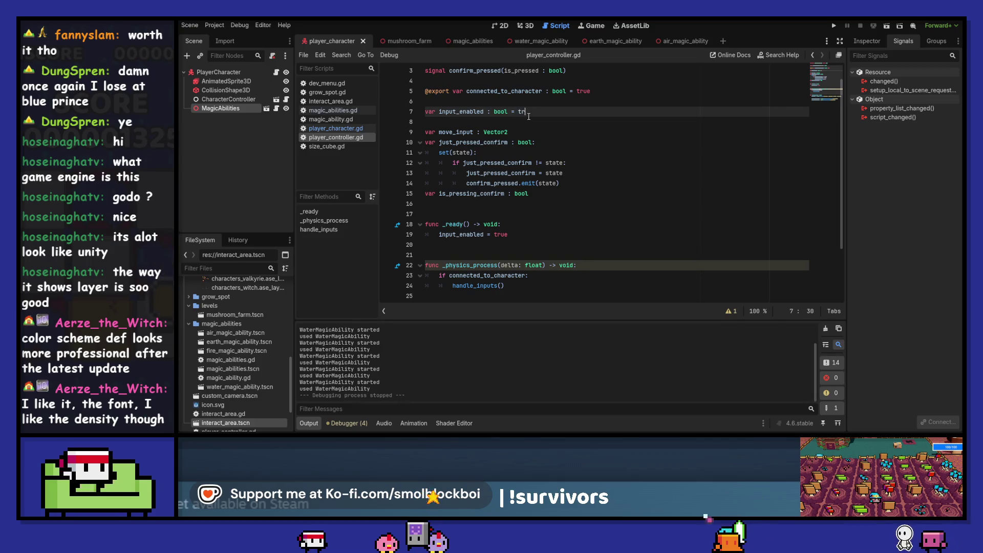
text(ue)
key(Down)
key(Down)
key(Down)
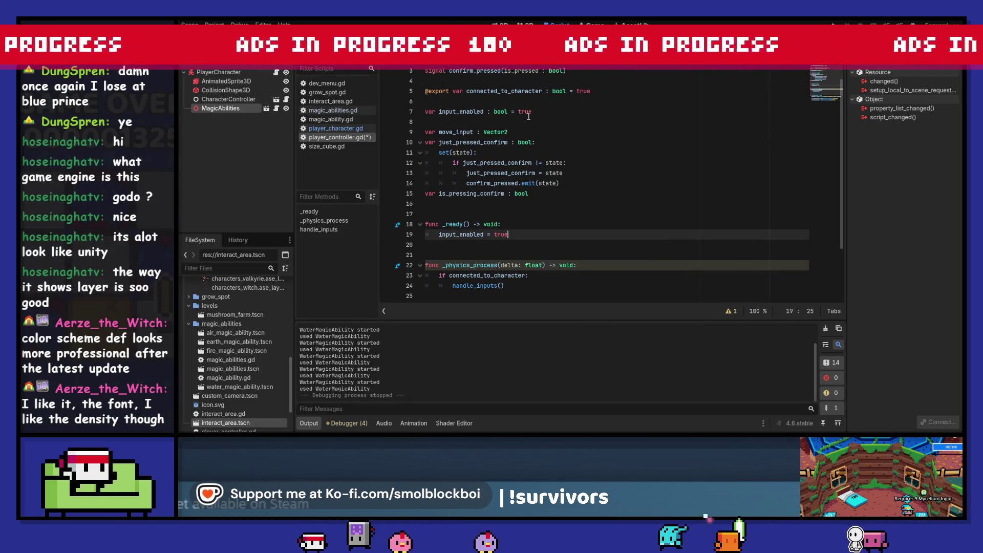
key(shift+Up)
key(Delete)
key(ctrl+s)
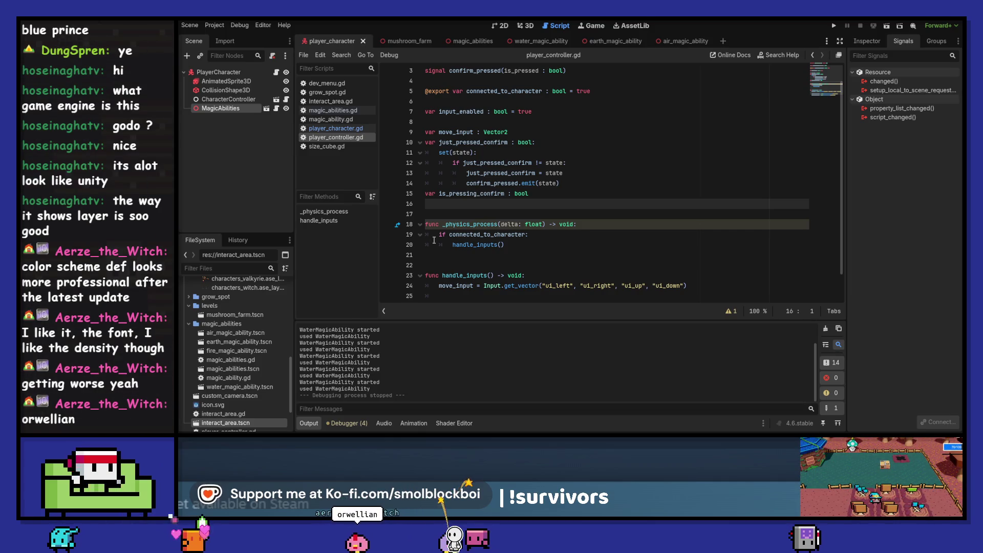
Clear the output log, check MagicAbilities properties, and try then undo adding 'and input_enabled'.
click(475, 214)
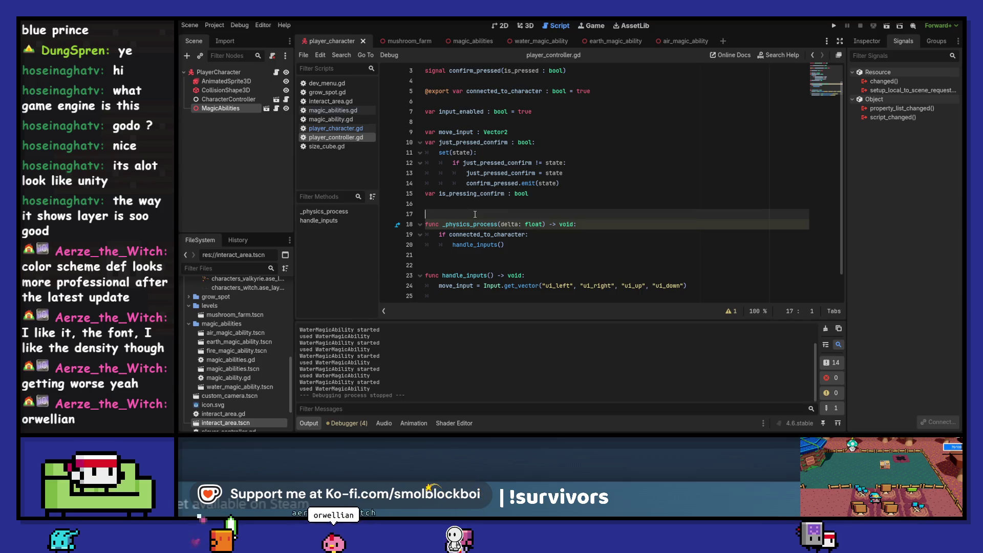
click(825, 328)
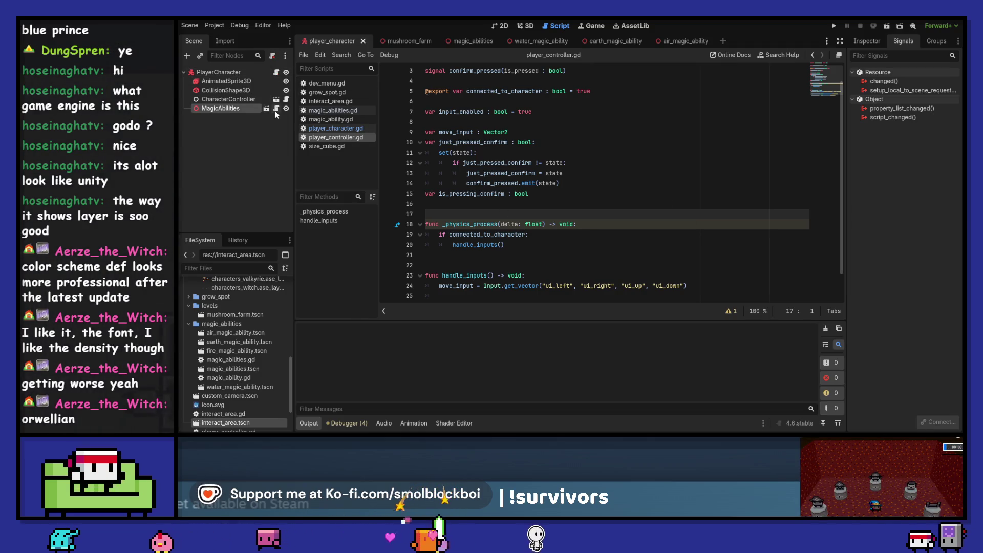
click(875, 43)
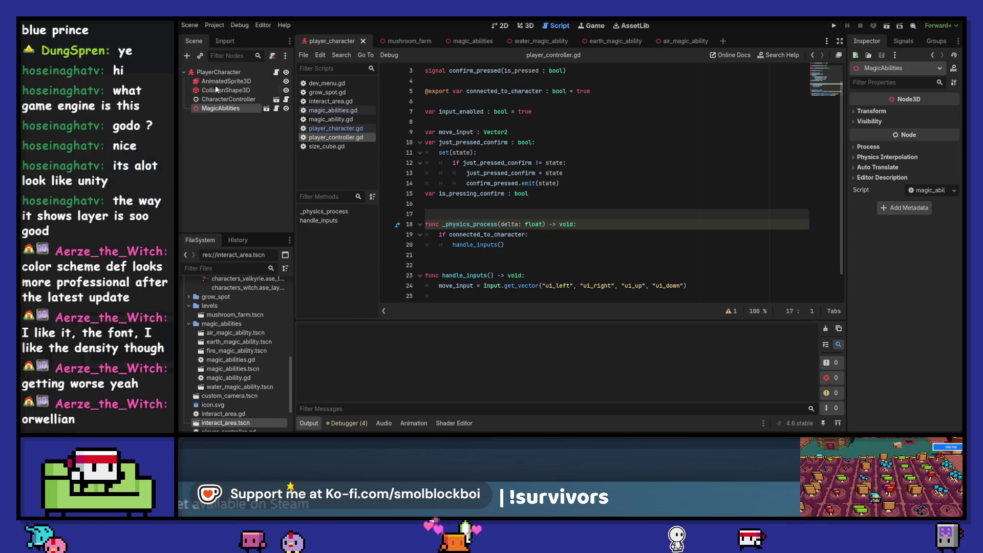
scroll(512, 205, down, 1)
scroll(512, 205, up, 2)
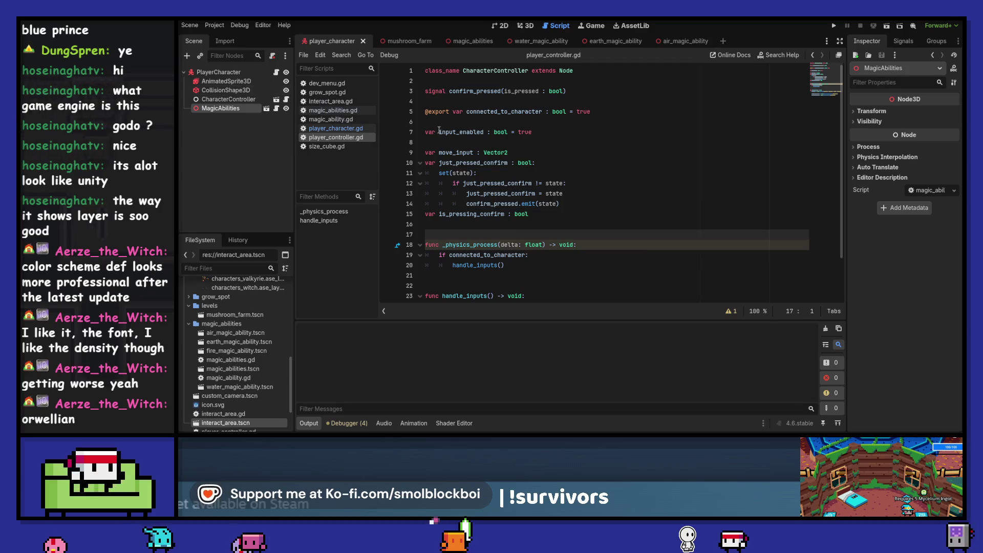
double_click(455, 132)
scroll(540, 153, down, 2)
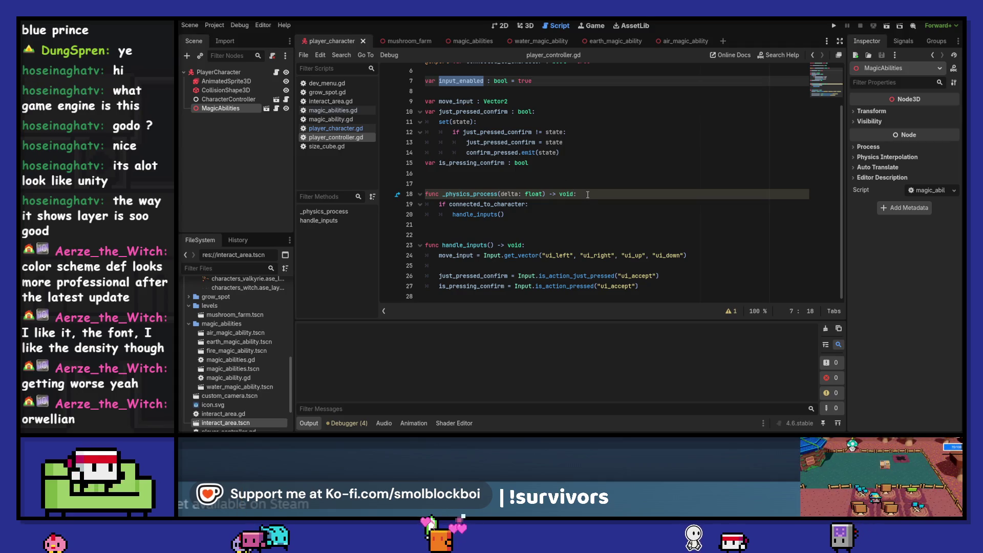
scroll(589, 195, up, 1)
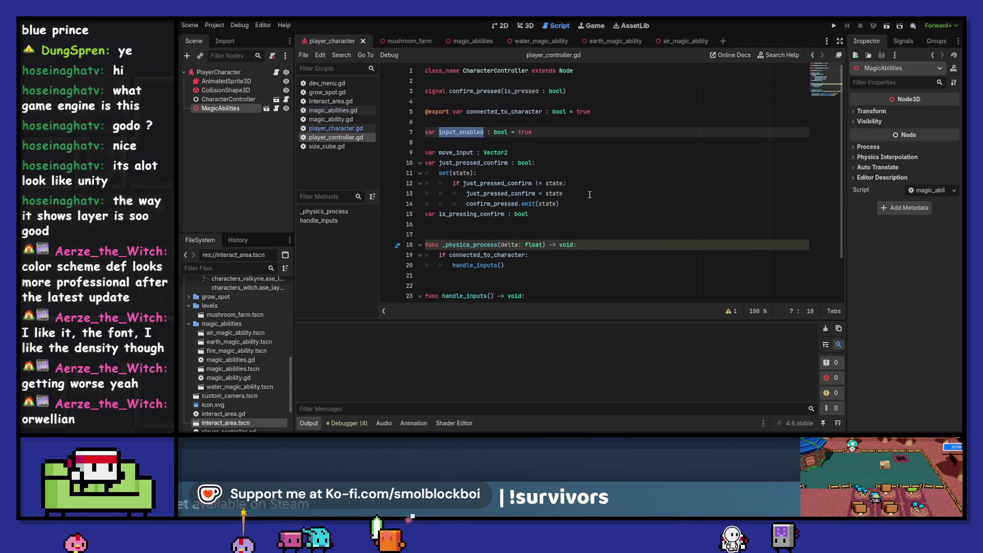
click(526, 228)
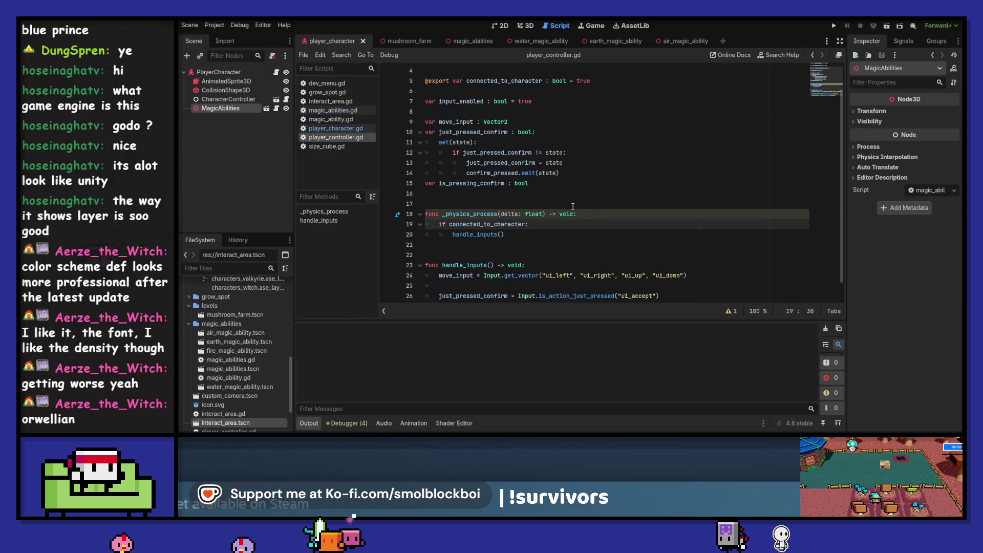
text(and input_enabled)
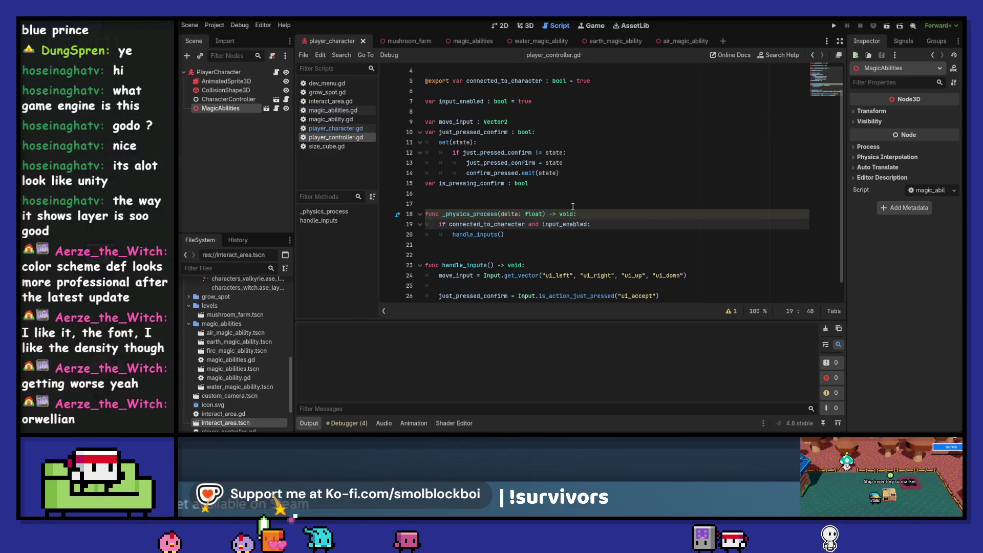
scroll(573, 206, down, 1)
key(BackSpace)
key(BackSpace)
key(BackSpace)
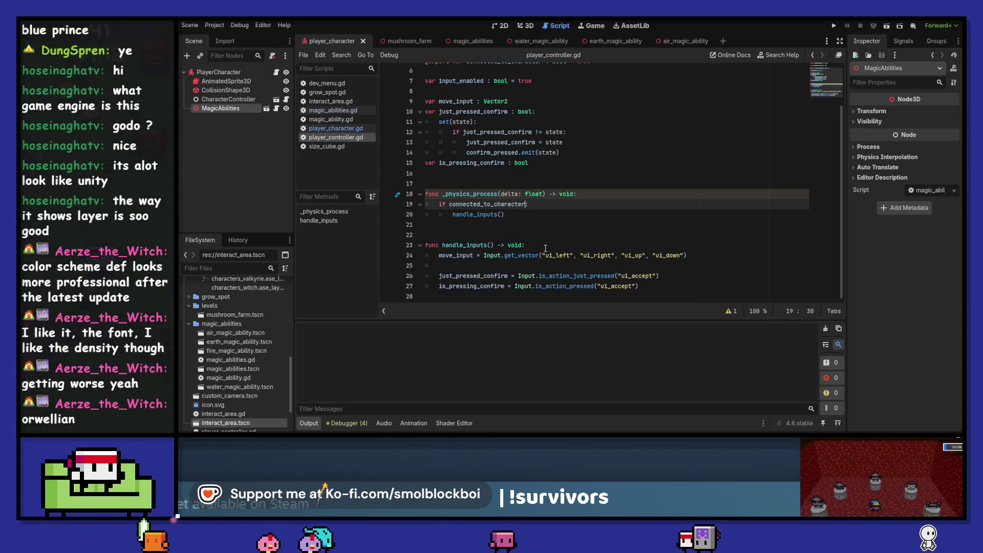
Wrap the handle_inputs movement and confirm lines under 'if input_enabled:'.
click(544, 246)
key(Return)
text(if input_enabled:)
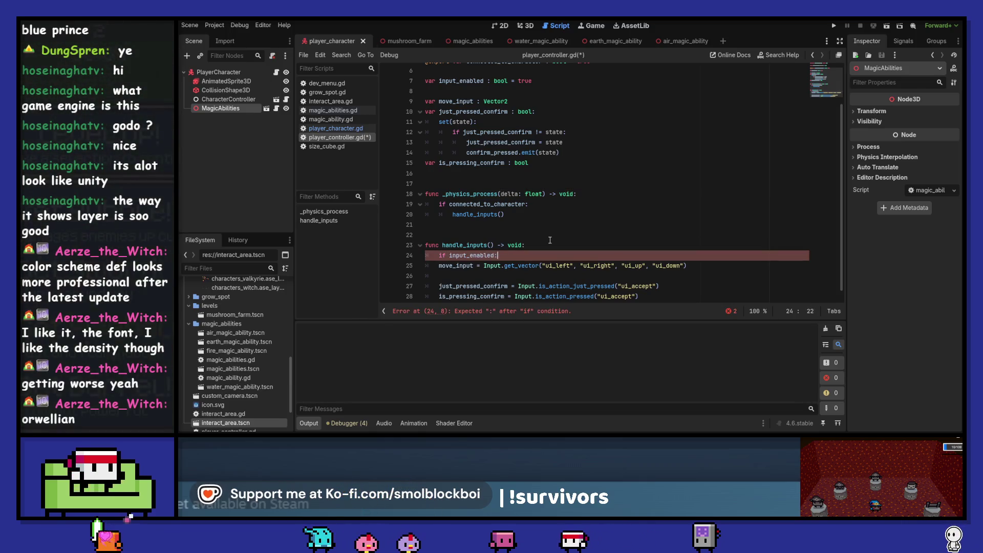
key(Down)
key(Tab)
key(Down)
key(Down)
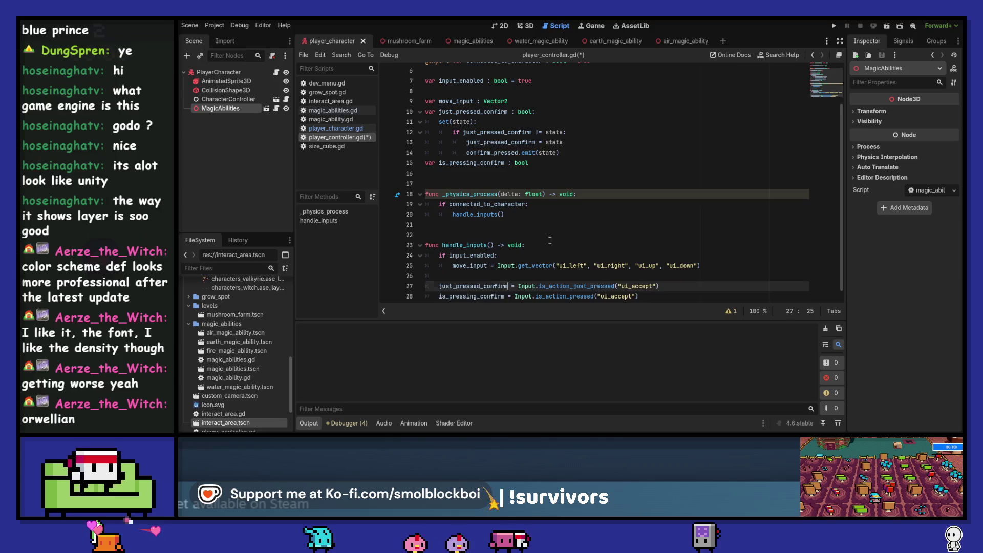
key(shift+Down)
key(Tab)
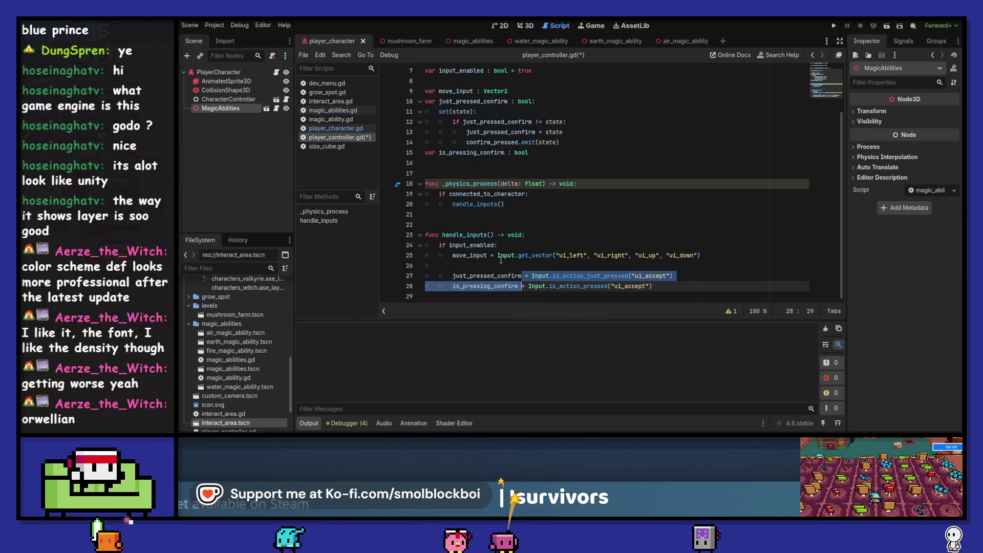
Add 'move_input = Vector2.ZERO' after the if block and save the script.
click(693, 287)
key(Up)
key(Up)
key(Up)
key(ctrl+alt+Down)
key(alt+Down)
key(alt+Down)
key(alt+Down)
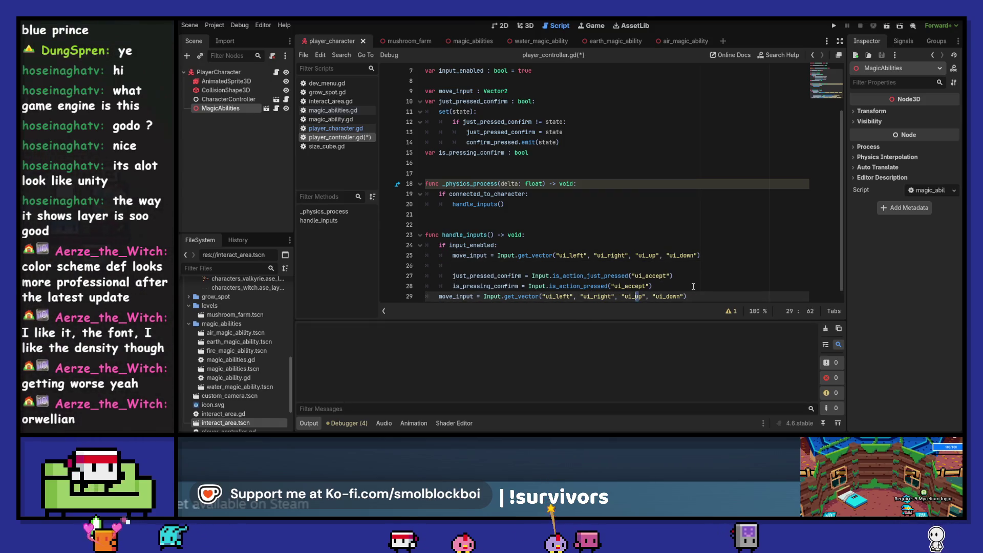
key(ctrl+z)
key(ctrl+z)
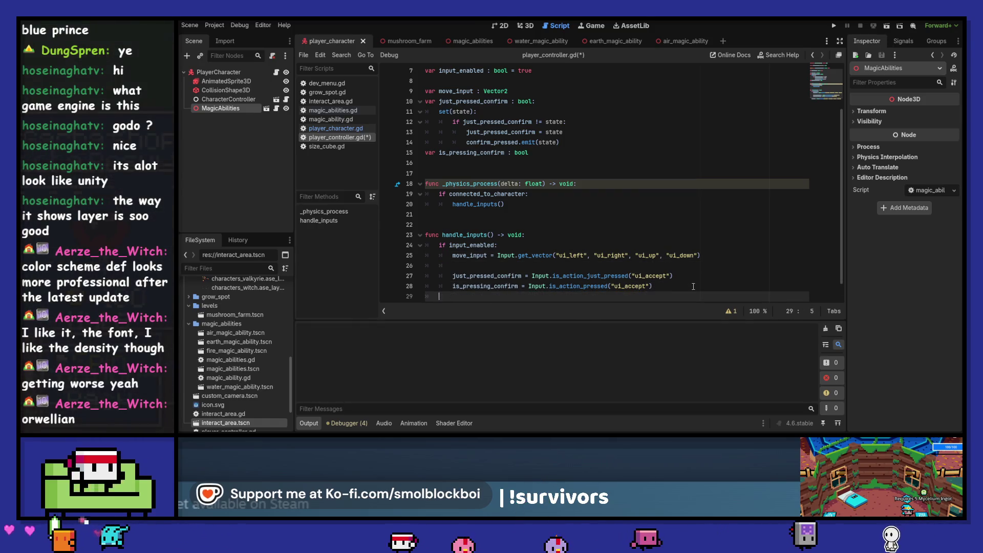
key(ctrl+y)
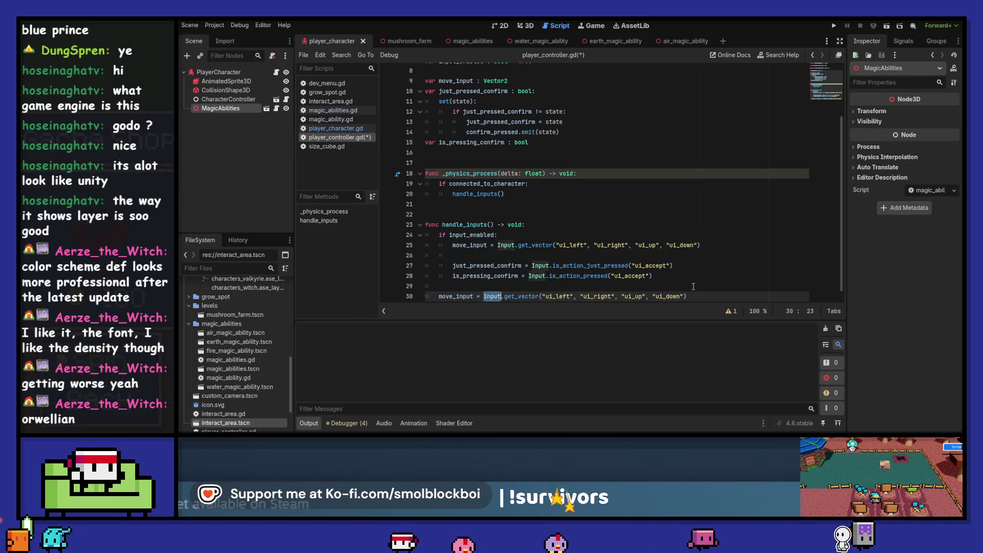
key(shift+End)
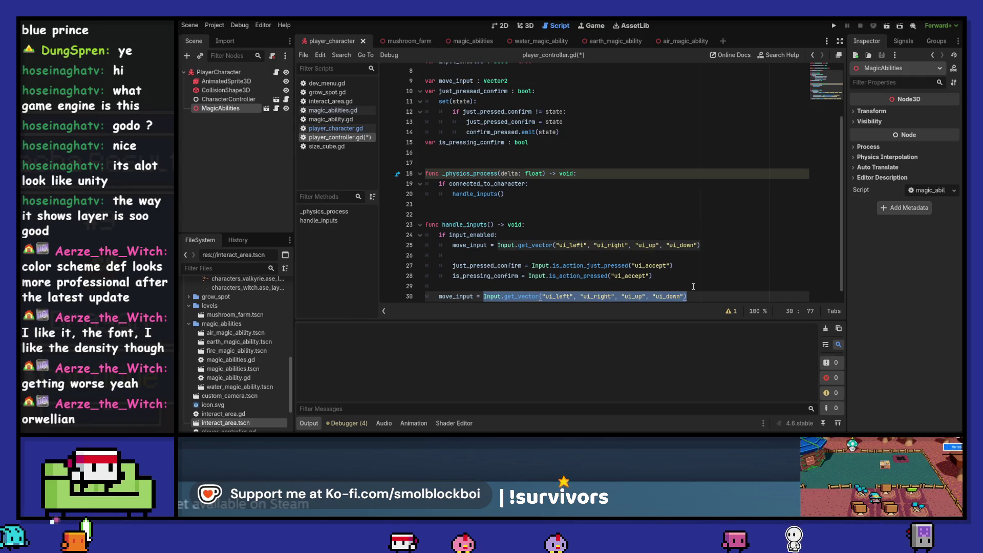
text(Vector2)
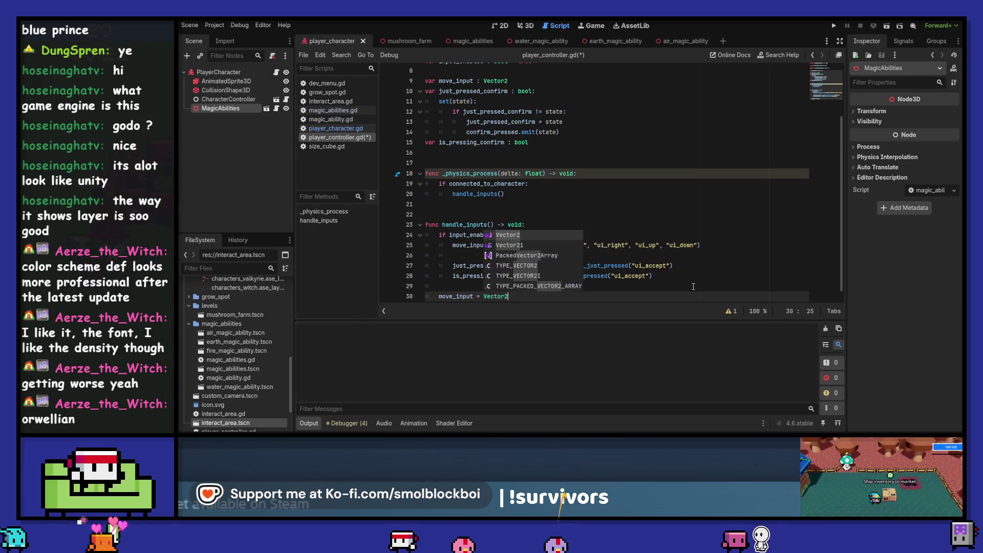
text(.ZERO)
key(ctrl+s)
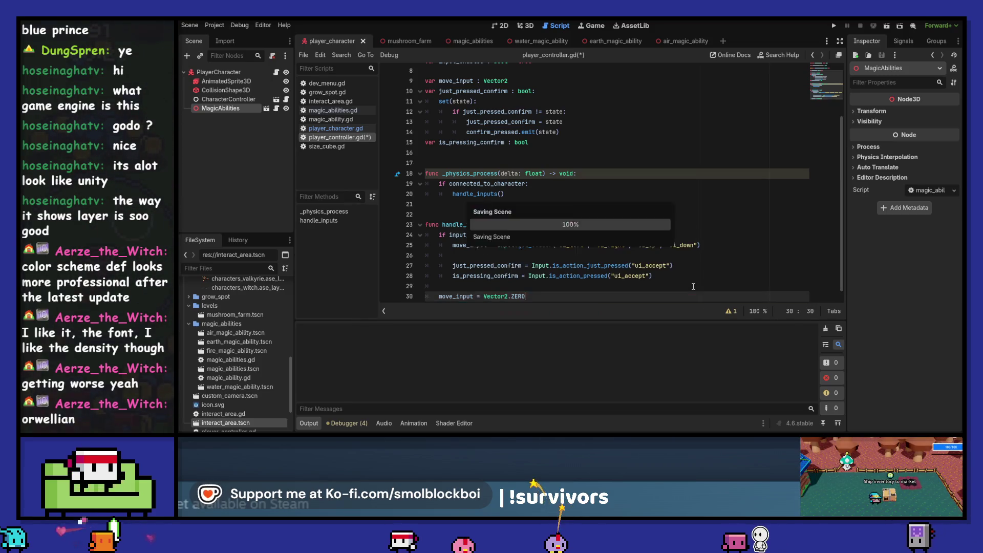
scroll(514, 130, up, 3)
click(467, 132)
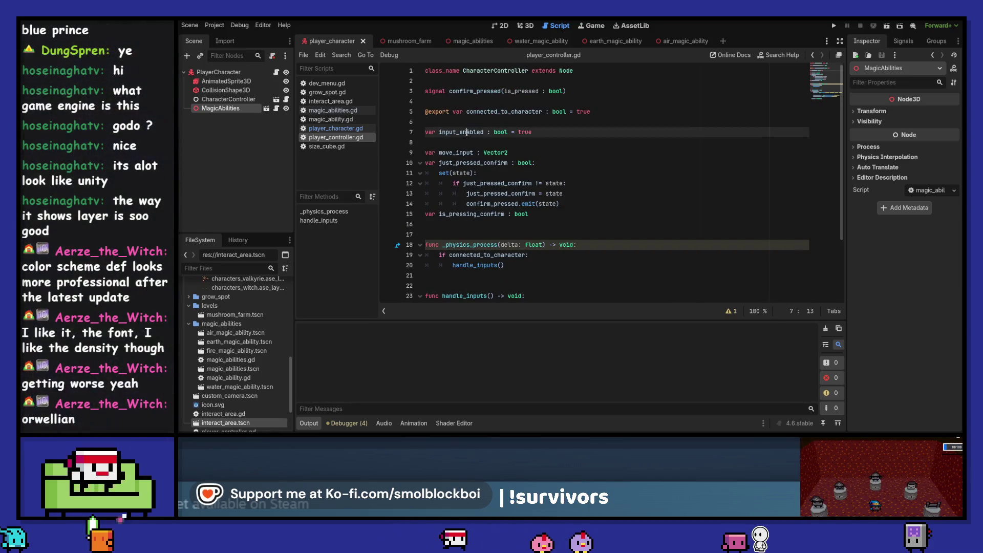
Copy the input_enabled declaration and paste it below the signal declaration in magic_abilities.gd.
drag(533, 132, 400, 130)
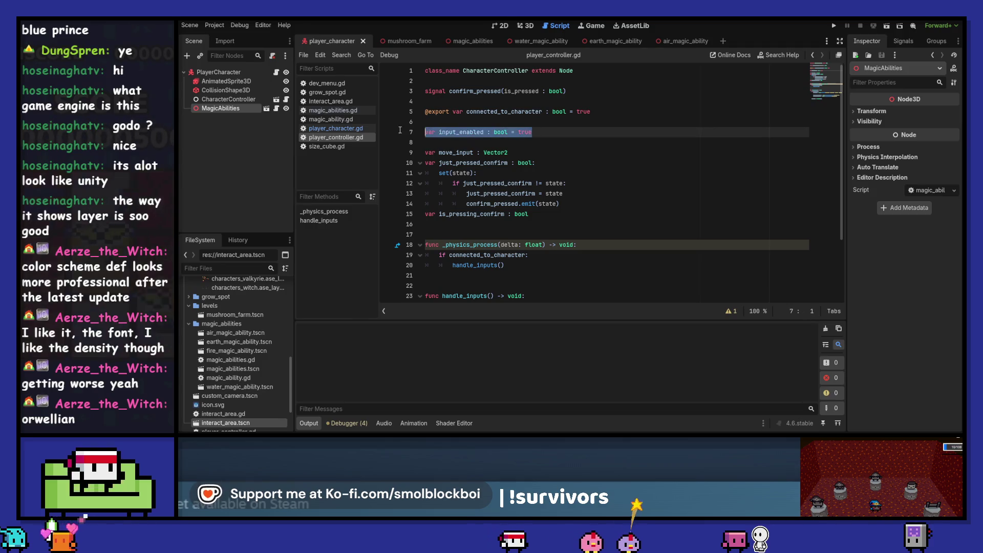
click(277, 109)
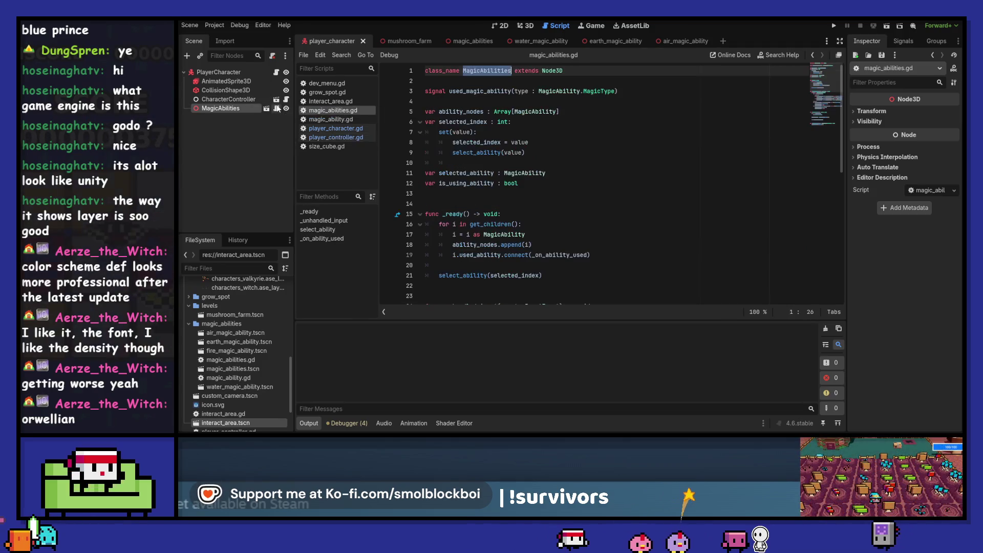
click(463, 103)
key(Return)
key(Return)
key(ctrl+z)
scroll(460, 113, down, 3)
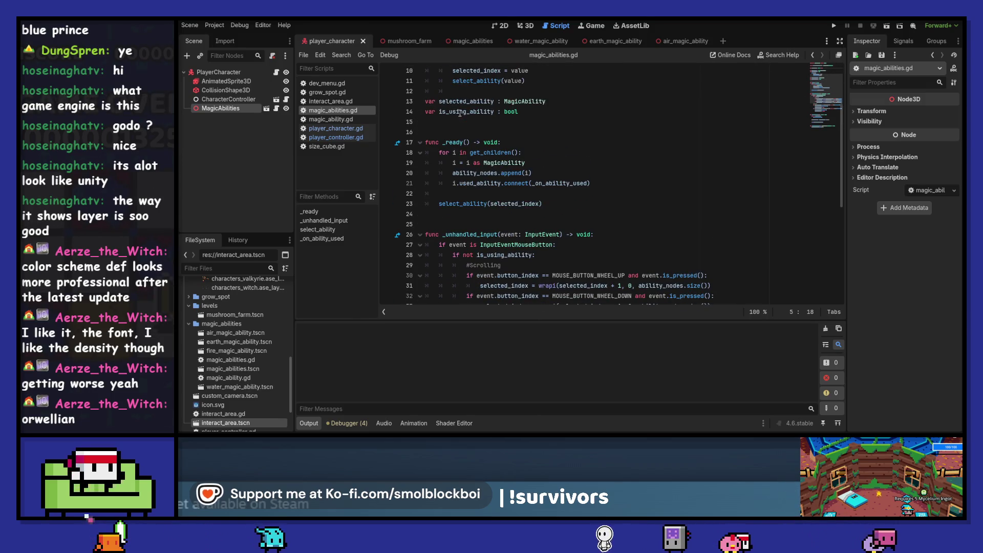
scroll(459, 112, down, 4)
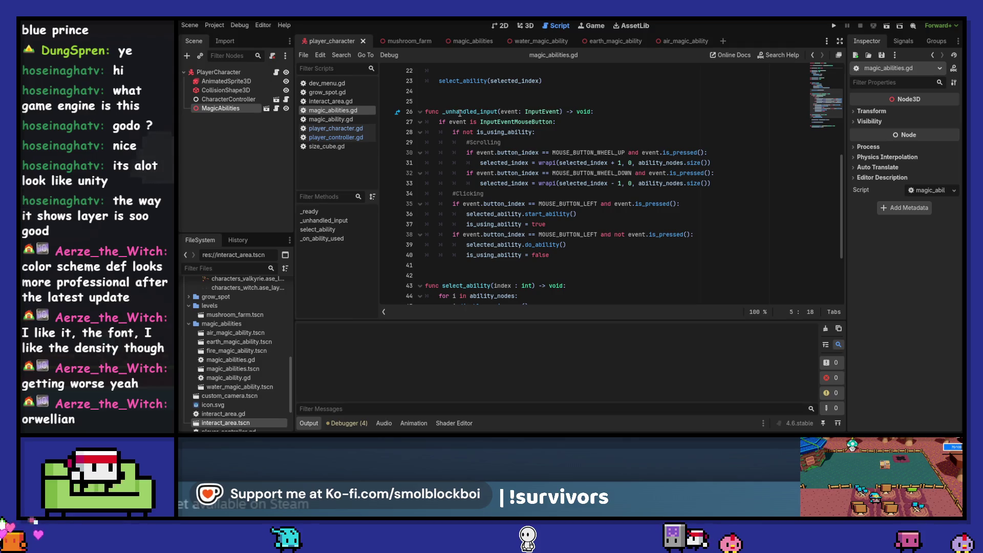
scroll(460, 111, up, 1)
scroll(460, 112, up, 3)
Add 'if not input_enabled: return' at the top of _unhandled_input and save the script.
click(599, 234)
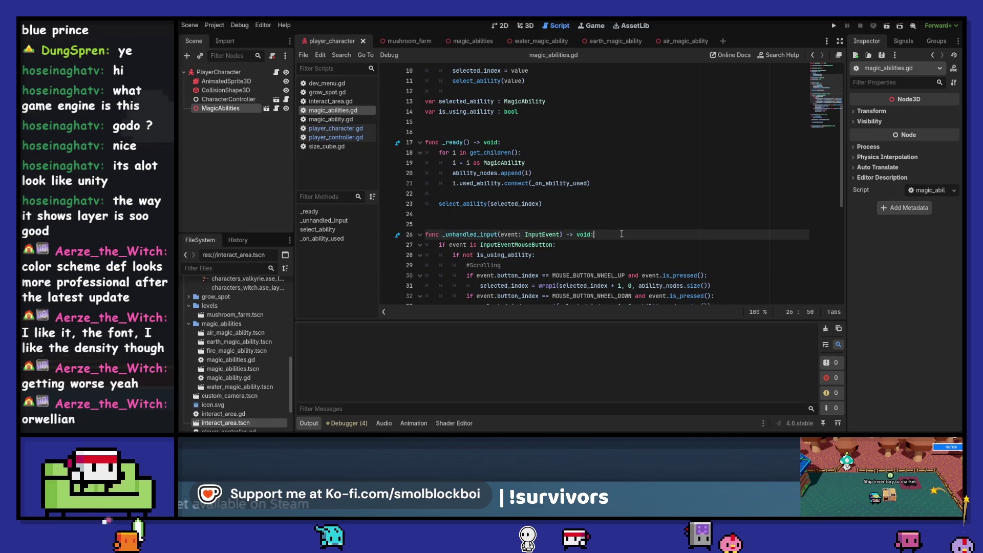
scroll(624, 187, down, 3)
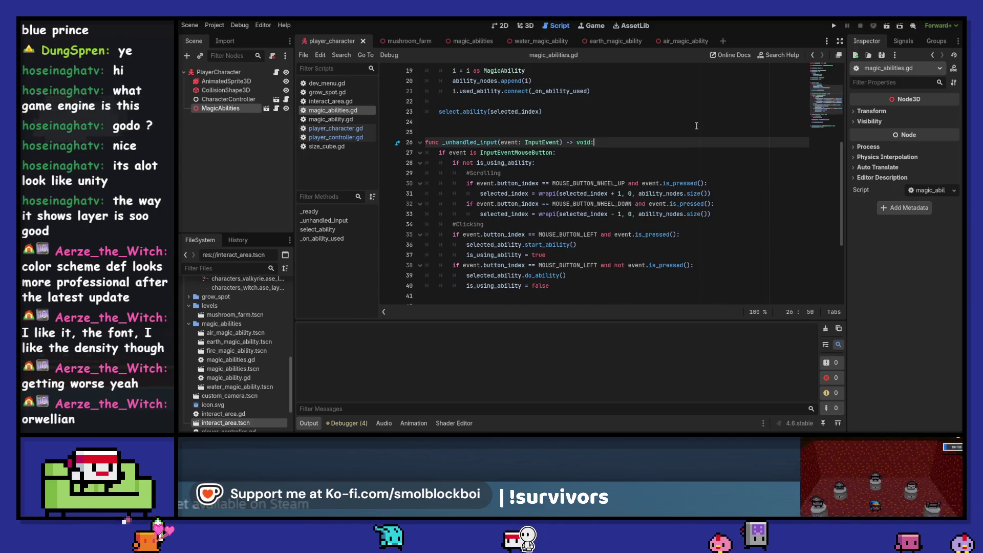
key(Return)
text(if input_enabled)
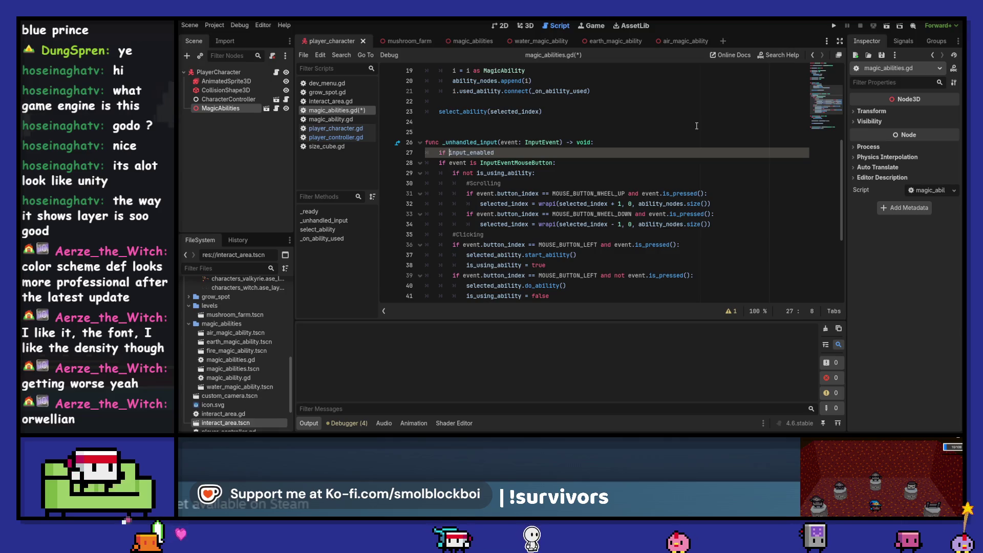
key(Home)
text(if )
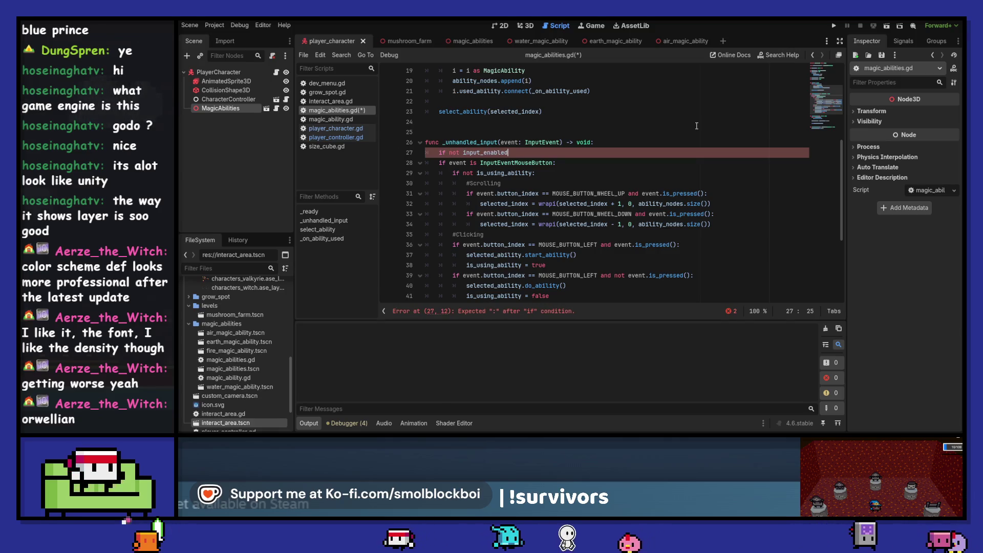
text(not)
key(End)
text(:)
key(Return)
text(return)
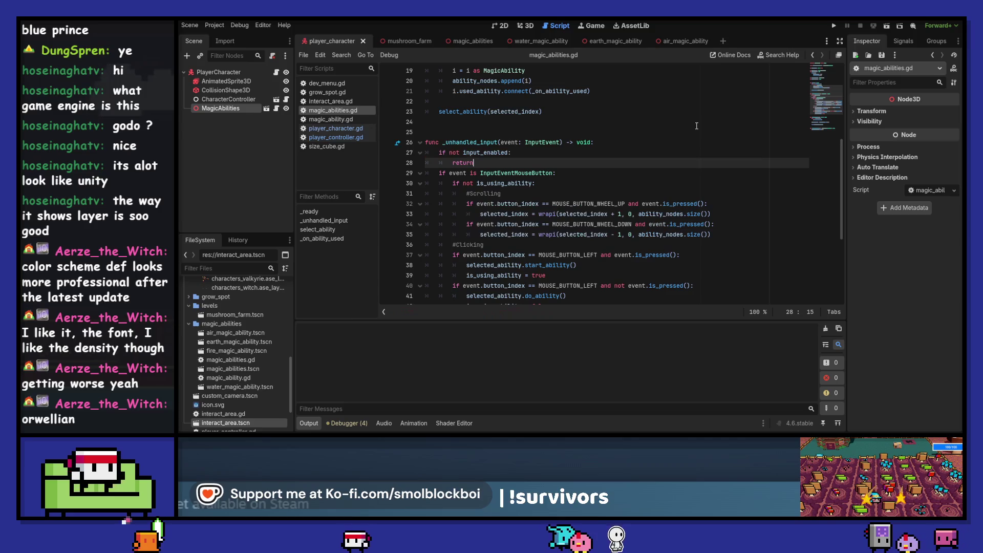
key(Return)
key(ctrl+s)
scroll(696, 125, down, 5)
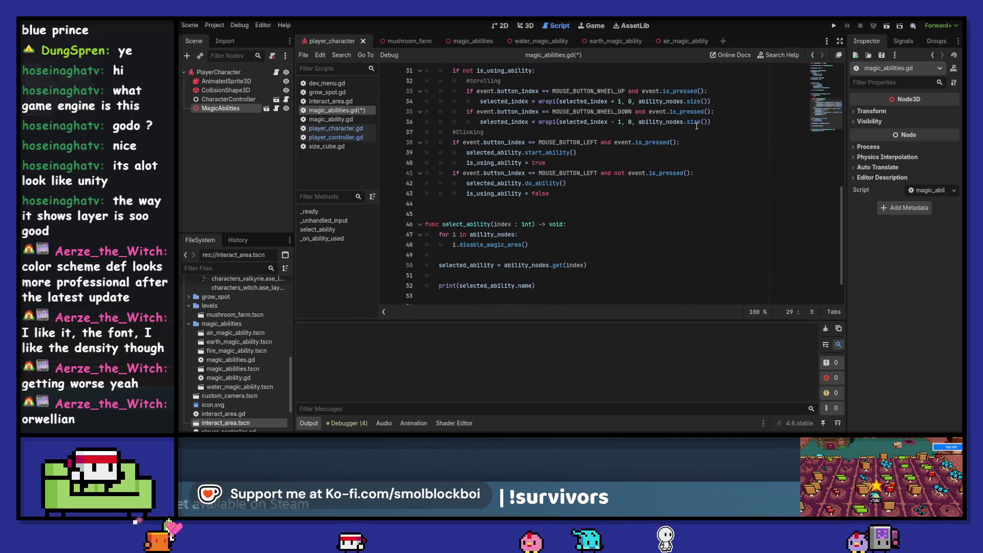
scroll(697, 125, up, 2)
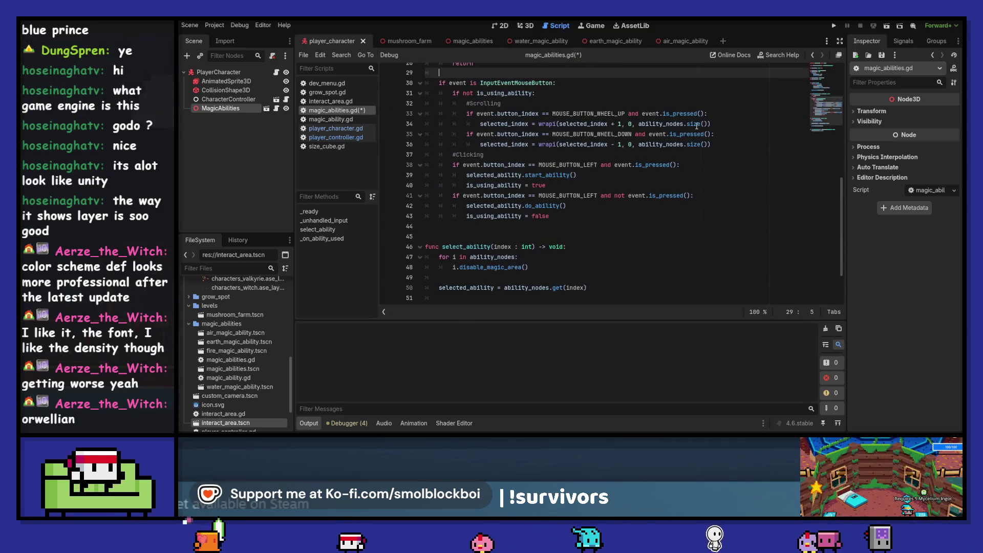
scroll(696, 126, up, 3)
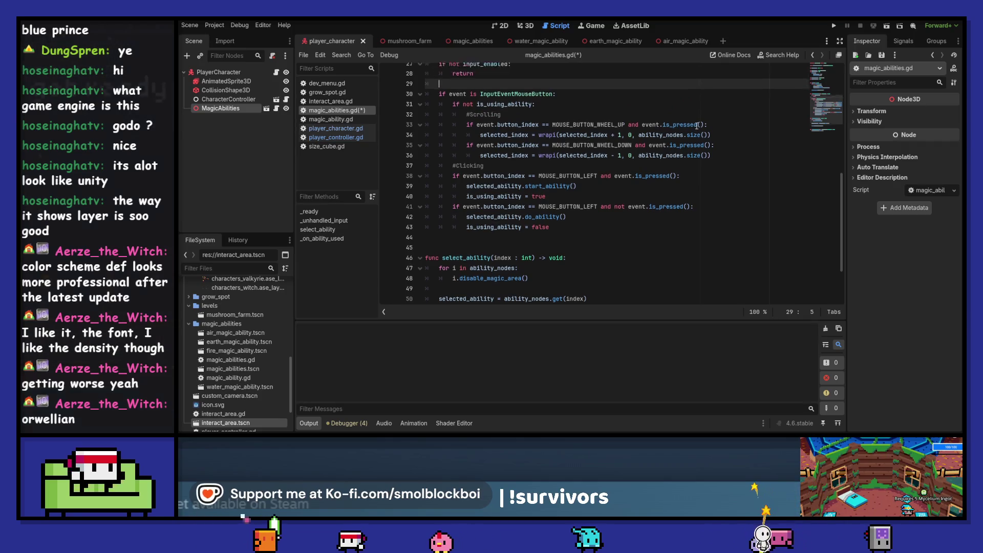
scroll(696, 125, up, 2)
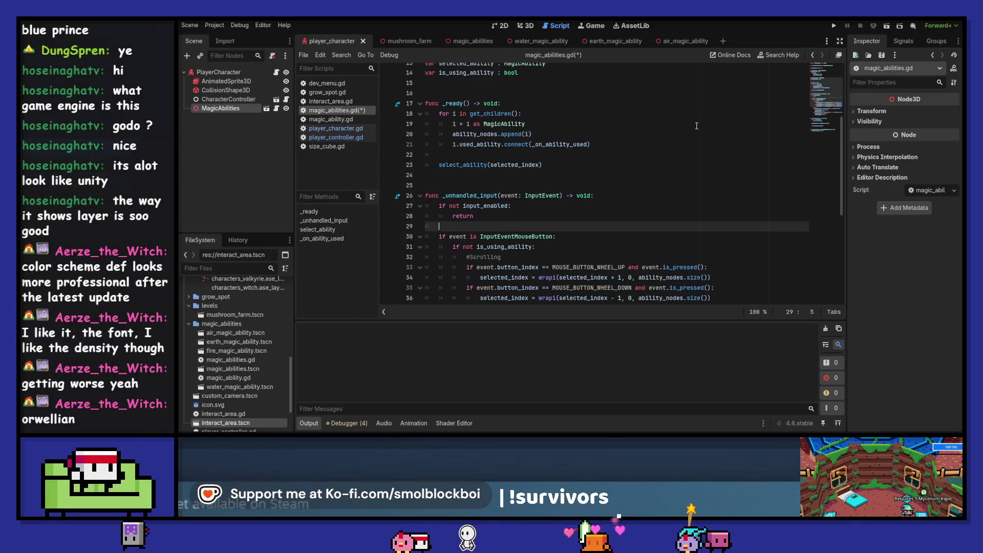
scroll(657, 156, down, 2)
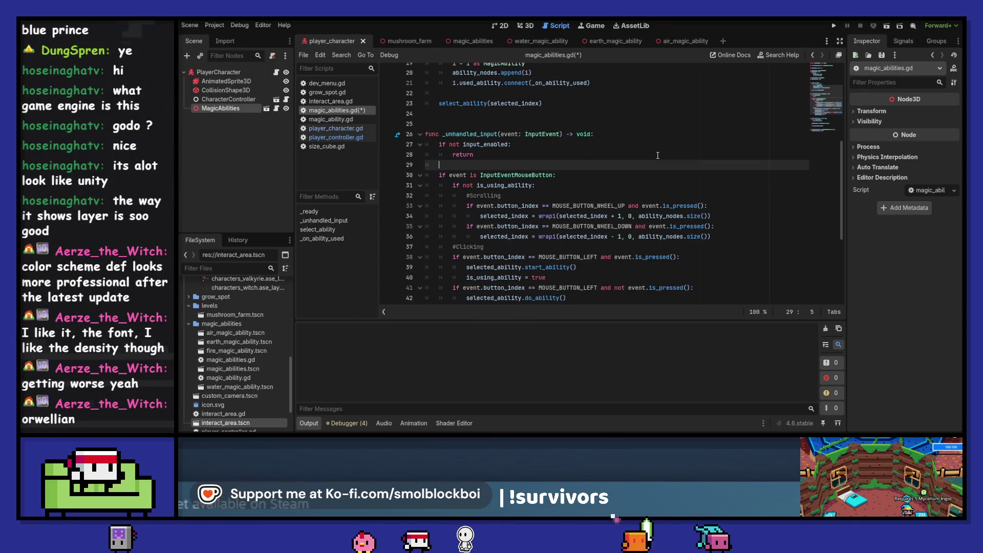
scroll(657, 155, down, 2)
scroll(658, 155, down, 2)
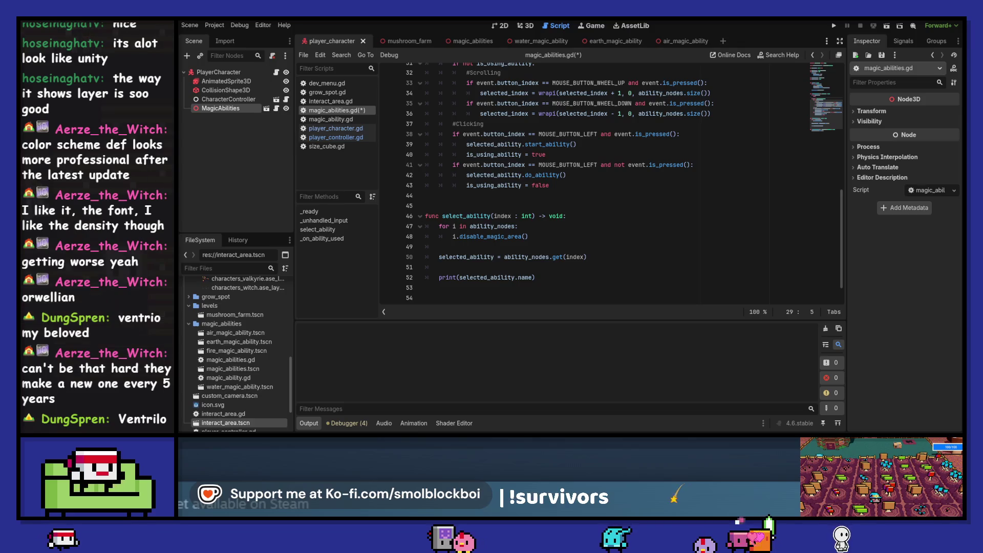
key(alt+Tab)
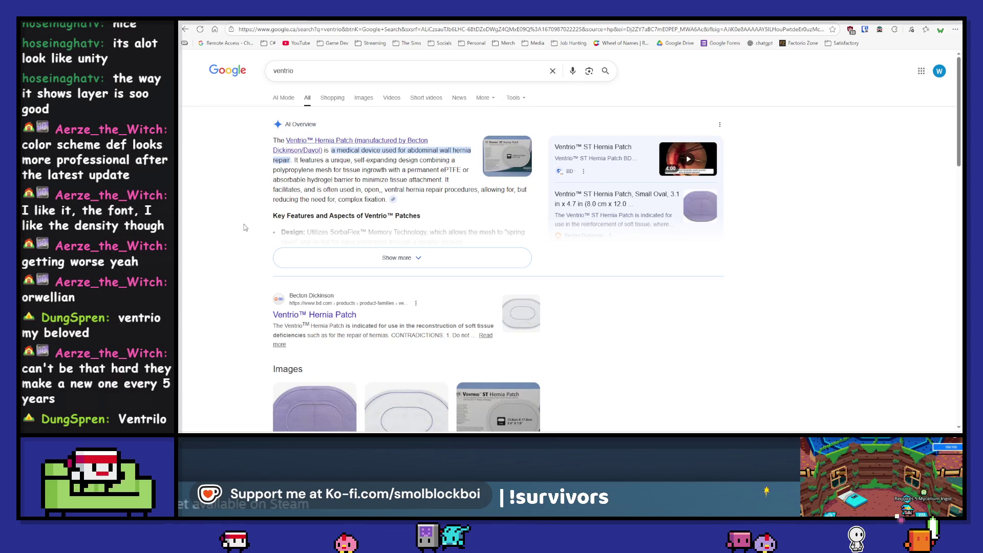
Scroll through the Google results for 'ventrio', then return to the Godot editor.
scroll(244, 228, down, 3)
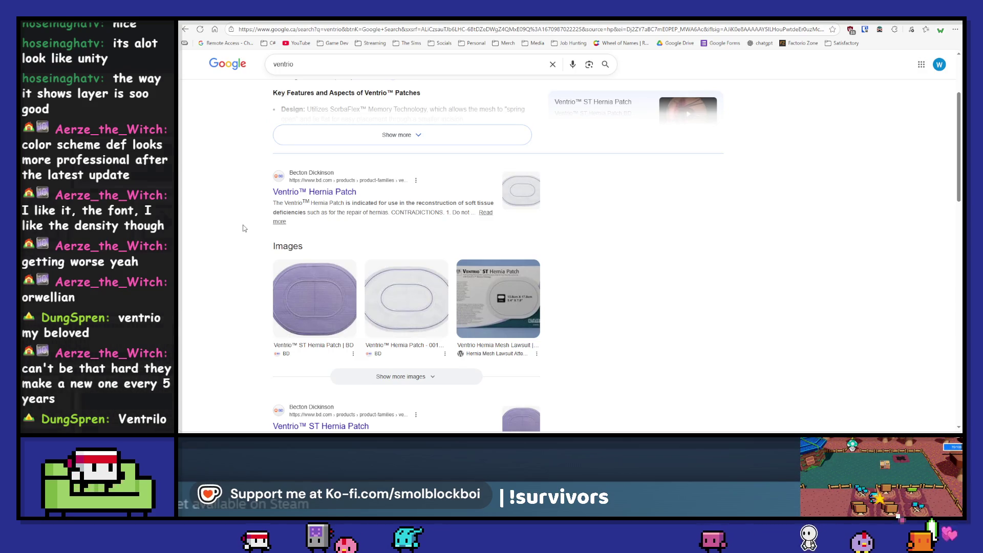
scroll(244, 228, down, 1)
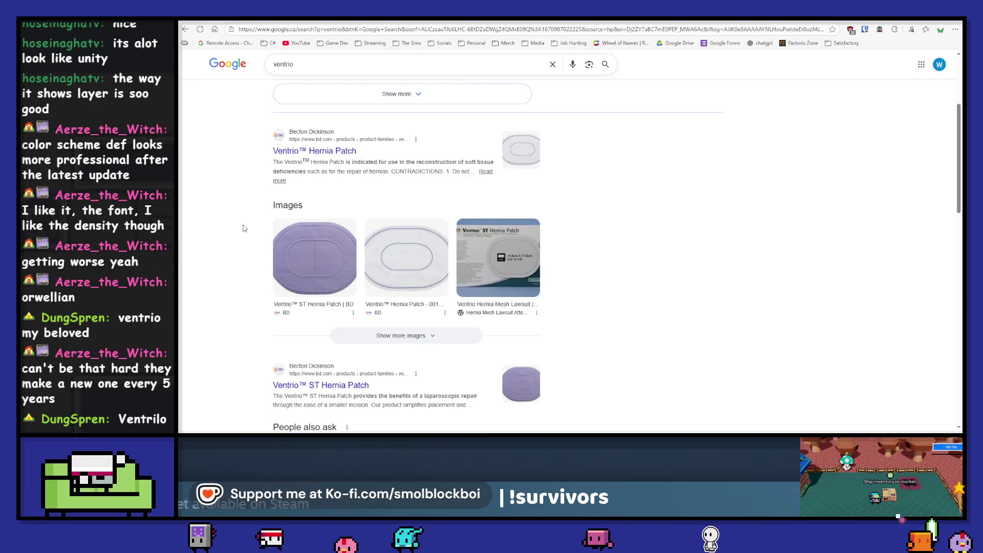
scroll(243, 229, down, 1)
scroll(244, 229, down, 3)
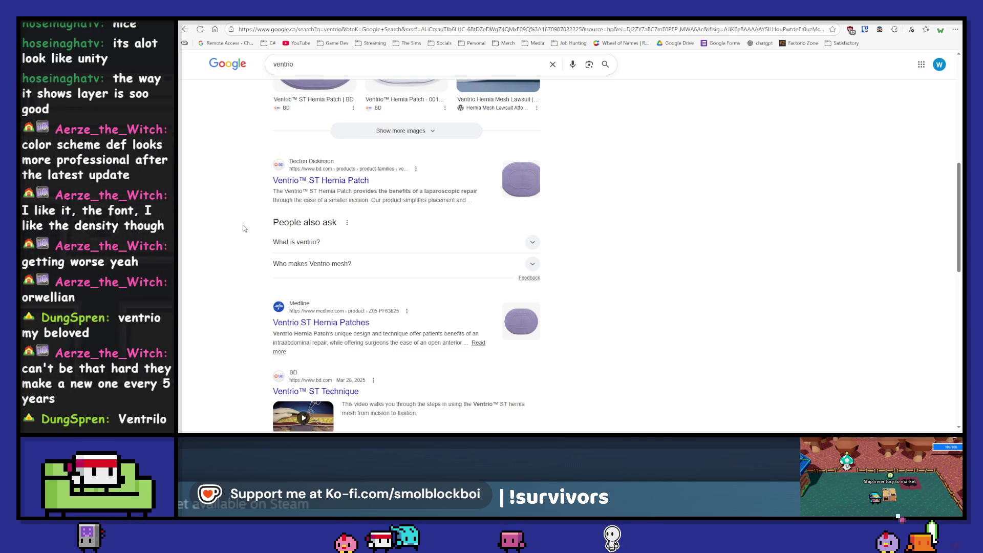
scroll(244, 228, up, 1)
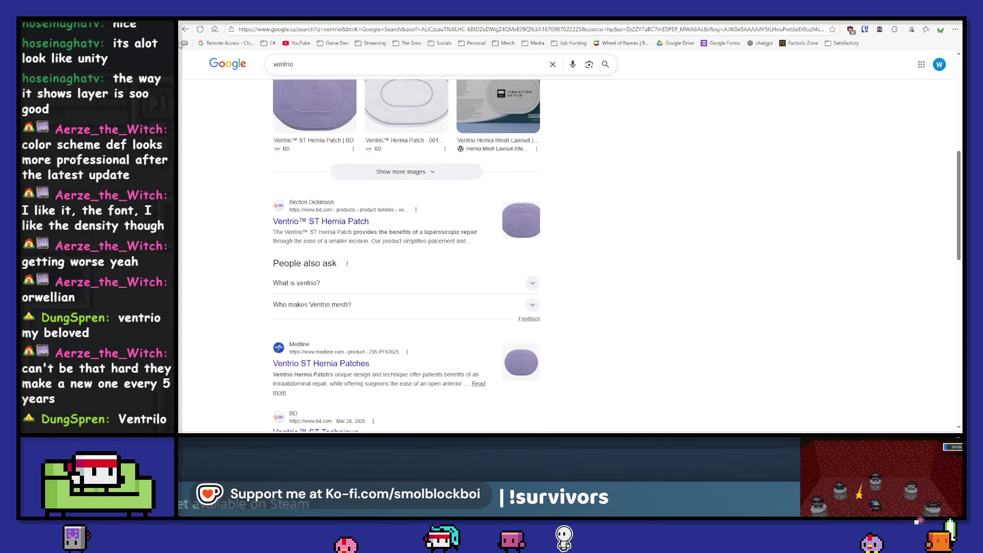
key(alt+Tab)
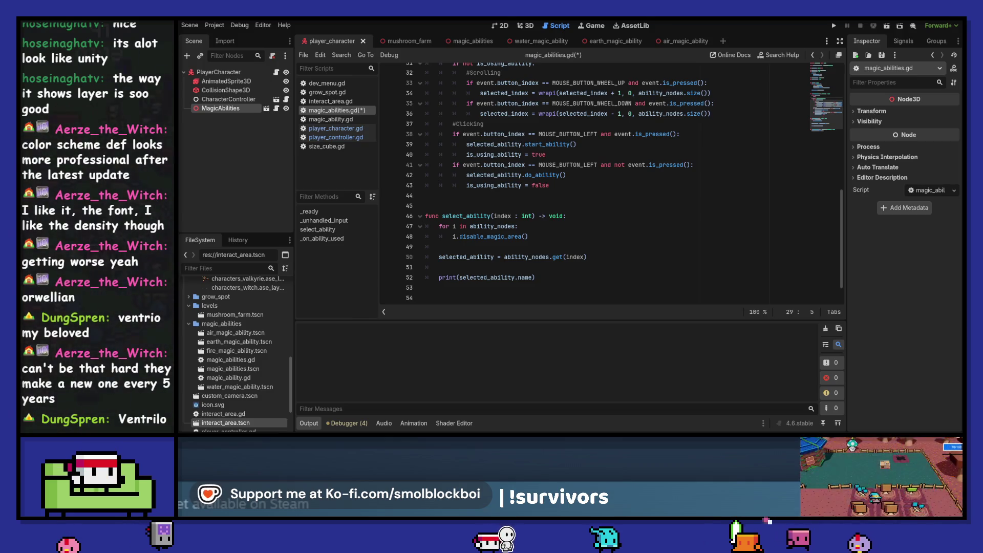
Switch from the Godot script editor to the browser's 'ventrilo' search results.
key(alt+Tab)
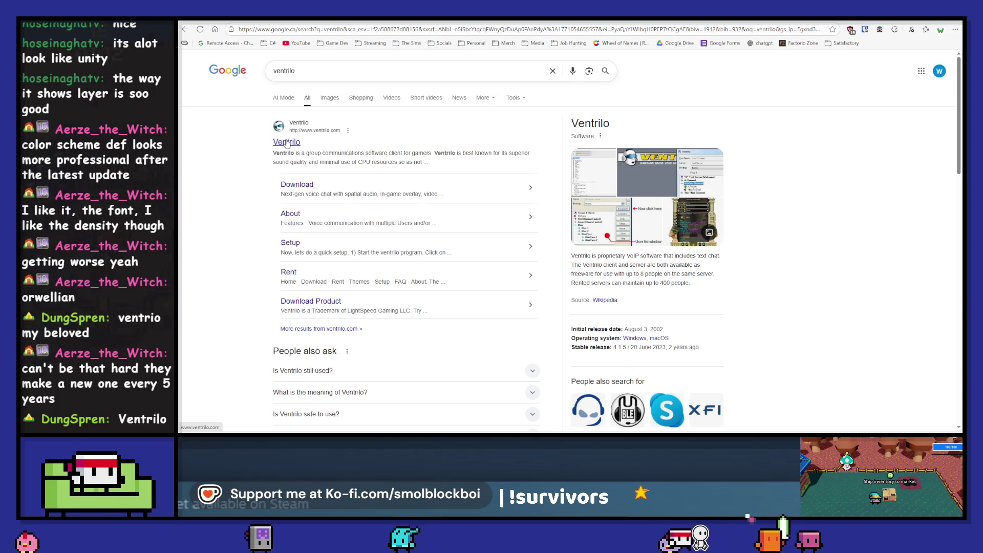
Browse the official Ventrilo homepage and its client download tables, then return to Godot.
click(287, 143)
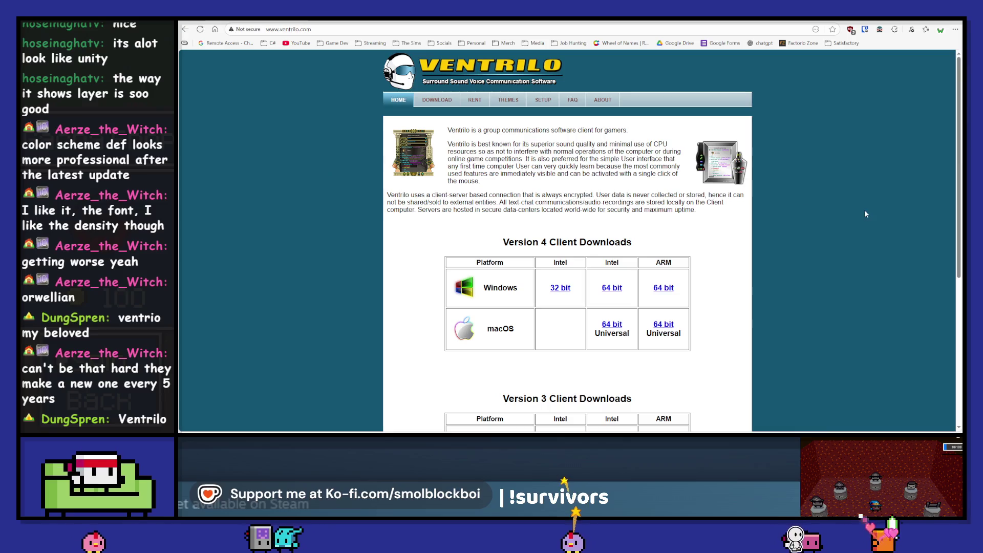
scroll(808, 207, down, 5)
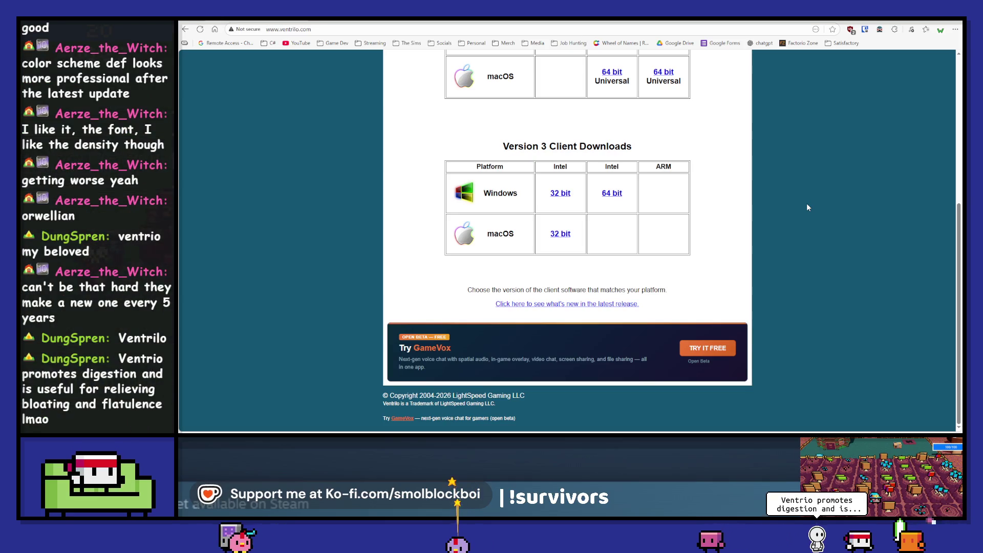
scroll(807, 206, up, 5)
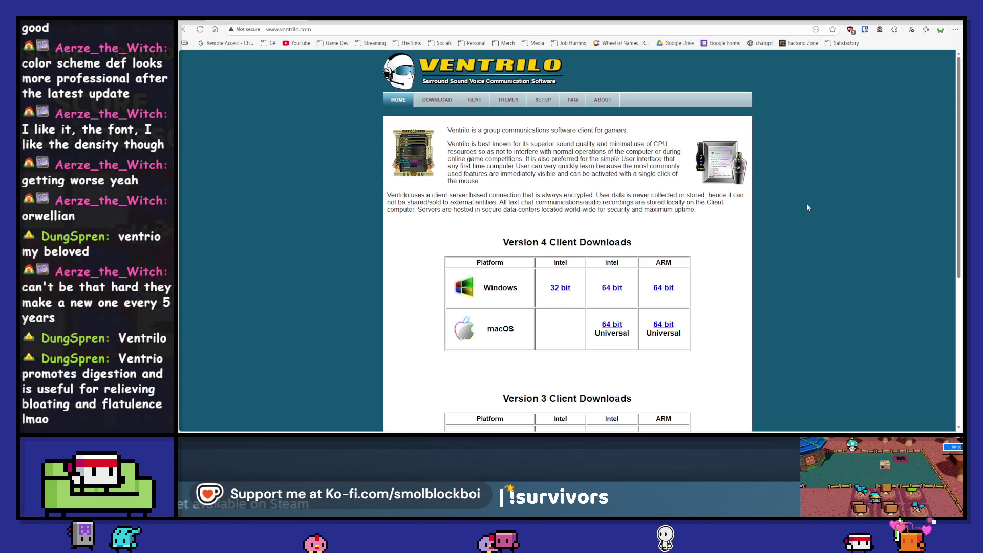
scroll(807, 206, down, 5)
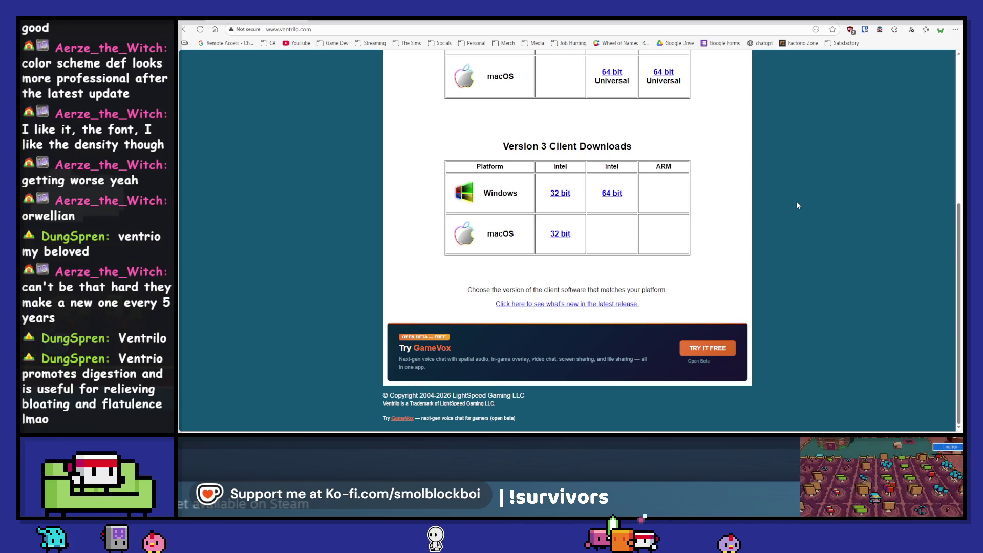
scroll(797, 202, up, 4)
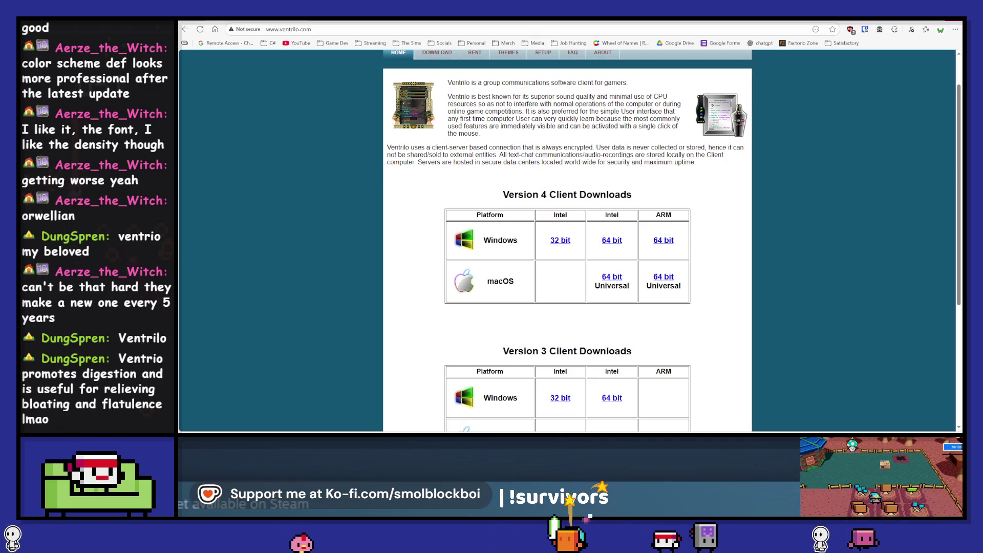
key(alt+Tab)
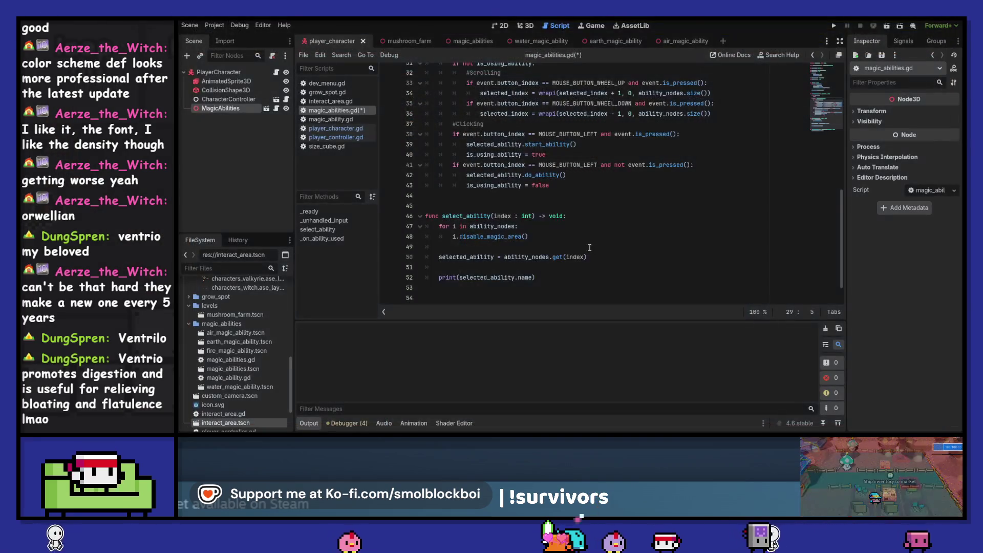
Check the input_enabled declaration on line 5 of magic_abilities.gd.
click(589, 247)
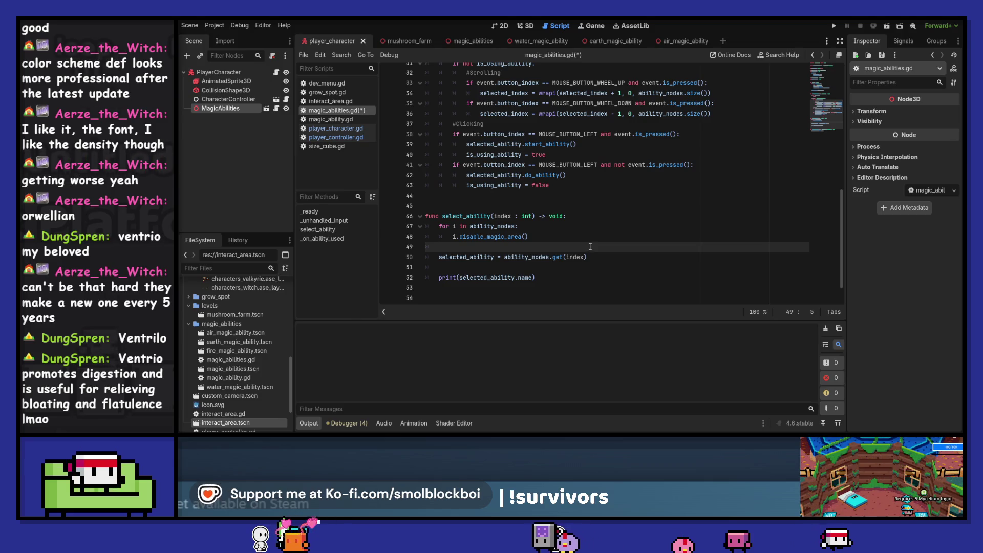
scroll(583, 216, up, 1)
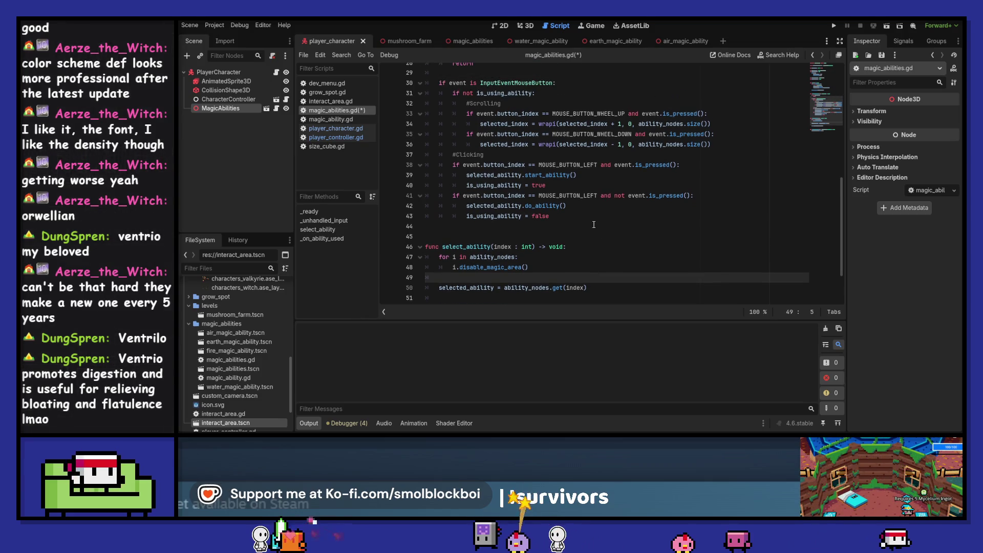
scroll(594, 224, down, 1)
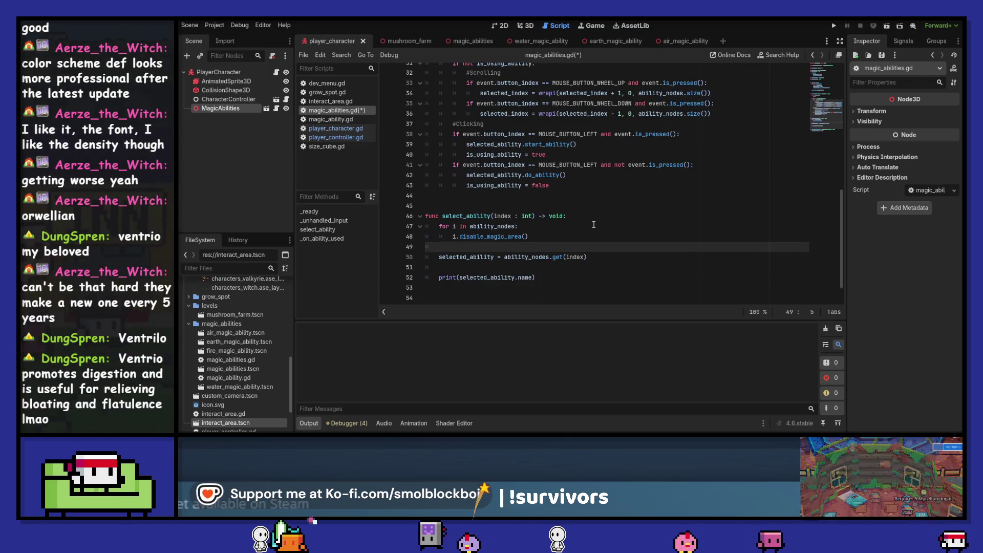
scroll(594, 224, up, 10)
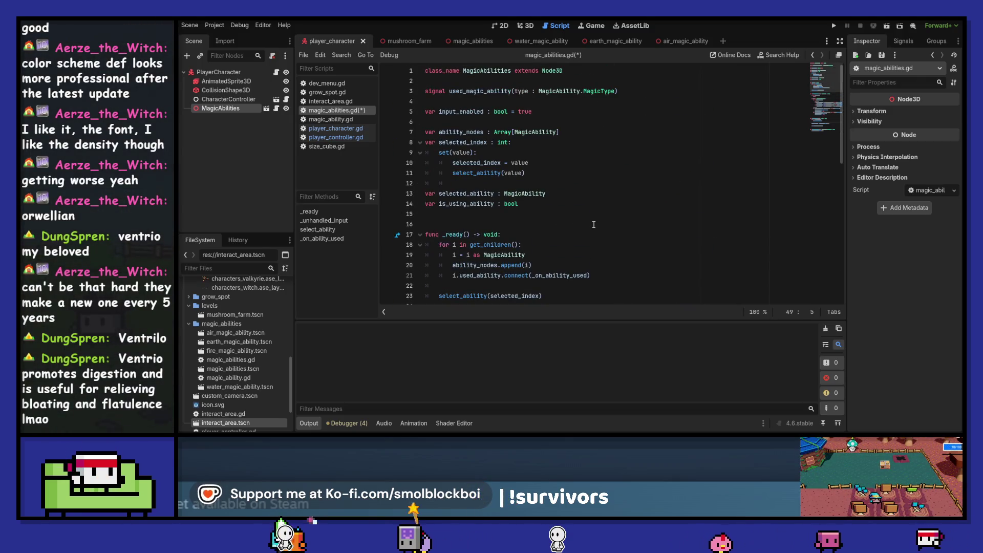
double_click(461, 111)
scroll(595, 199, down, 7)
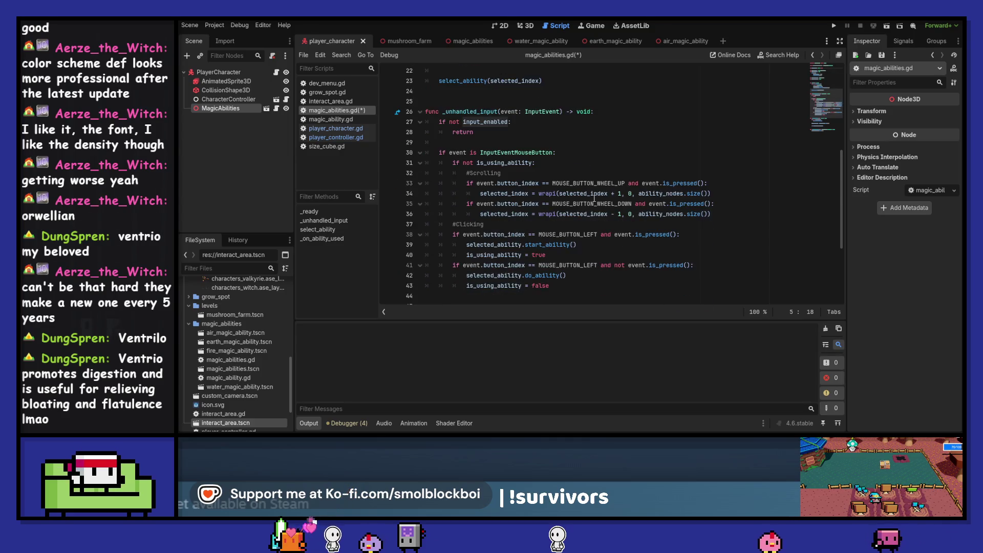
scroll(594, 198, down, 3)
scroll(594, 199, up, 2)
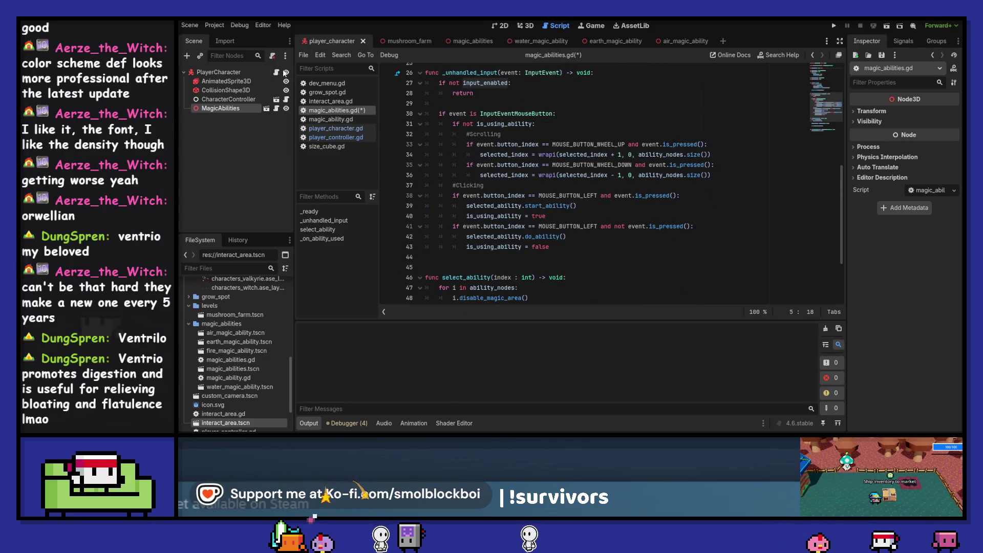
In player_character.gd, set controller and magic_abilities input_enabled to false in _on_magic_ability_used, then run the game.
click(335, 128)
scroll(592, 224, down, 10)
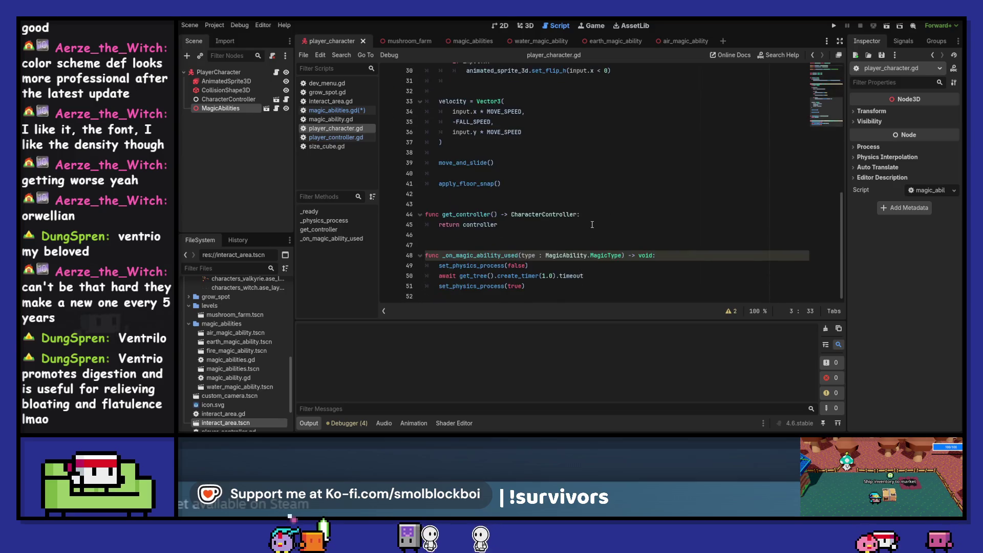
click(688, 252)
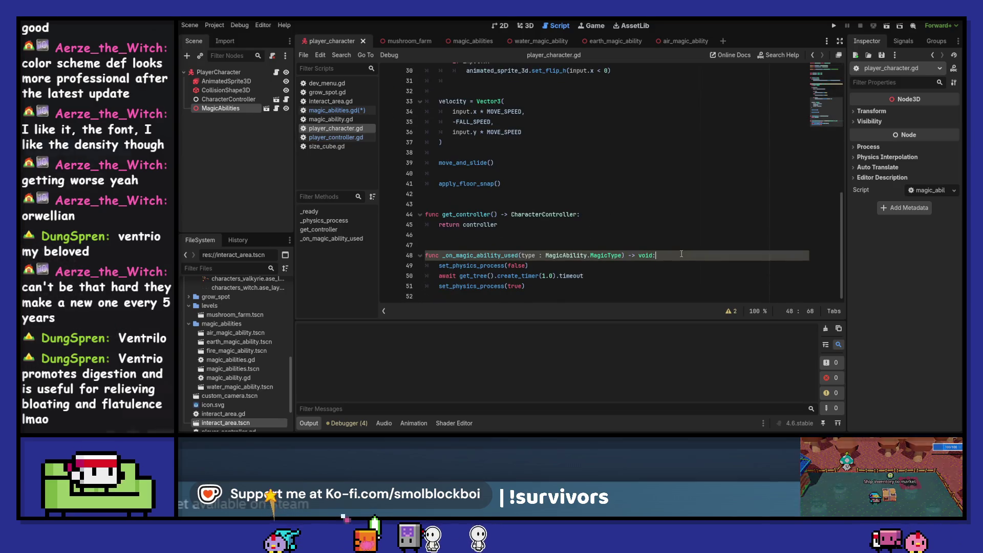
key(Return)
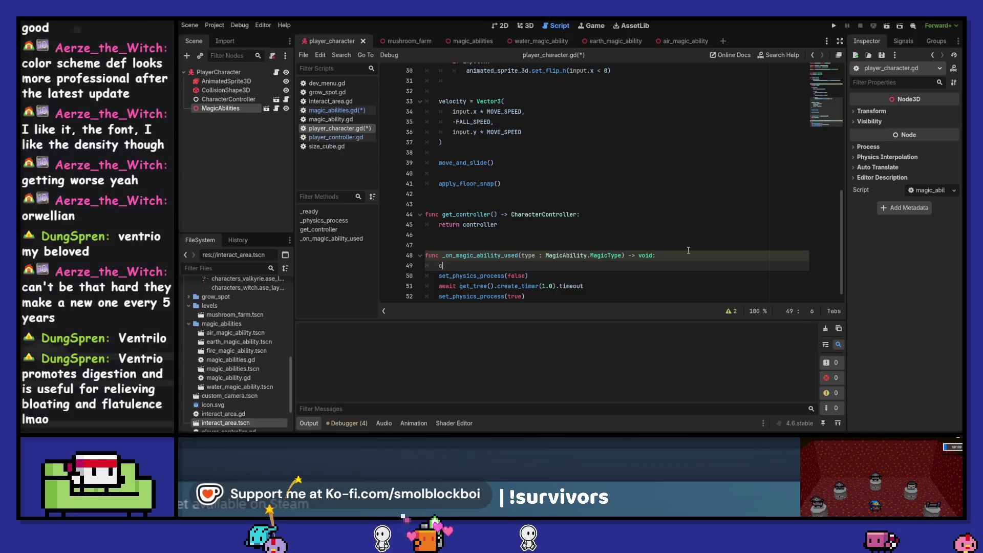
text(control)
key(Return)
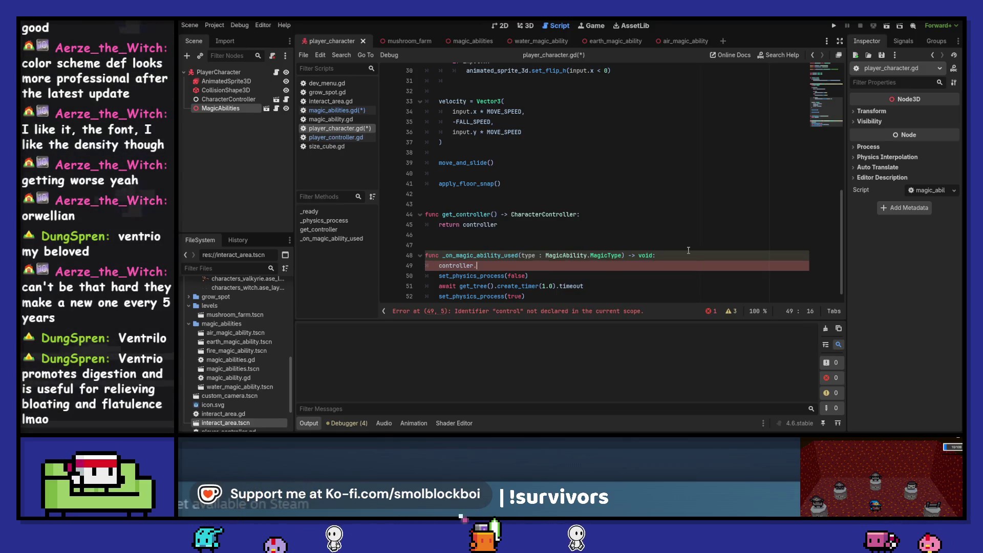
text(.input_enabled = false)
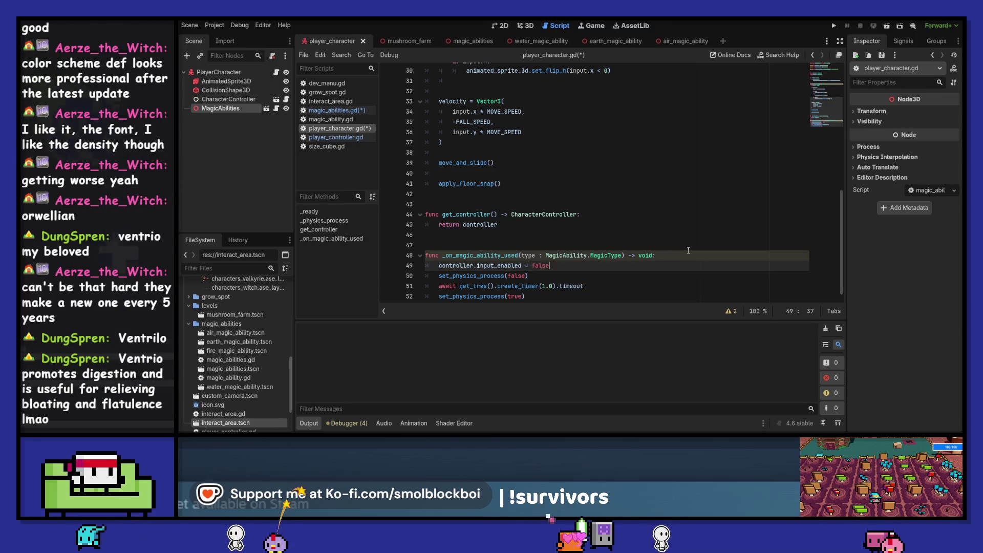
key(Return)
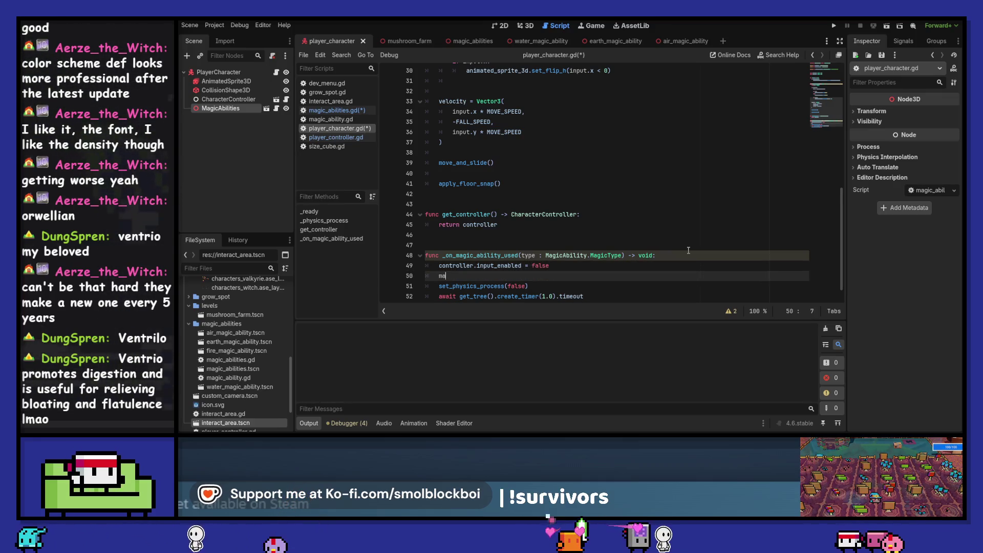
text(magic_abilities.input_enabled =)
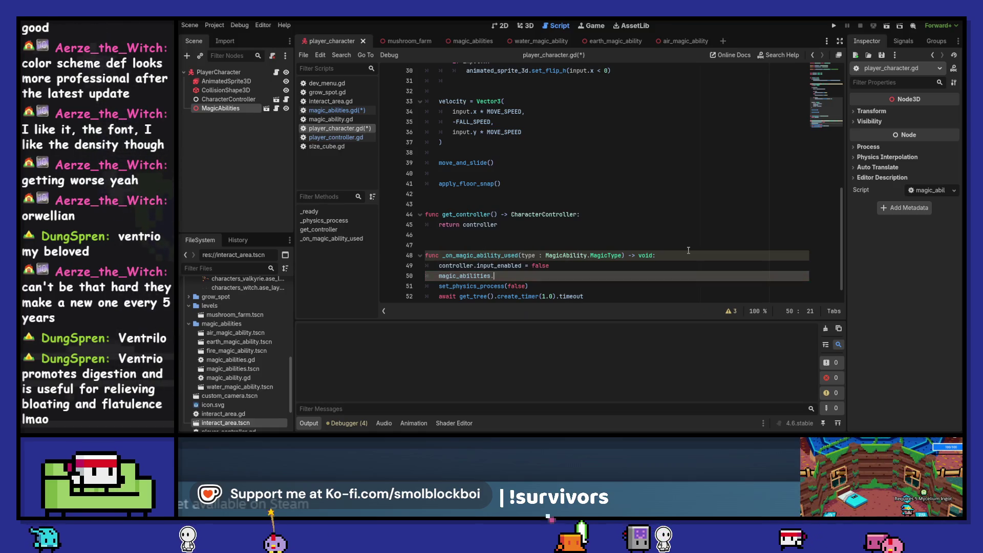
text( fal)
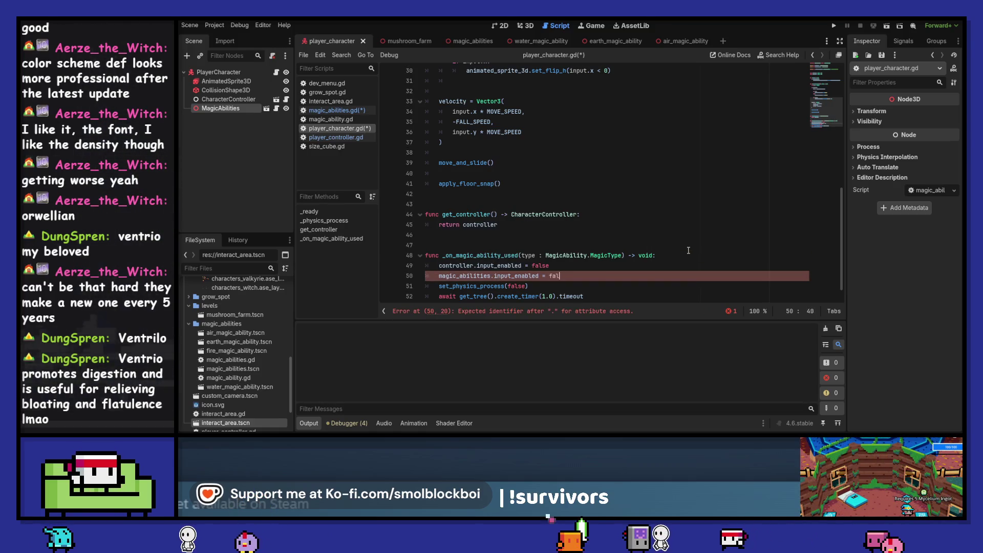
key(Down)
key(Down)
key(Down)
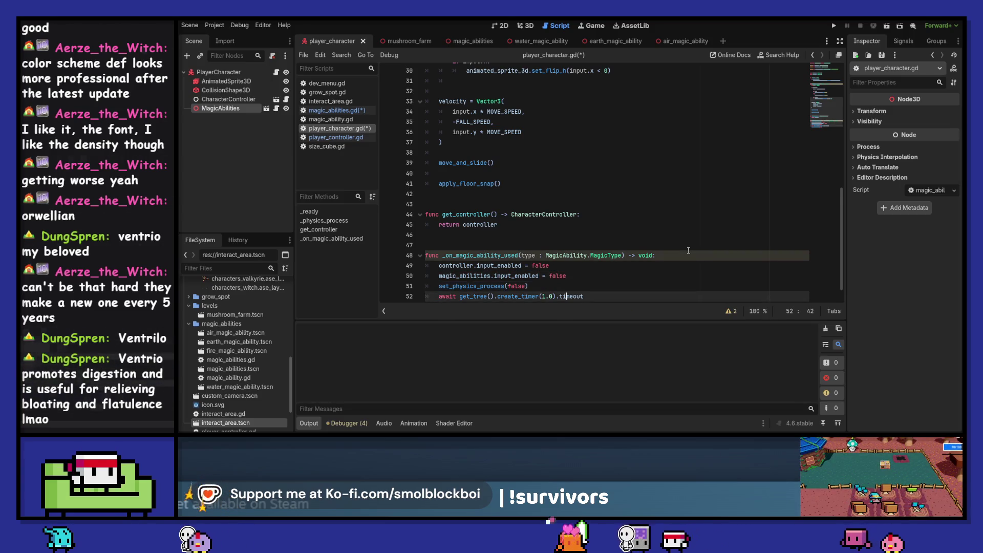
key(Up)
key(Up)
key(Up)
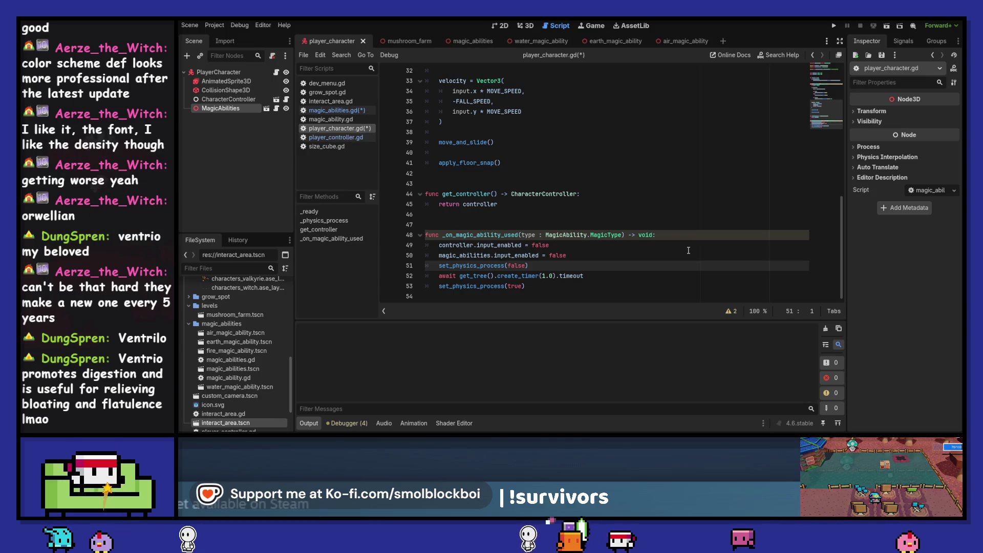
key(Down)
key(ctrl+Right)
key(ctrl+Right)
key(ctrl+Right)
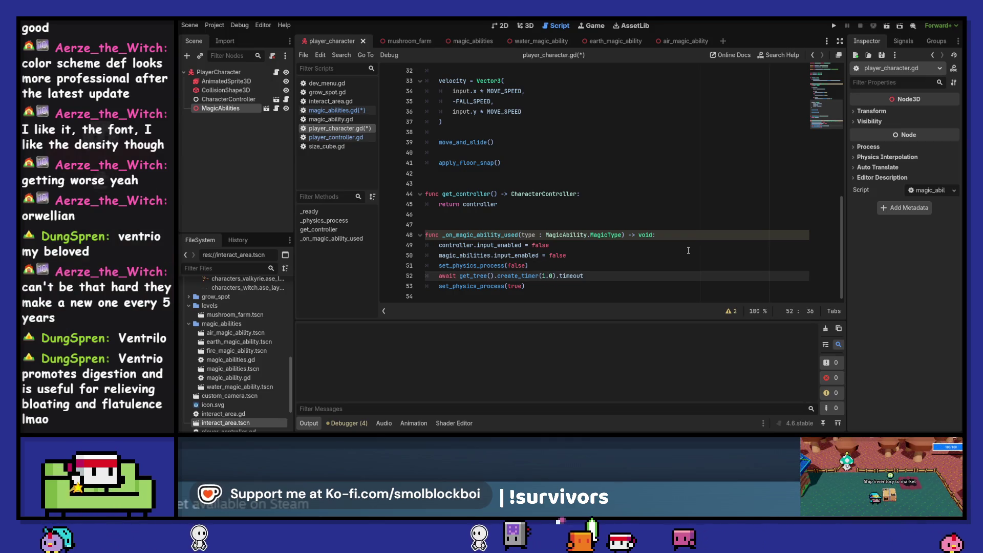
key(F5)
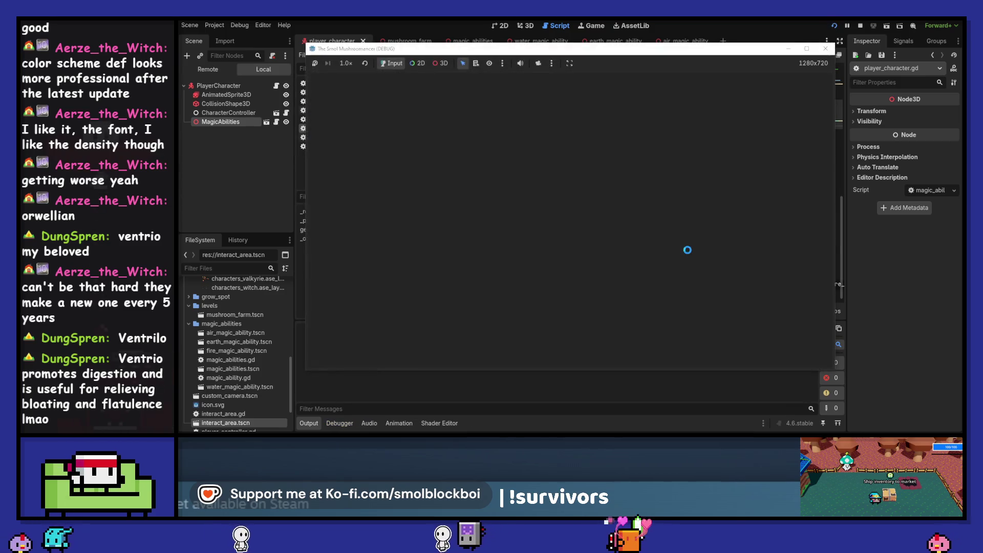
Load a level in the running game, then stop it.
click(626, 236)
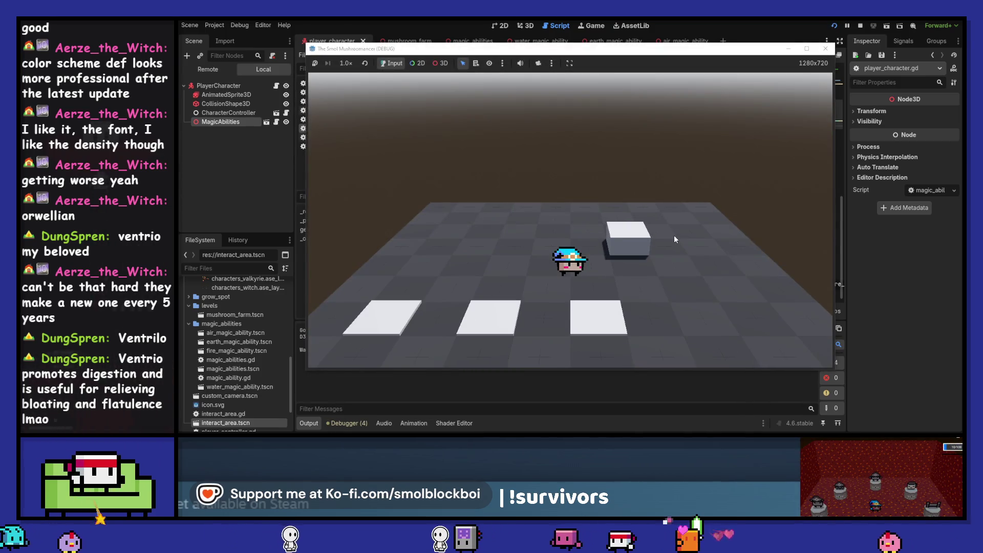
key(F8)
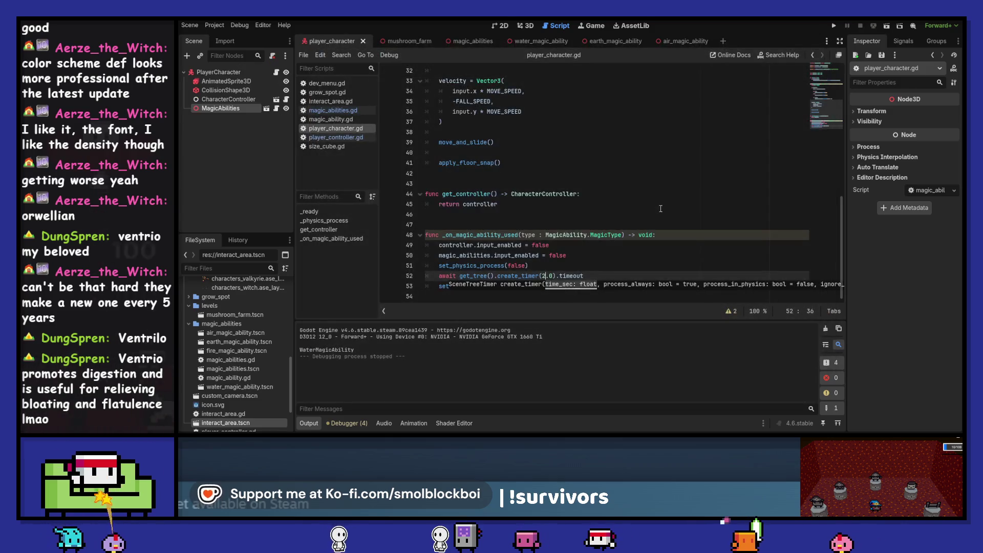
click(607, 271)
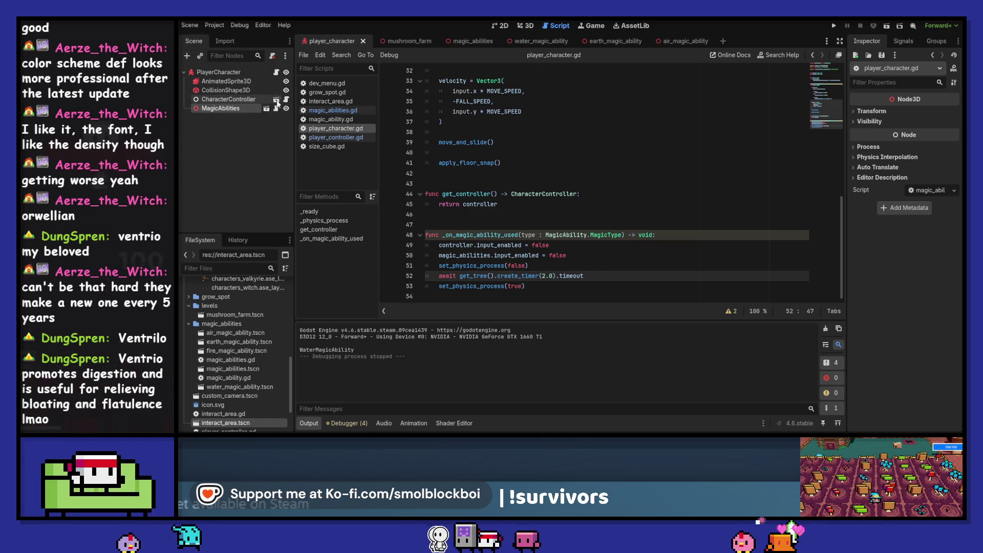
In player_controller.gd's handle_inputs, put the move_input = Vector2.ZERO reset inside an else branch.
click(286, 100)
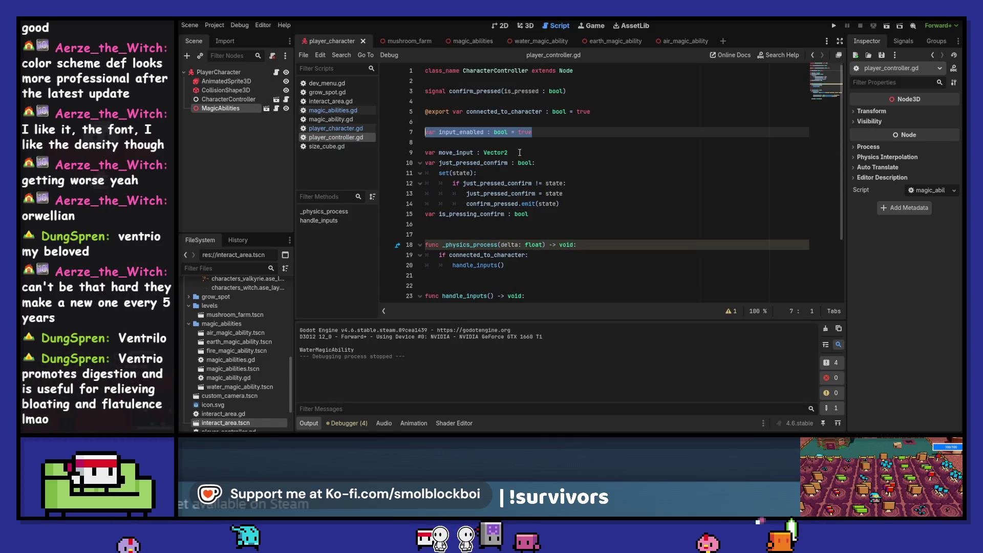
scroll(519, 152, down, 3)
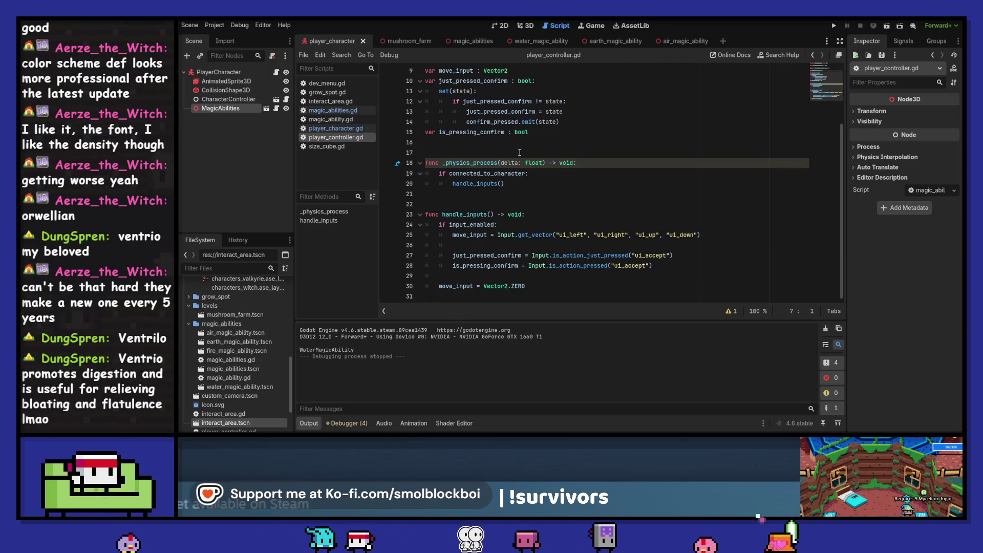
click(477, 277)
key(Return)
text(else:)
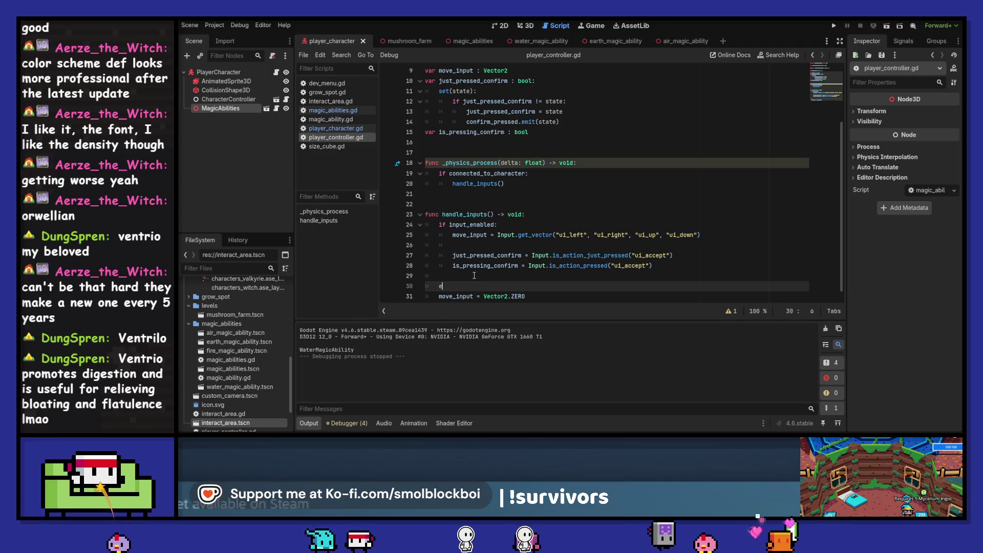
key(Down)
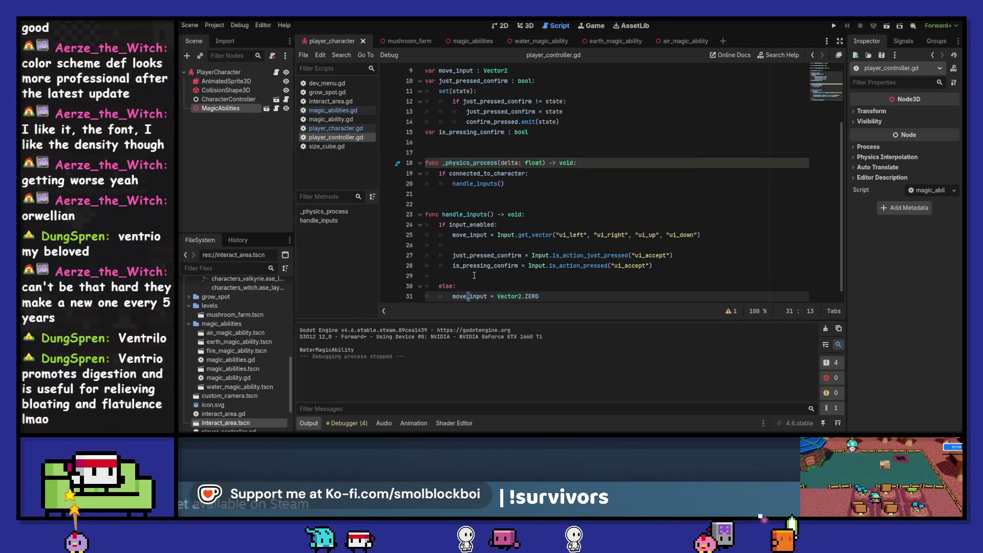
Run the game twice, loading the mushroom_farm level, to test the change, then stop it.
click(833, 25)
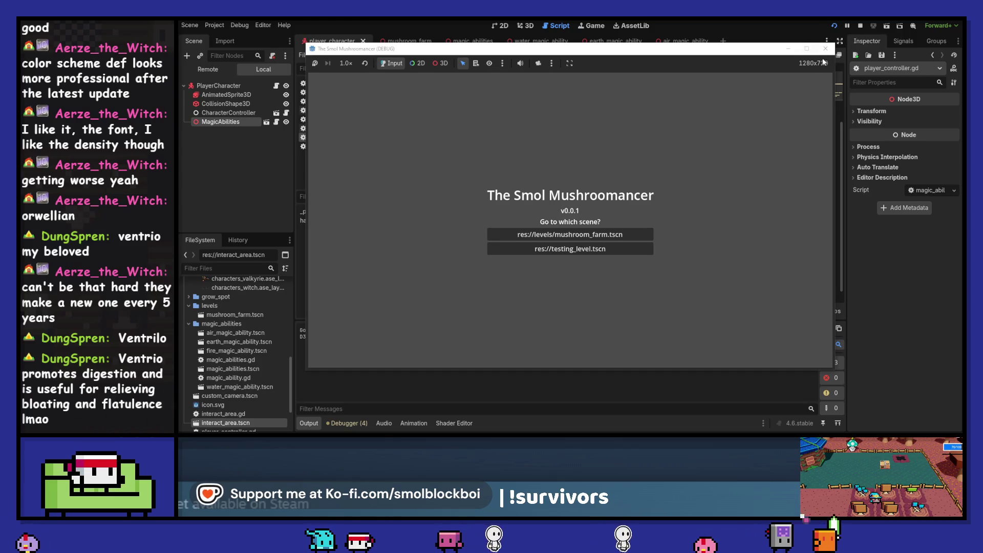
click(826, 49)
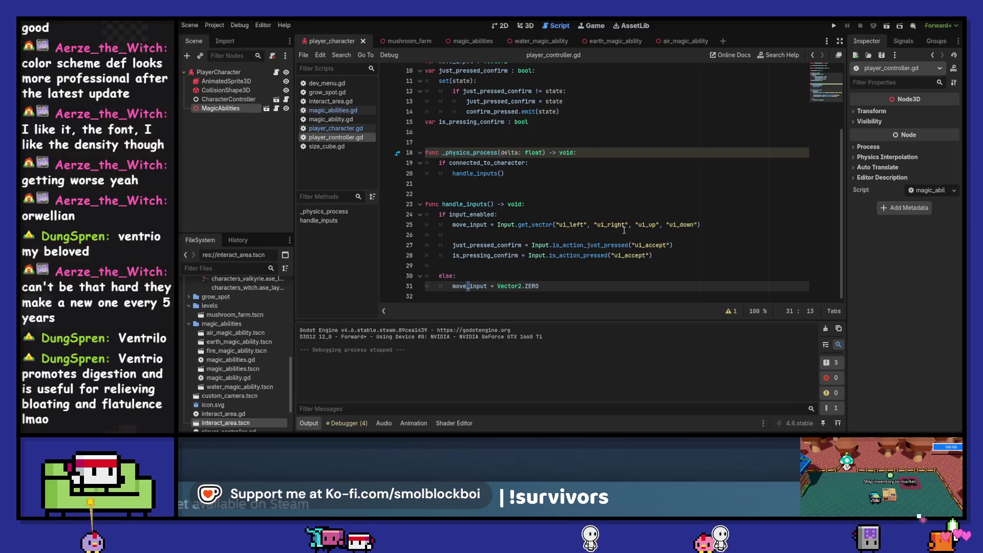
key(F5)
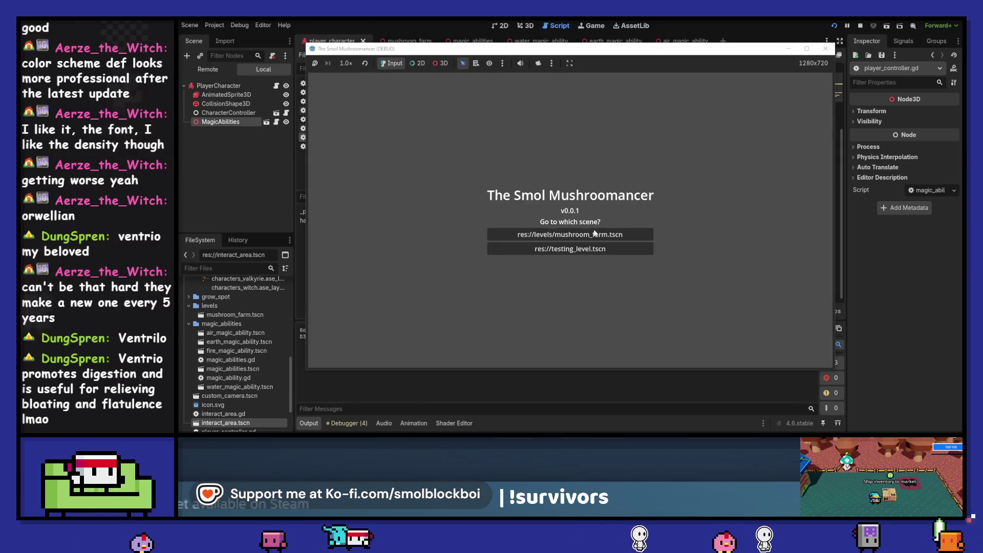
click(594, 233)
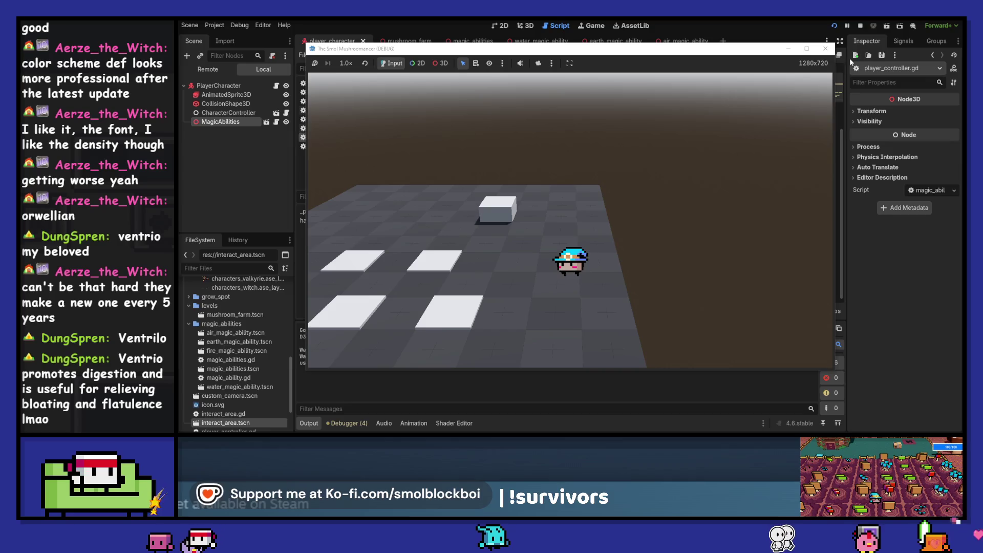
click(826, 49)
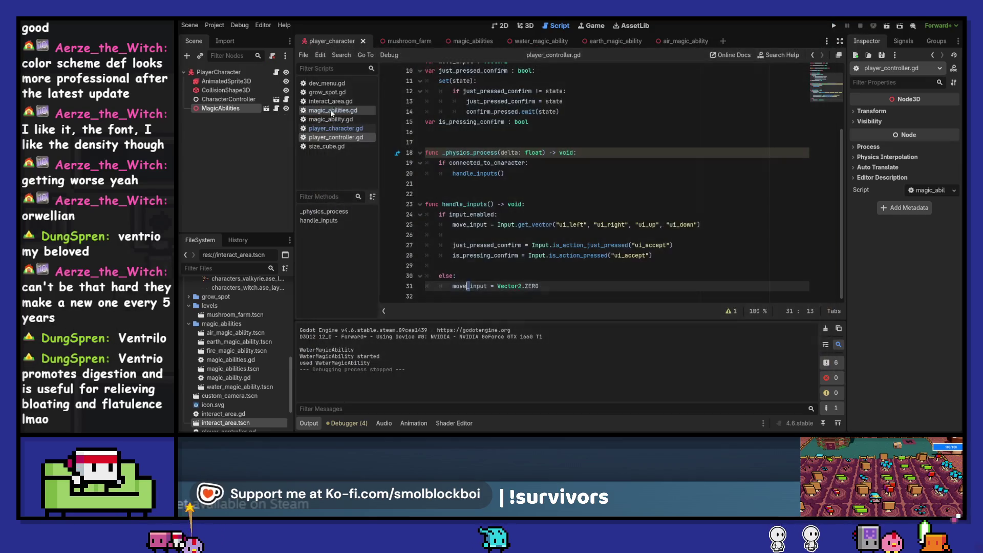
Duplicate the two input_enabled lines below the timer await in player_character.gd and set them to true.
click(276, 73)
drag(574, 256, 378, 247)
key(ctrl+c)
click(595, 284)
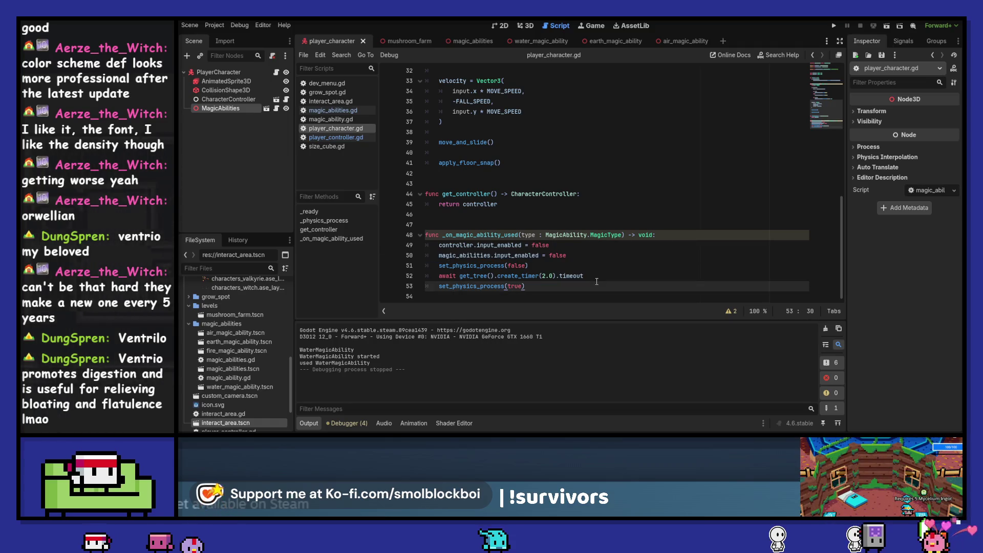
key(Return)
key(ctrl+v)
key(Up)
key(ctrl+shift+Left)
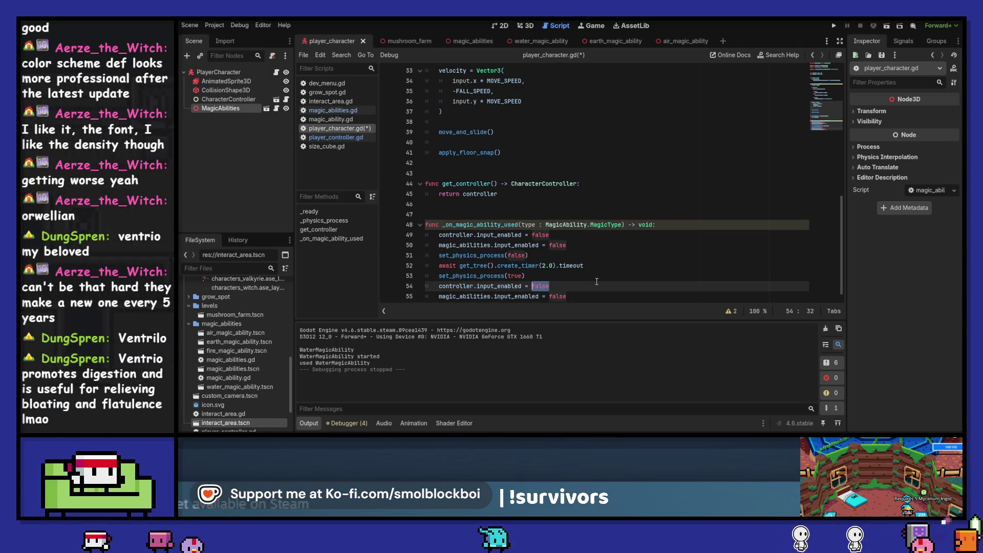
key(Down)
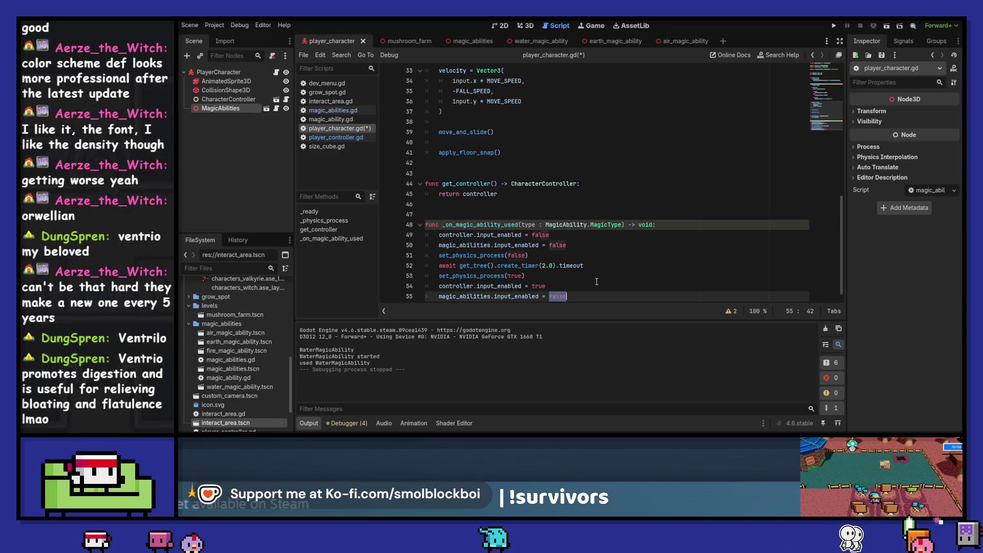
key(Up)
key(Up)
key(Up)
key(Up)
Run the game and test moving while using the water, earth and air abilities.
key(F5)
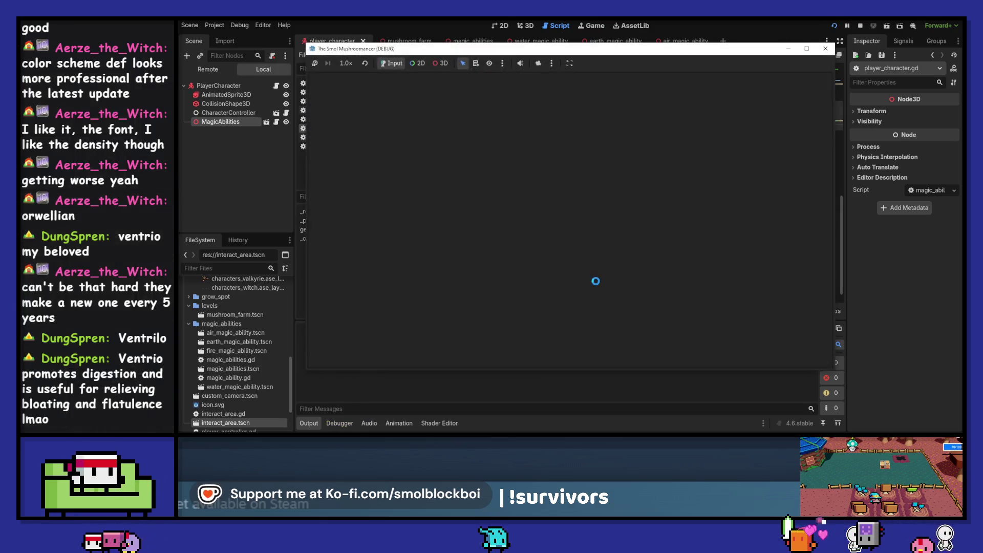
click(622, 232)
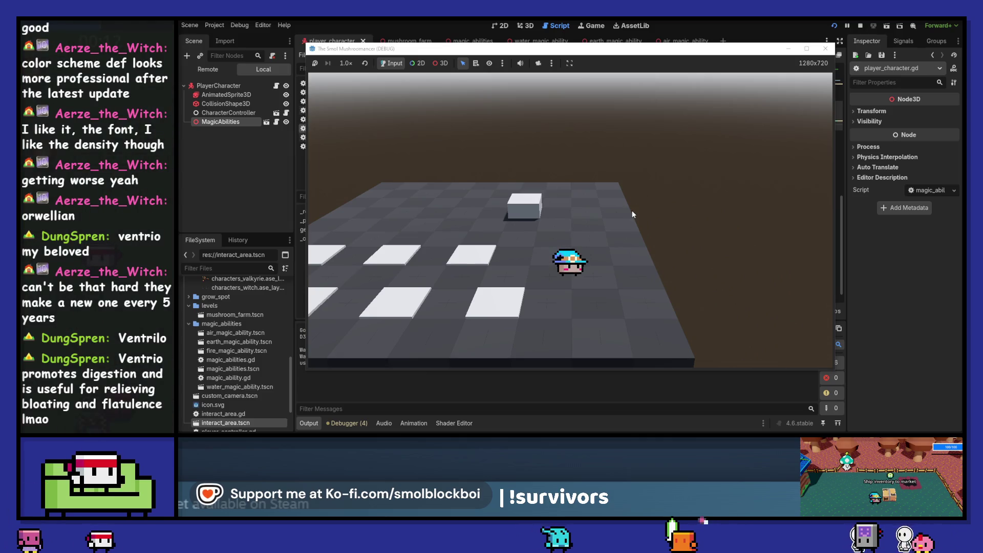
key(d)
key(a)
key(e)
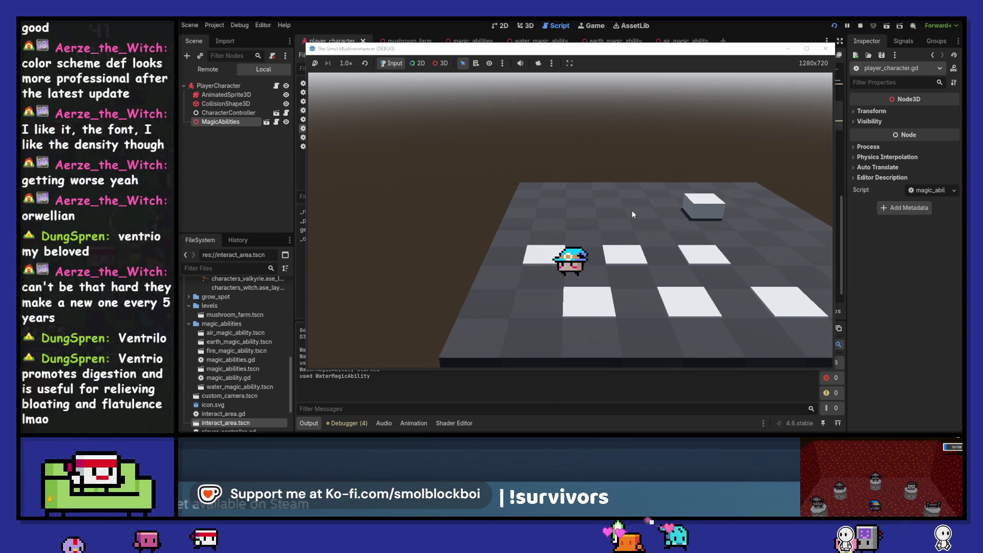
key(d)
key(d)
key(e)
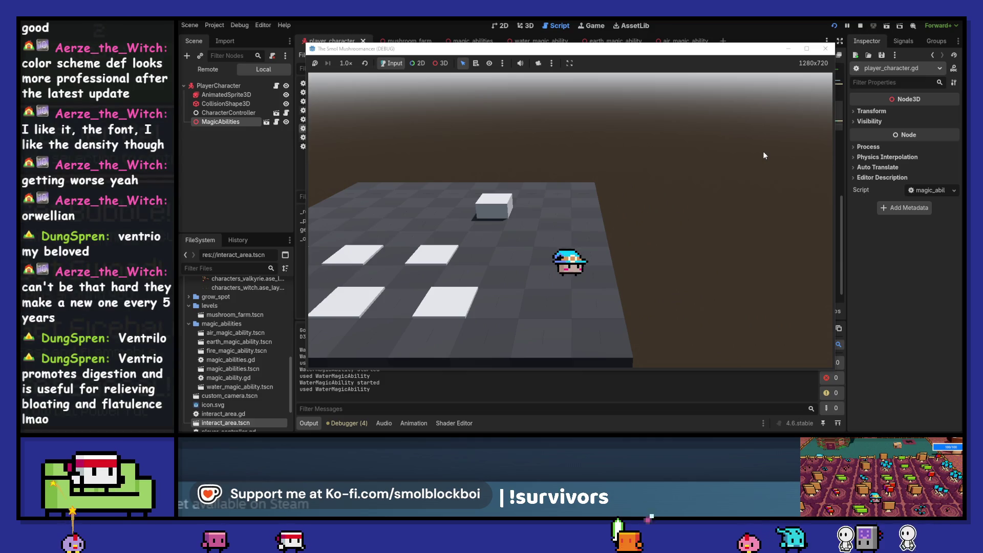
key(a)
key(e)
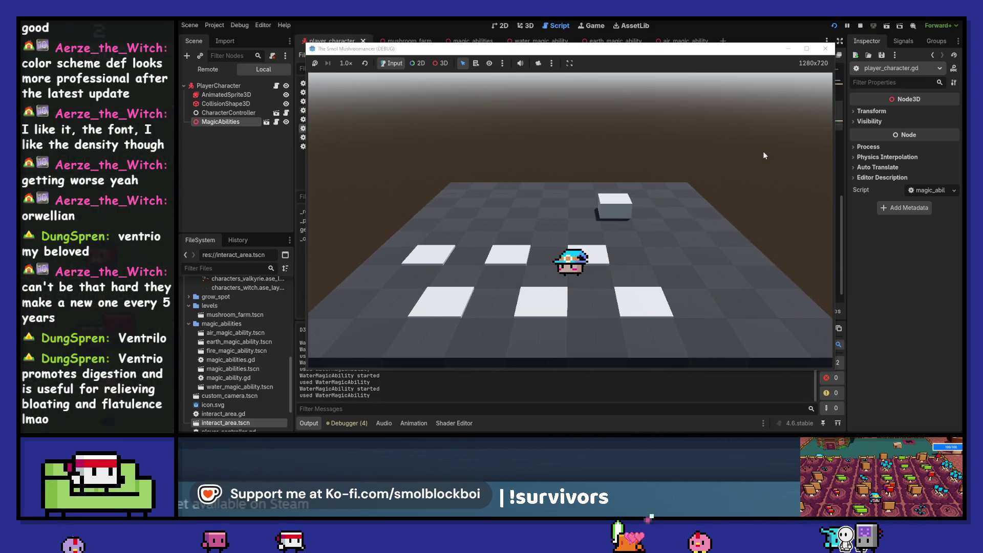
key(a)
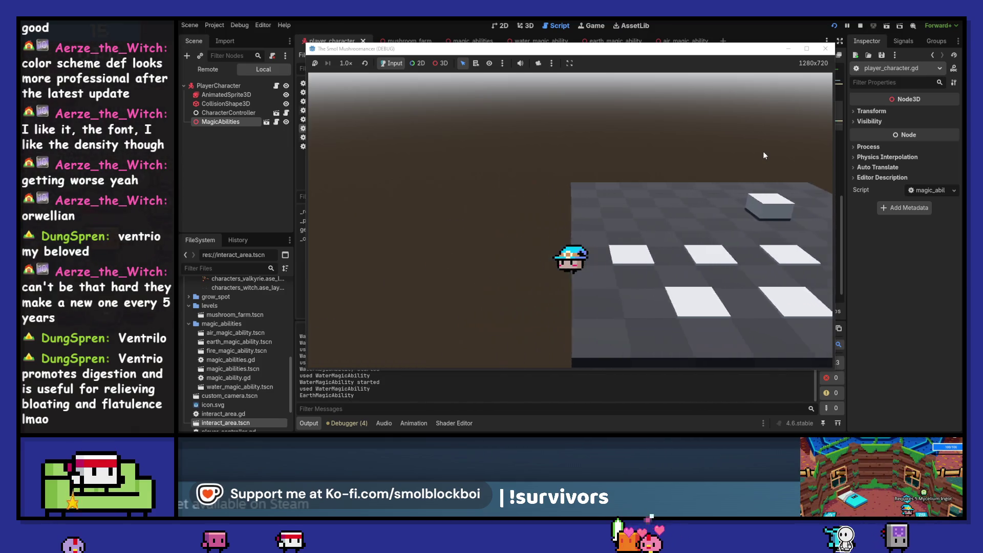
click(825, 48)
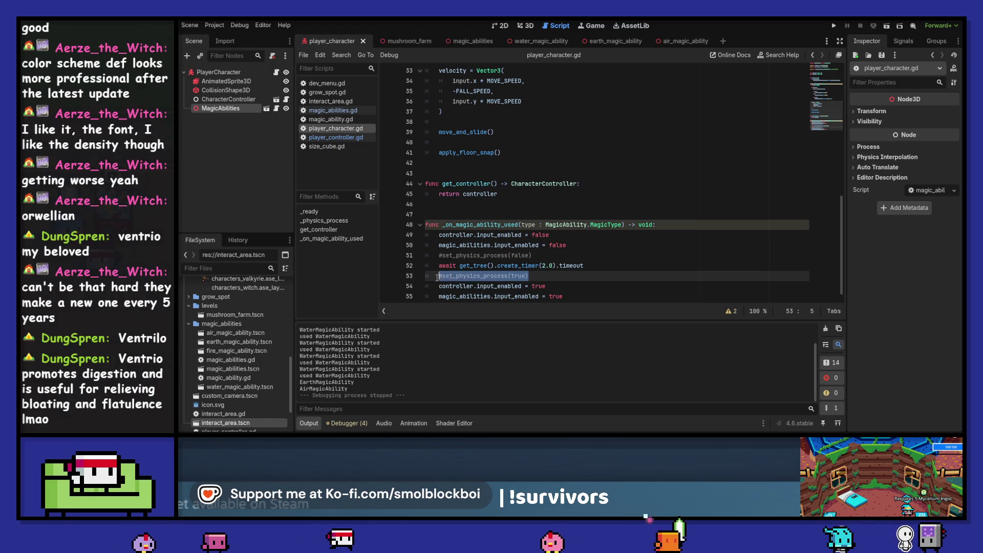
Delete both commented set_physics_process lines and save the script.
key(BackSpace)
drag(533, 255, 439, 255)
key(BackSpace)
key(ctrl+s)
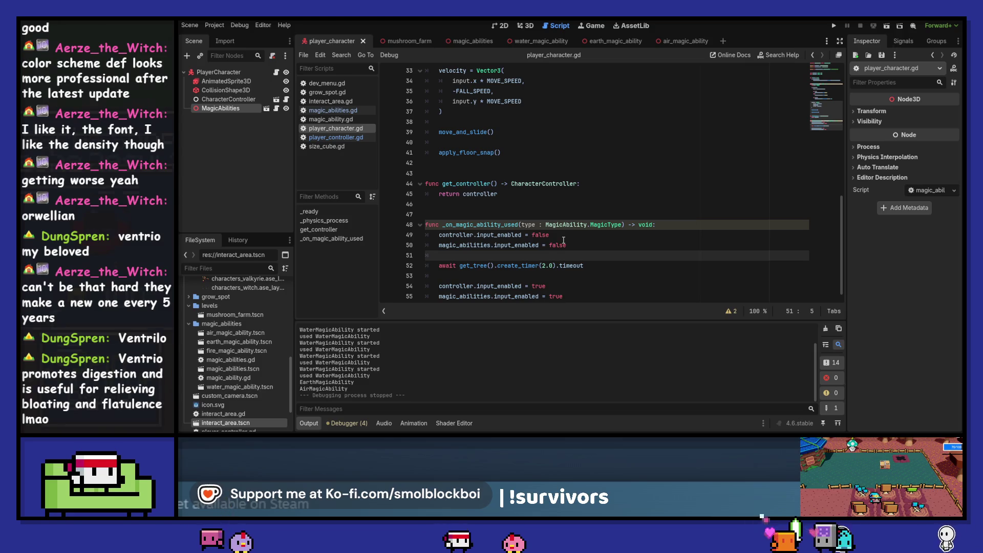
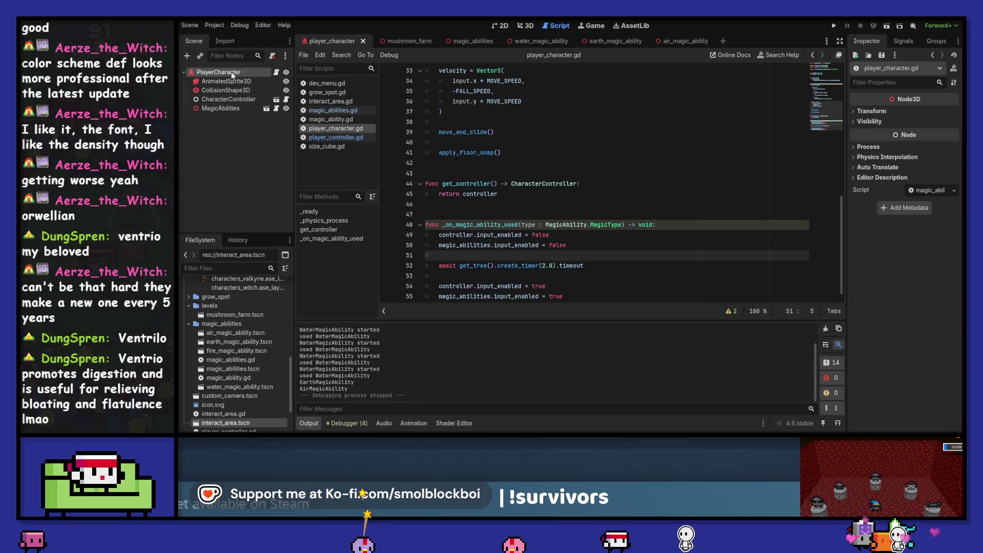
Add an AnimationPlayer child node to PlayerCharacter from the 3D view.
click(232, 75)
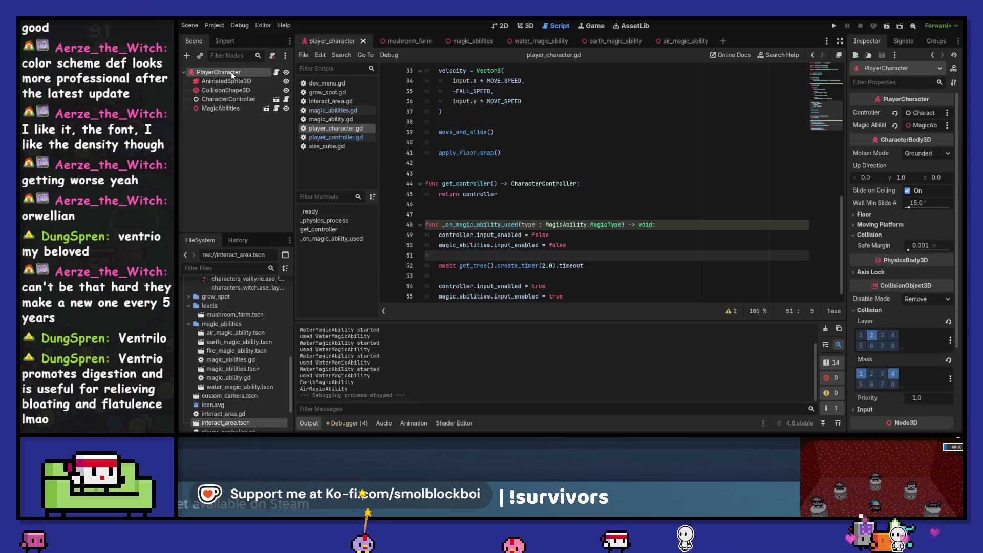
click(525, 26)
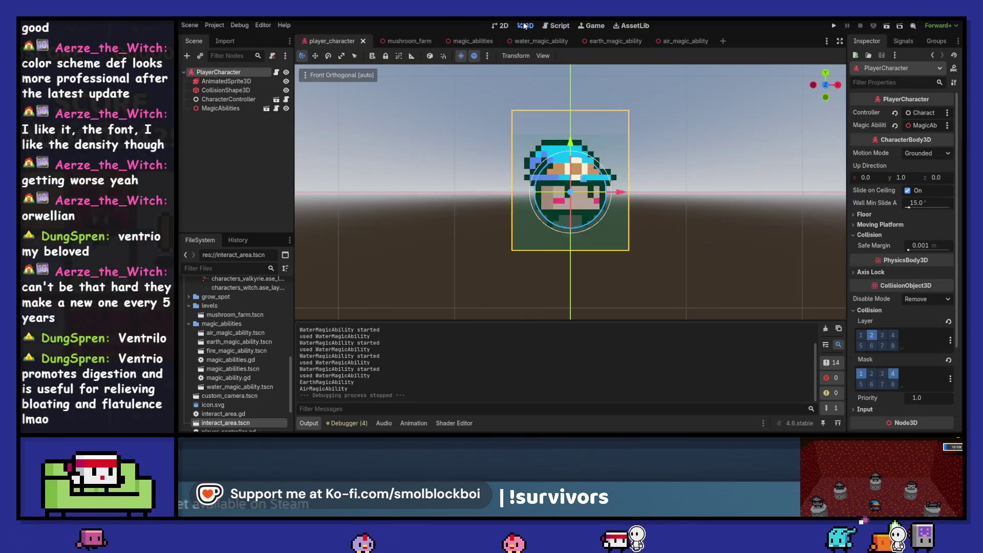
mouse_move(589, 137)
mouse_down()
mouse_move(691, 195)
mouse_move(646, 229)
mouse_up()
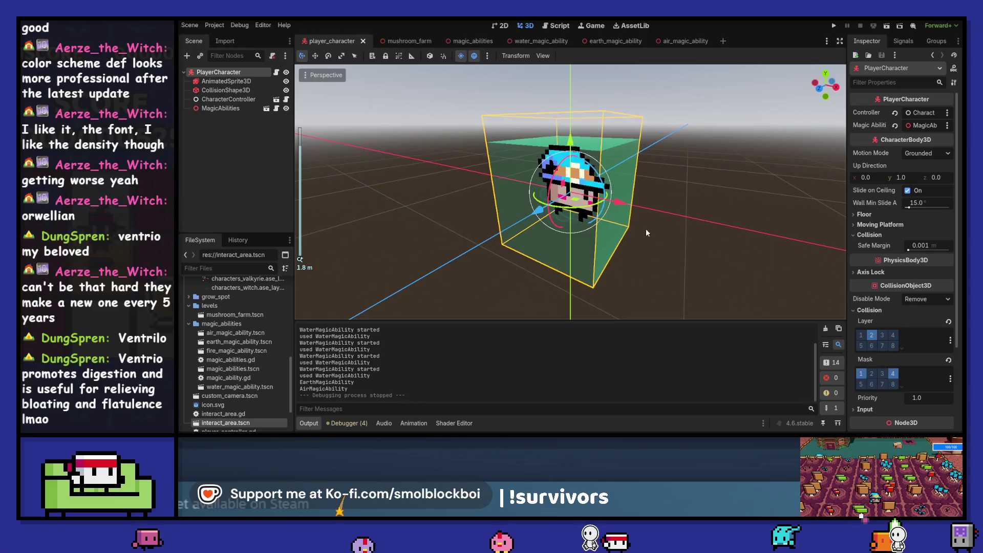
click(187, 56)
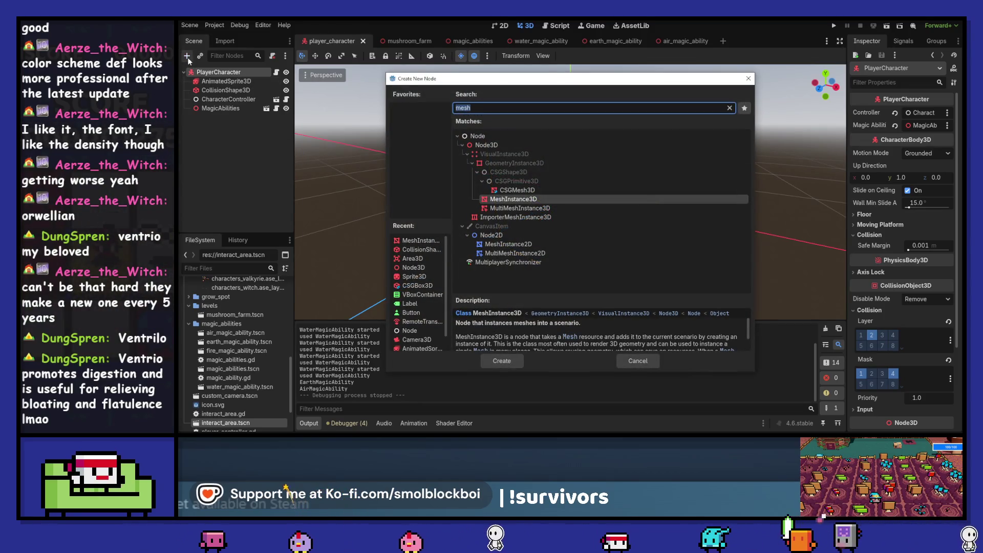
text(animation)
key(Down)
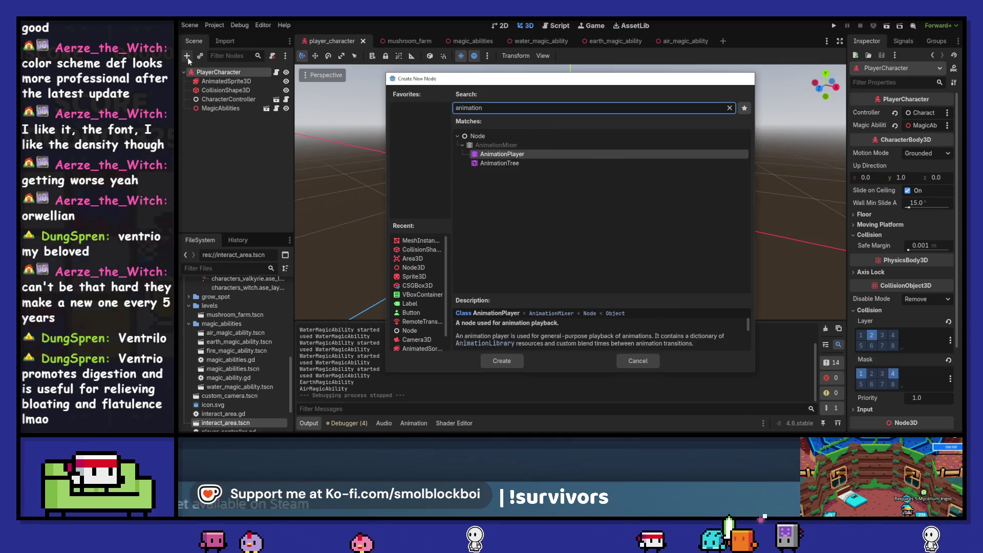
key(Return)
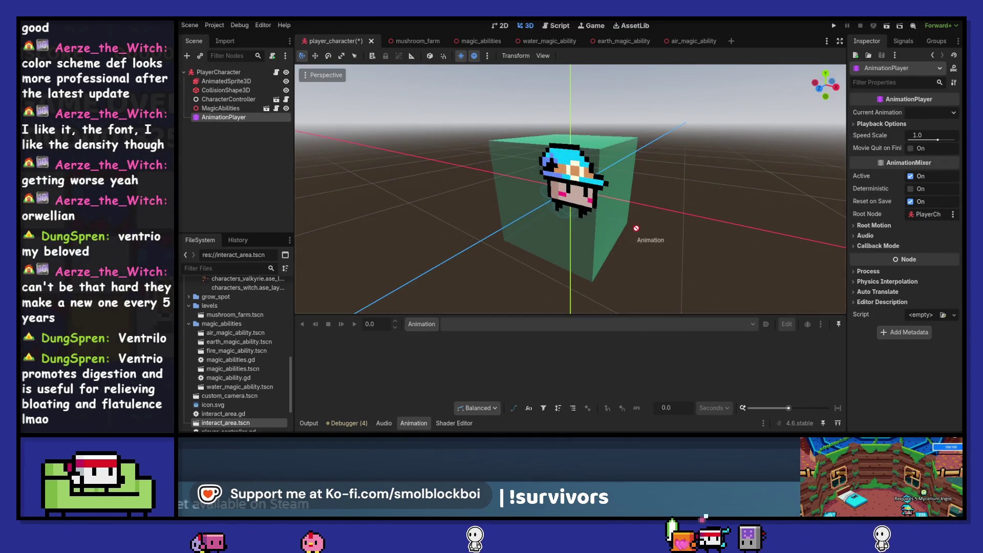
Float the Animation editor as a separate window, then dock it back at the bottom.
drag(437, 424, 598, 153)
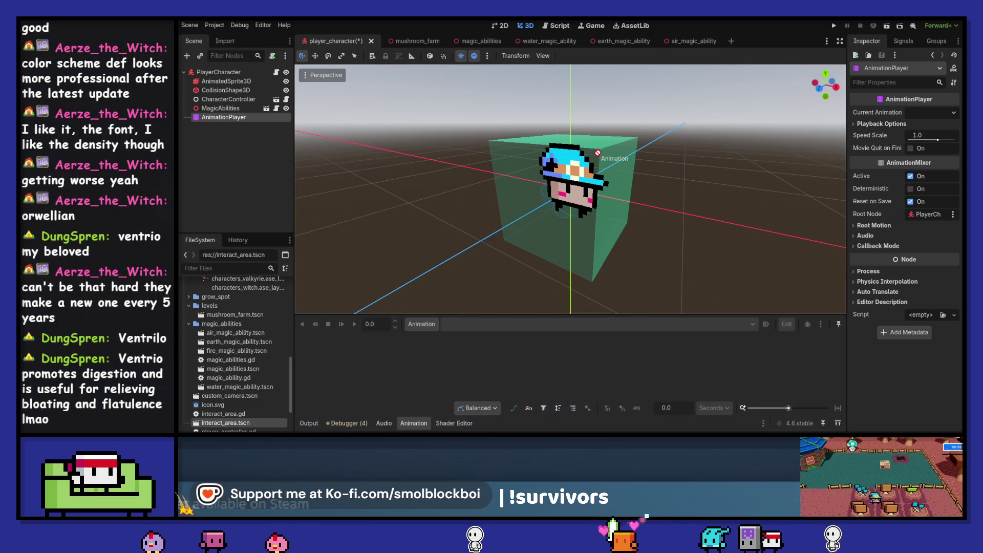
mouse_move(437, 395)
mouse_down()
mouse_move(410, 438)
mouse_move(405, 426)
mouse_move(441, 389)
mouse_move(490, 184)
mouse_move(490, 123)
mouse_up()
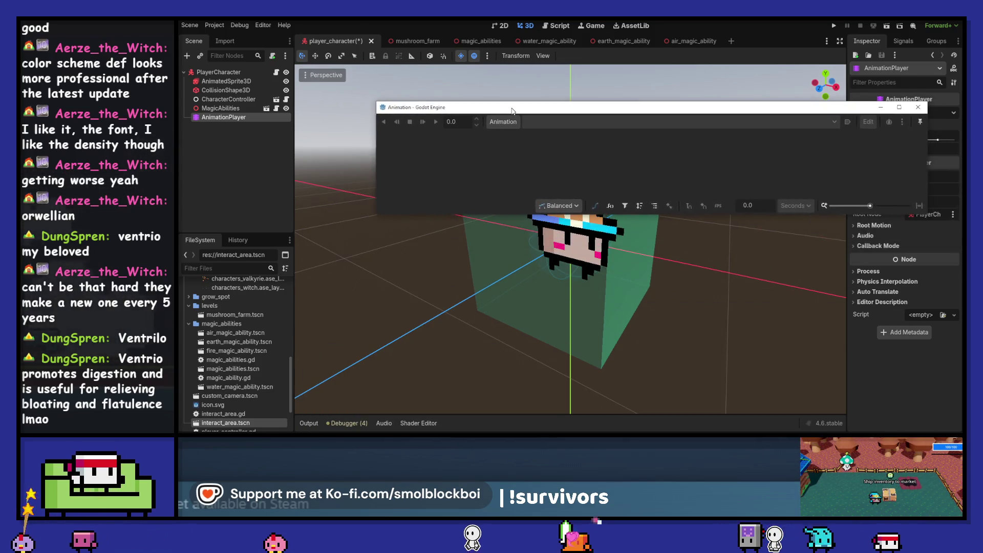
click(236, 119)
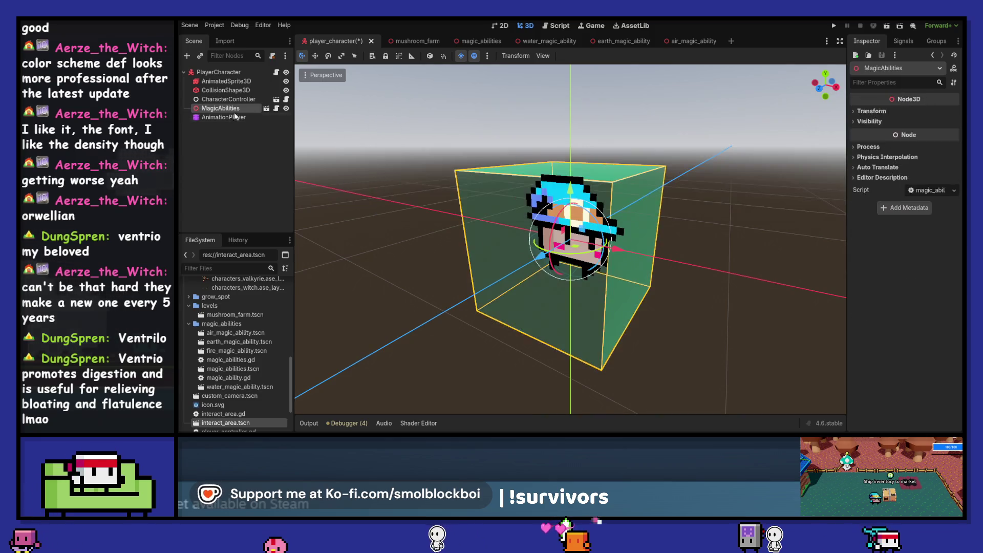
click(871, 404)
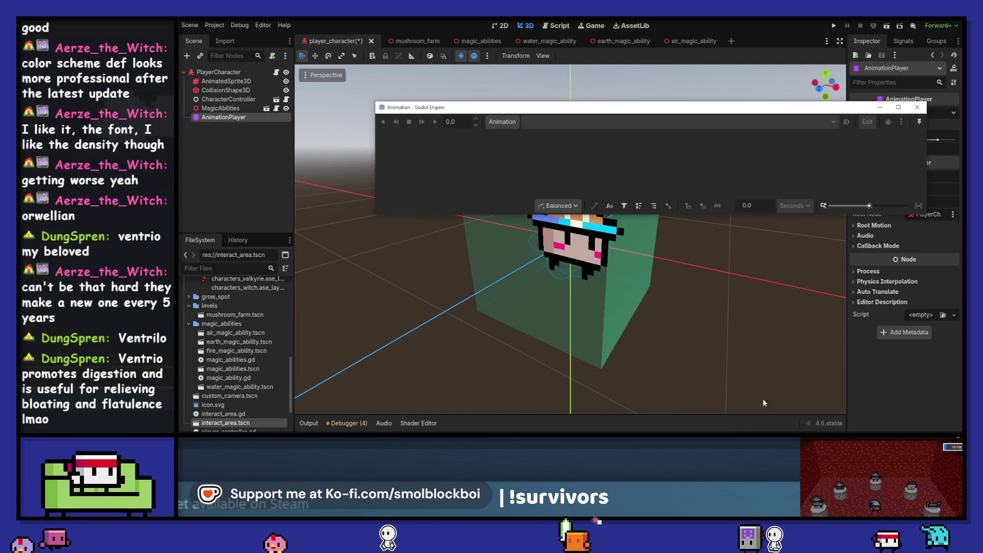
mouse_move(582, 111)
mouse_down()
mouse_move(501, 188)
mouse_move(502, 221)
mouse_up()
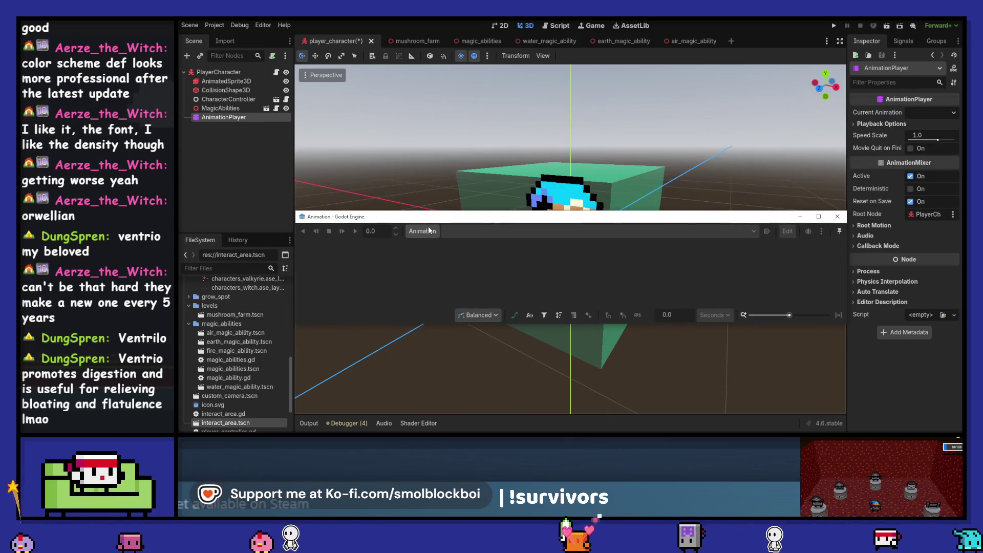
click(837, 217)
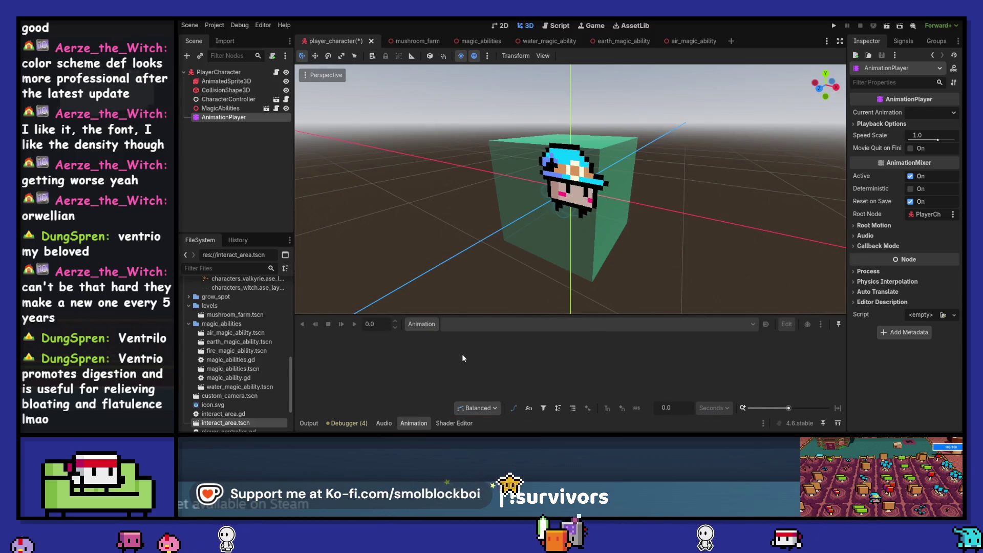
click(424, 324)
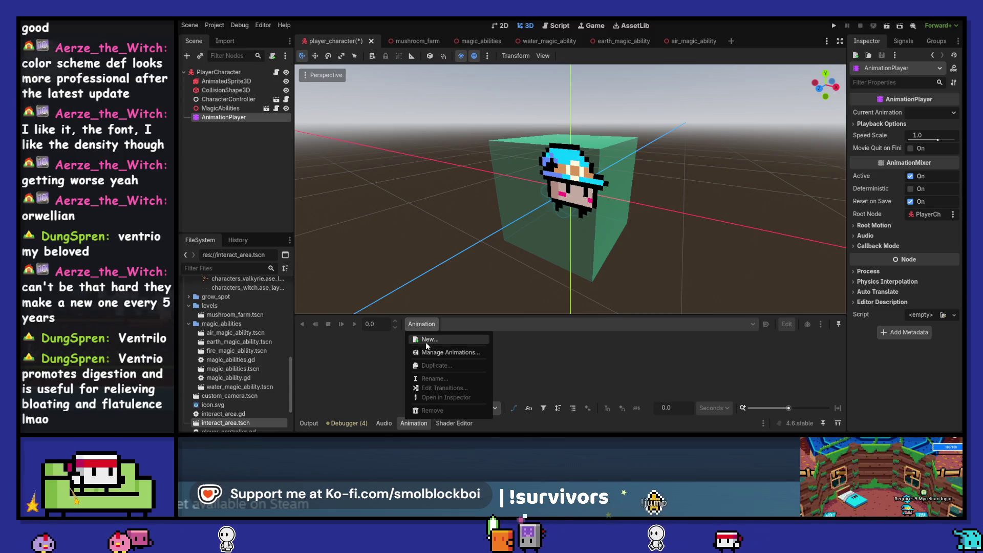
Create a new animation named 'ability_water' in the AnimationPlayer.
click(426, 340)
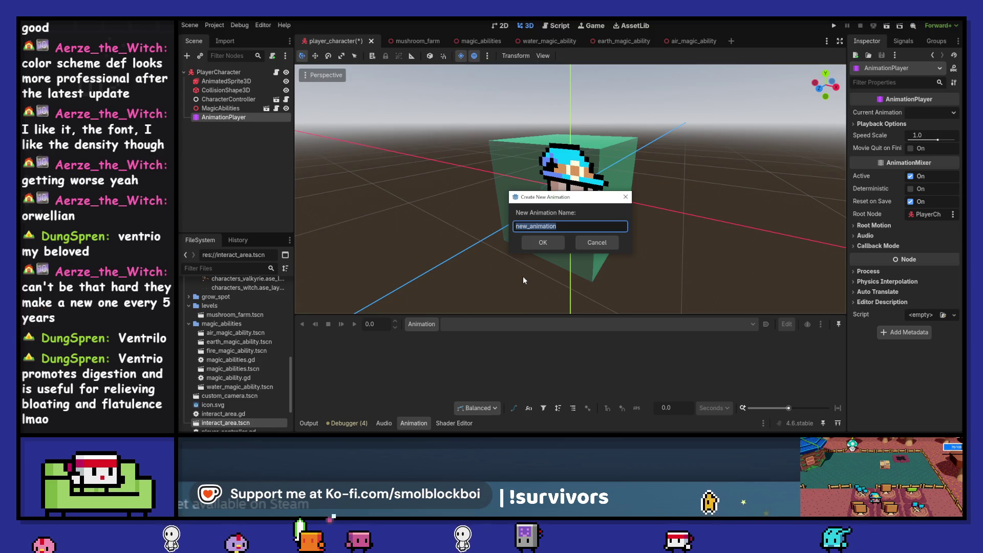
text(waat)
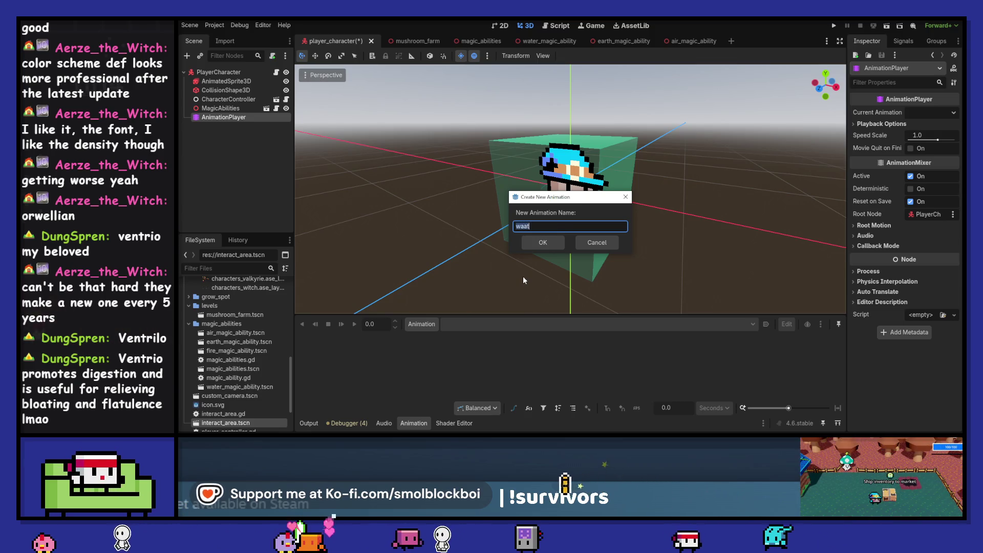
key(BackSpace)
key(BackSpace)
text(ter)
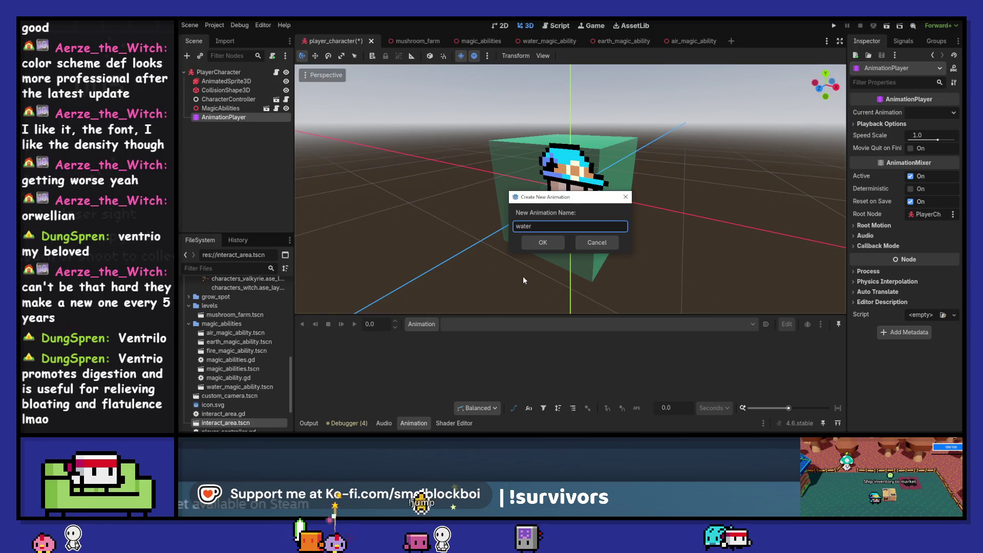
text(_magic)
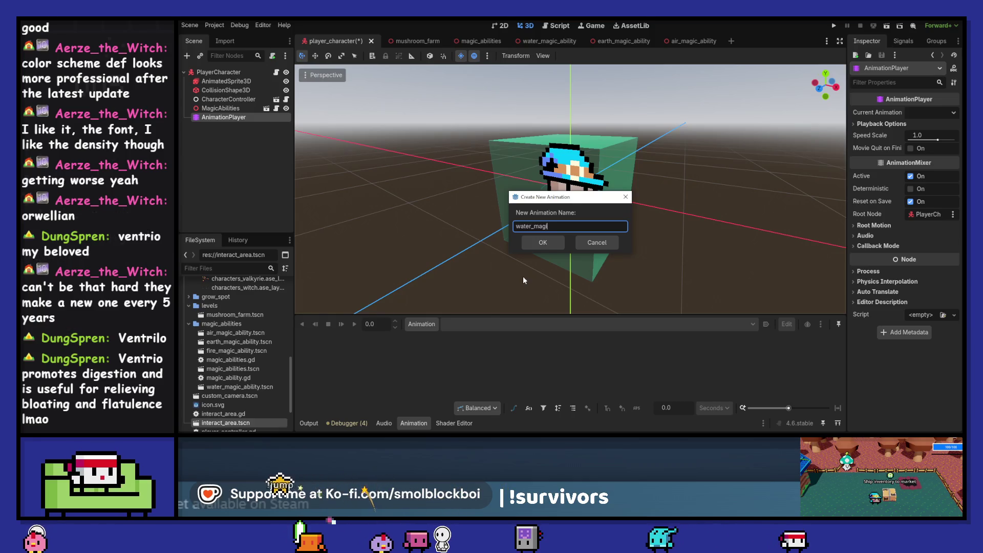
key(BackSpace)
key(BackSpace)
key(BackSpace)
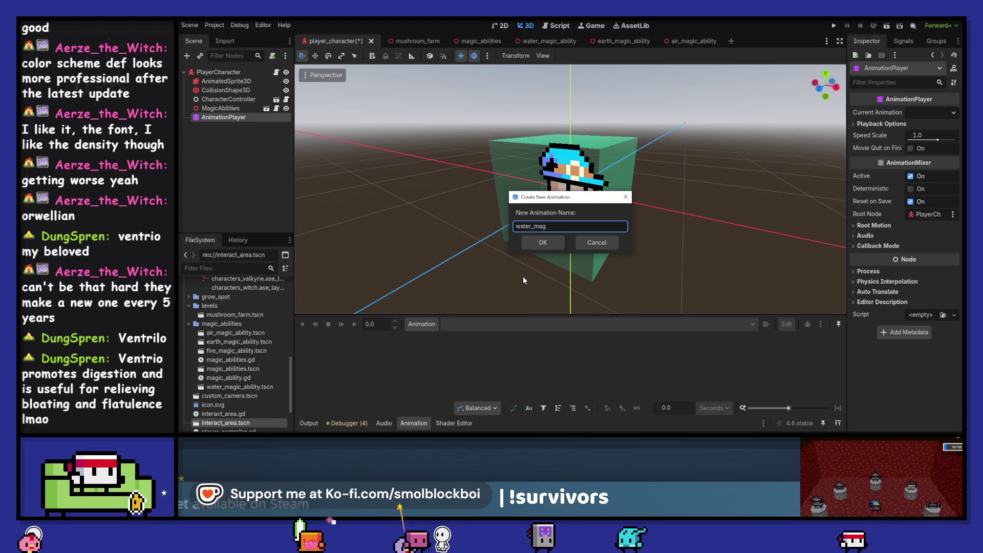
text(magic)
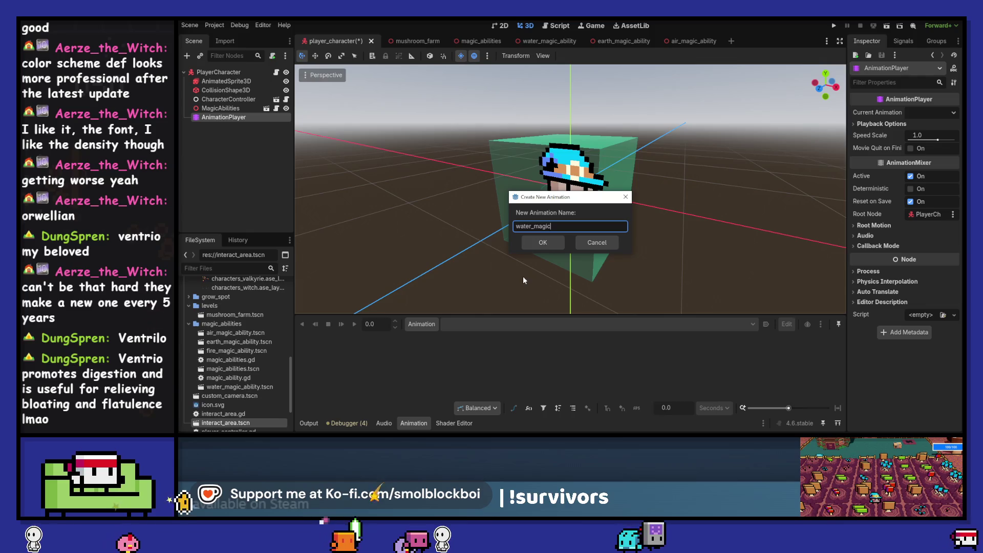
key(ctrl+a)
text(a)
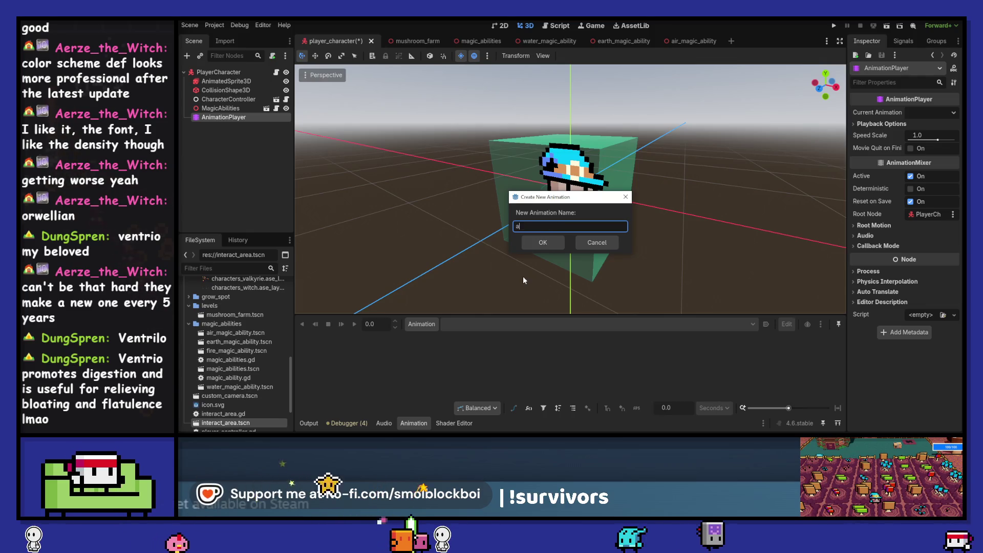
text(bility_)
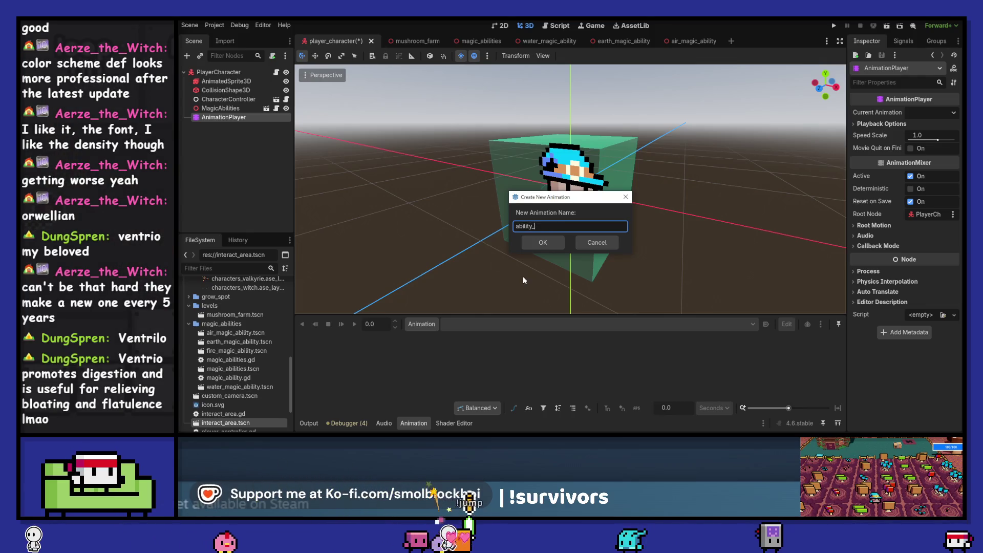
text(water)
key(Return)
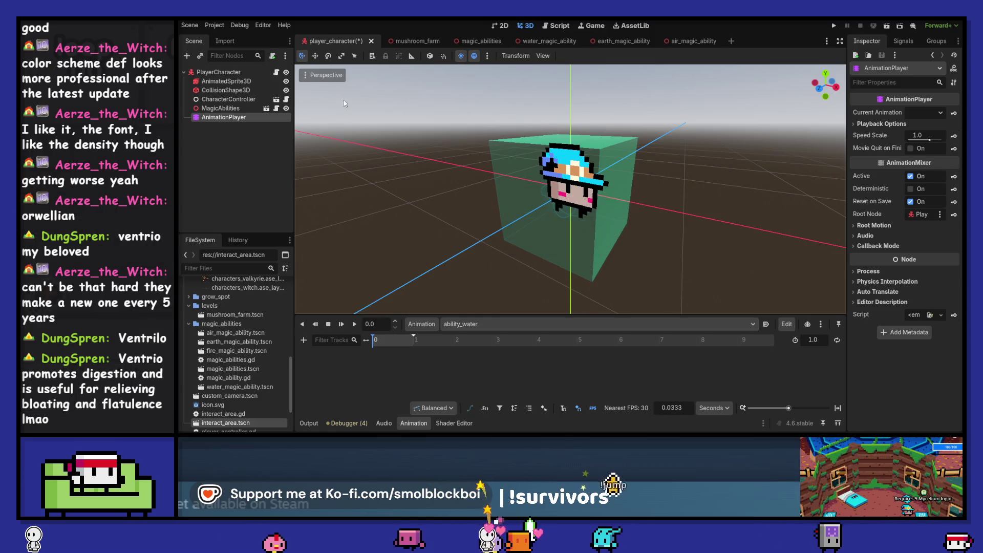
click(229, 81)
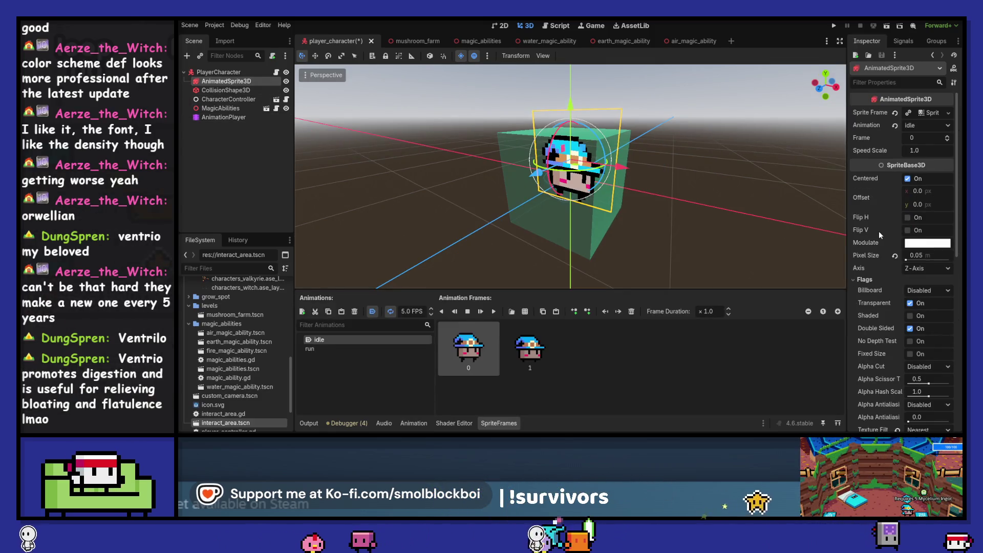
Switch to a front view, keep the sprite position at 0.0, and save the scene.
scroll(879, 232, down, 10)
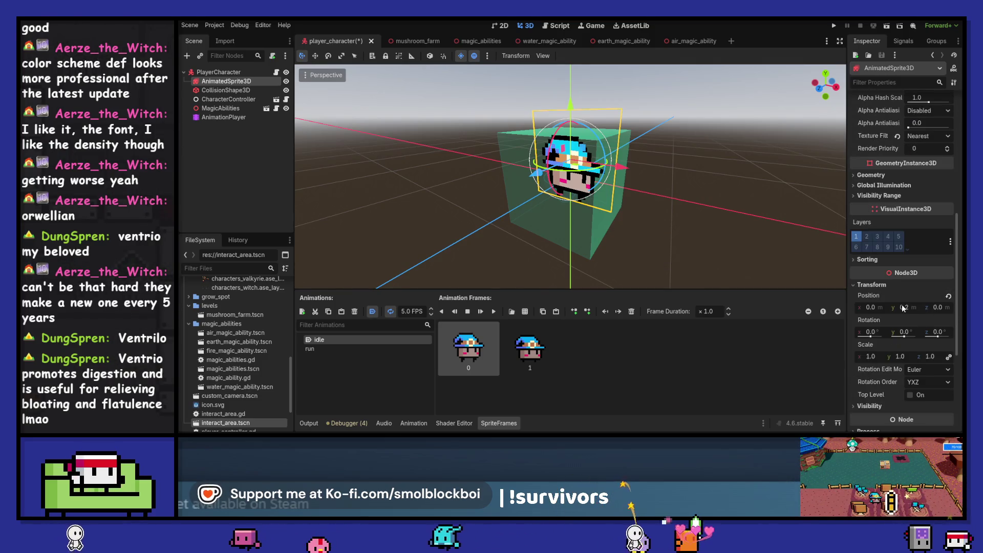
click(817, 87)
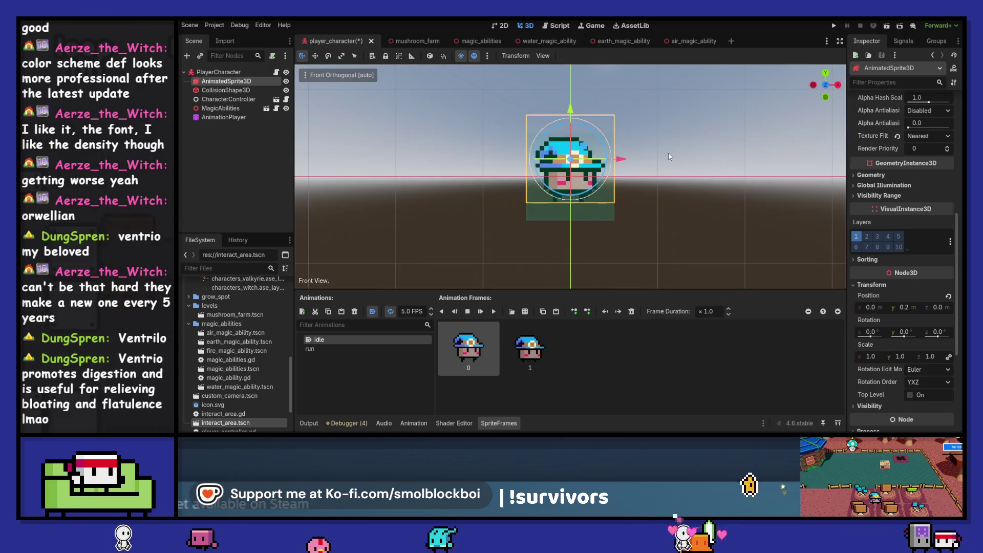
click(949, 297)
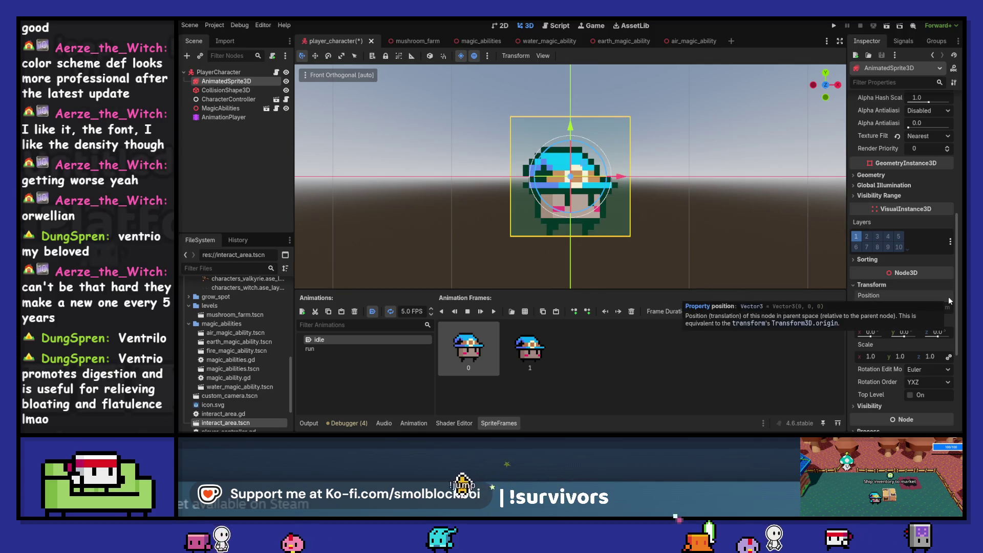
scroll(892, 188, up, 2)
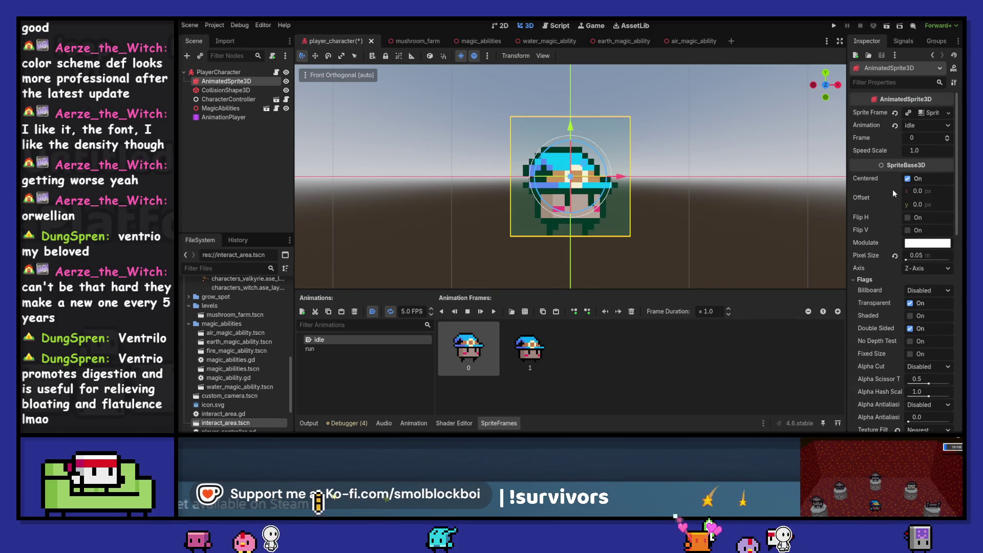
scroll(892, 189, down, 4)
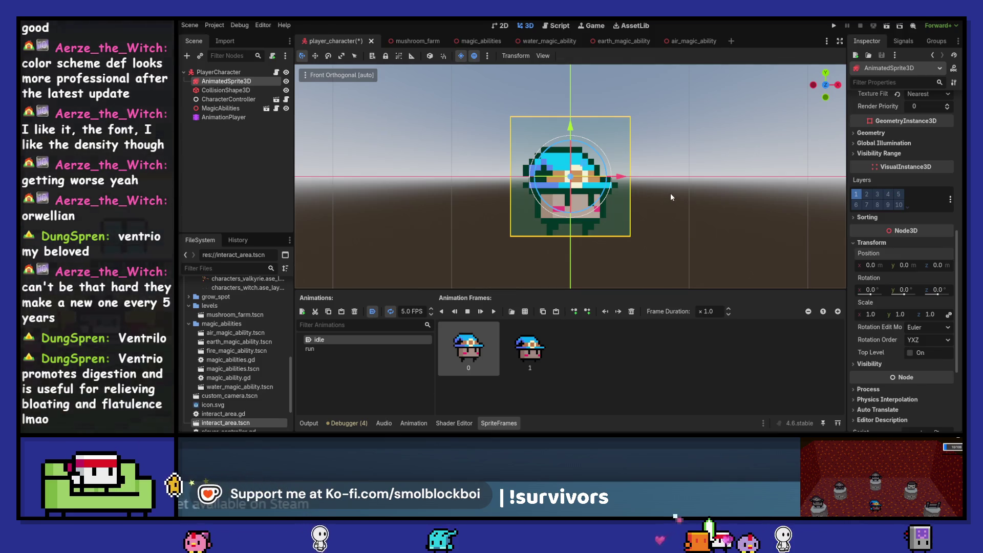
key(ctrl+z)
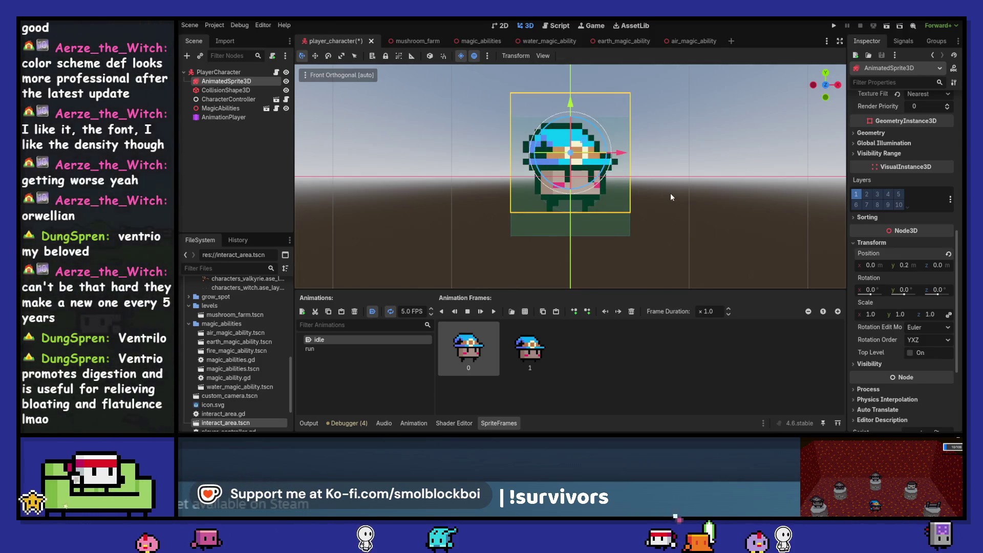
key(ctrl+z)
key(ctrl+s)
Set the AnimatedSprite3D vertical offset to 4.0 and save the scene.
scroll(877, 204, up, 15)
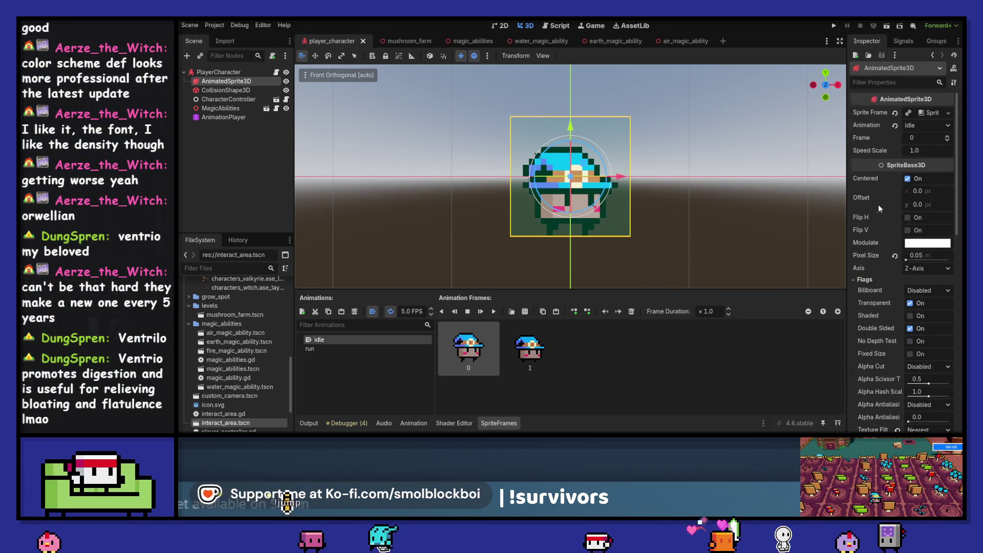
drag(929, 205, 931, 205)
click(930, 208)
text(3)
key(Tab)
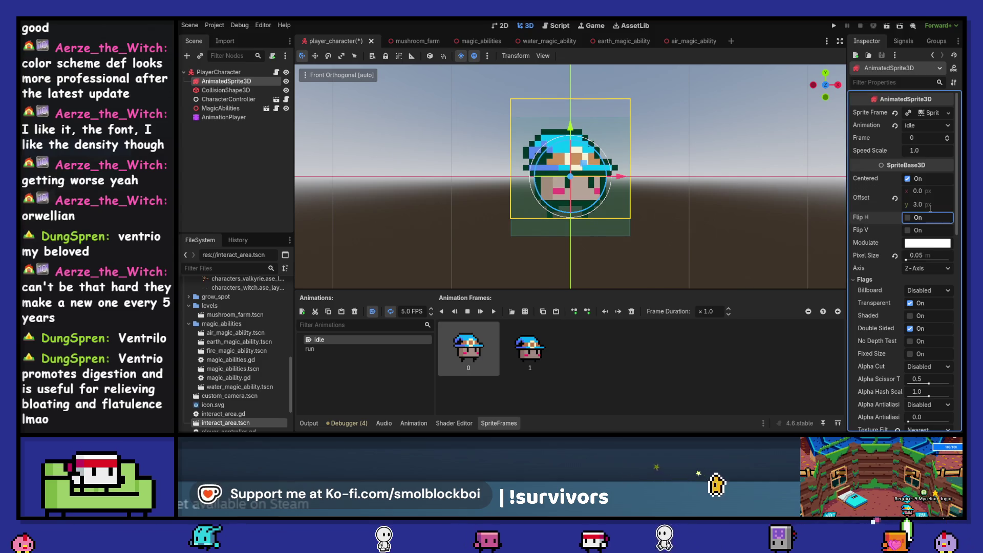
click(931, 208)
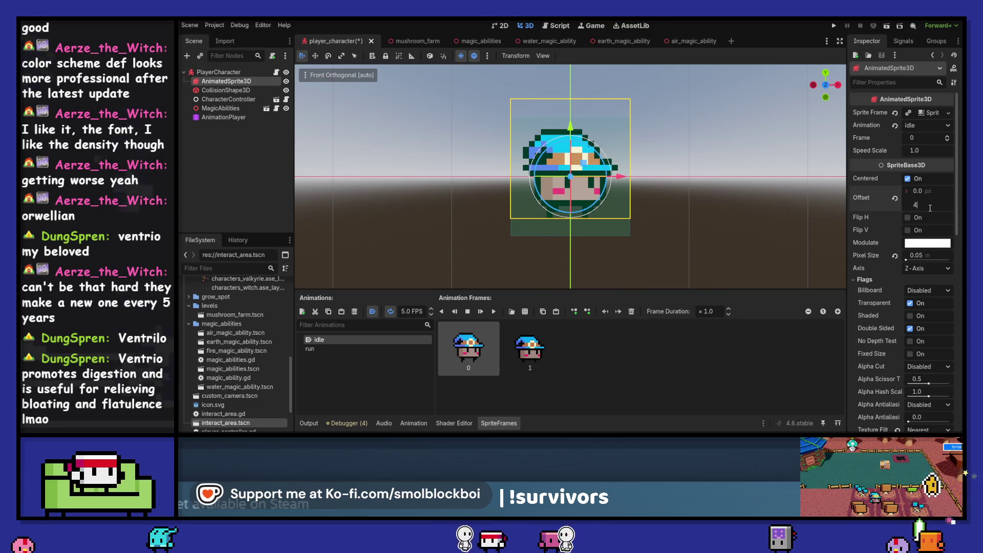
text(4)
key(Tab)
key(ctrl+s)
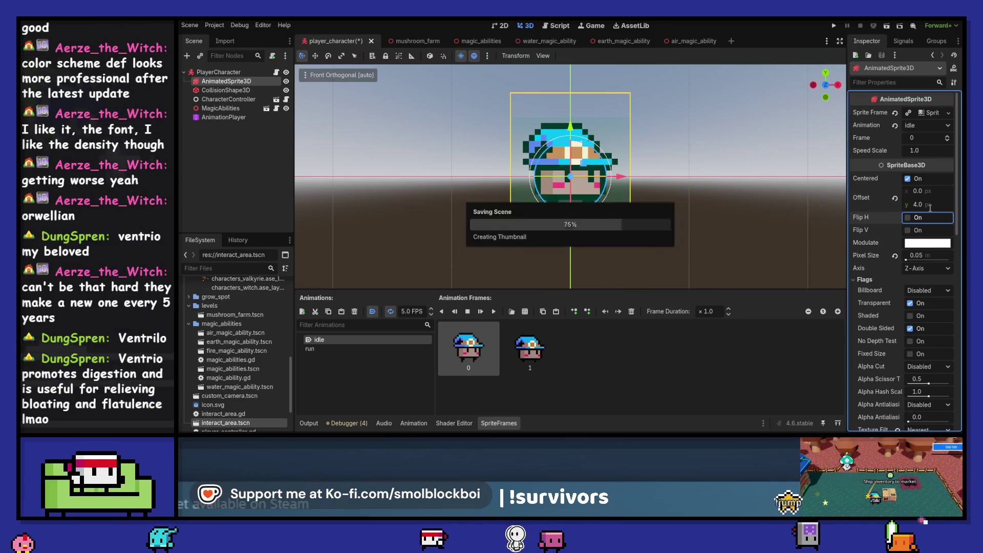
click(224, 118)
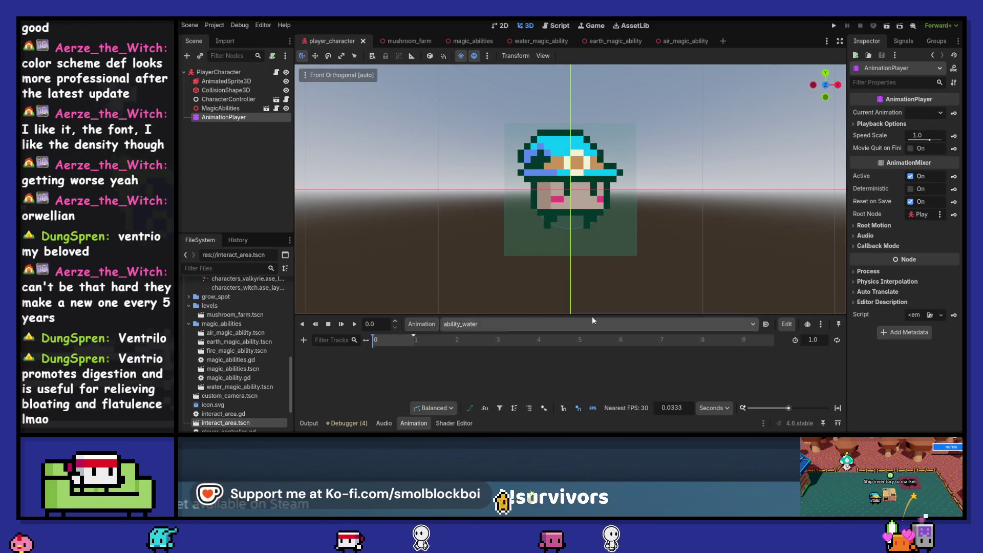
Create an AnimatedSprite3D rotation track in the ability_water animation.
click(211, 81)
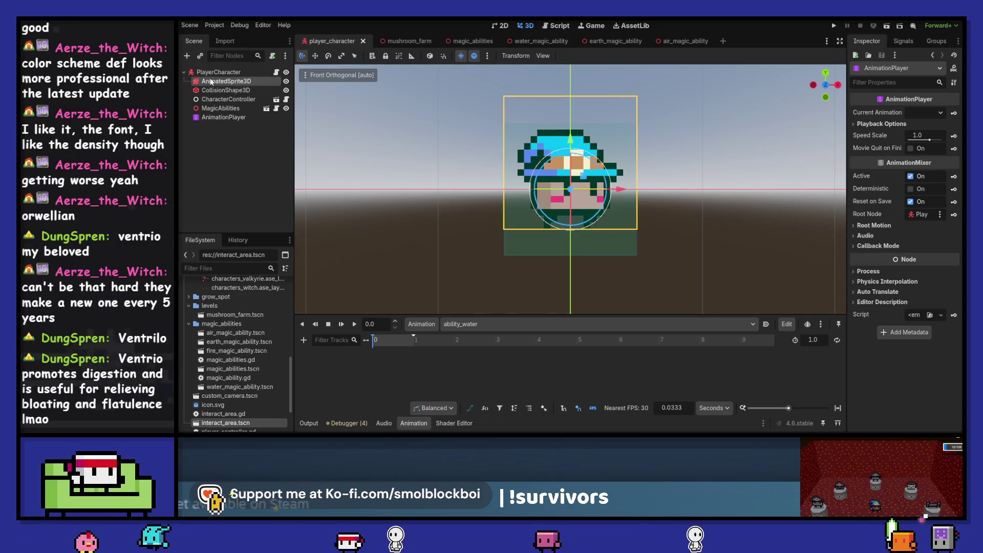
scroll(875, 347, down, 10)
scroll(874, 347, up, 5)
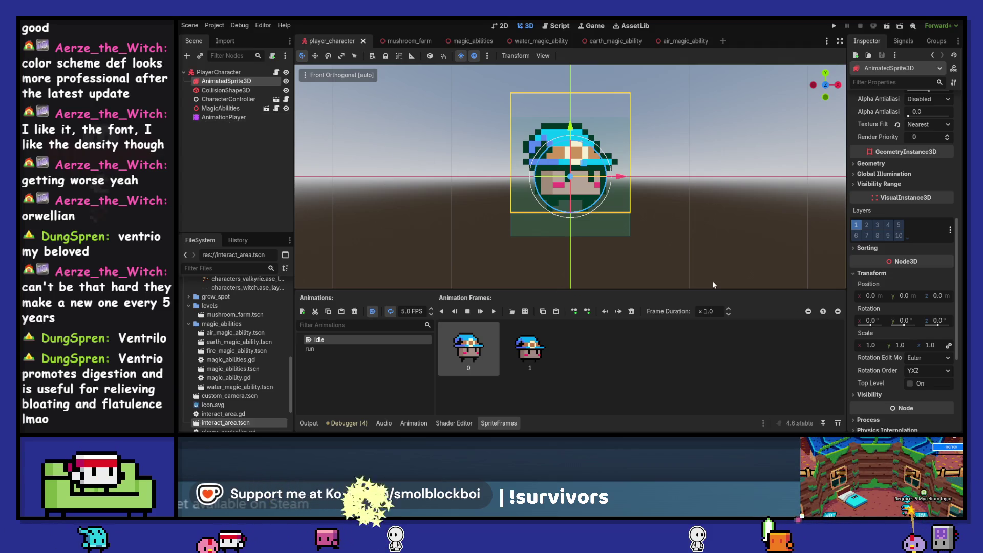
click(246, 116)
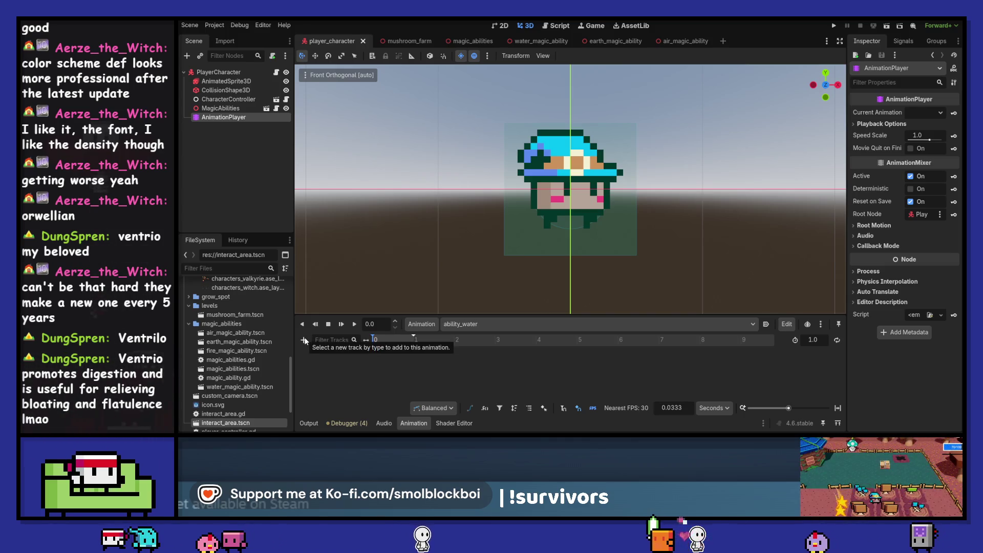
click(207, 82)
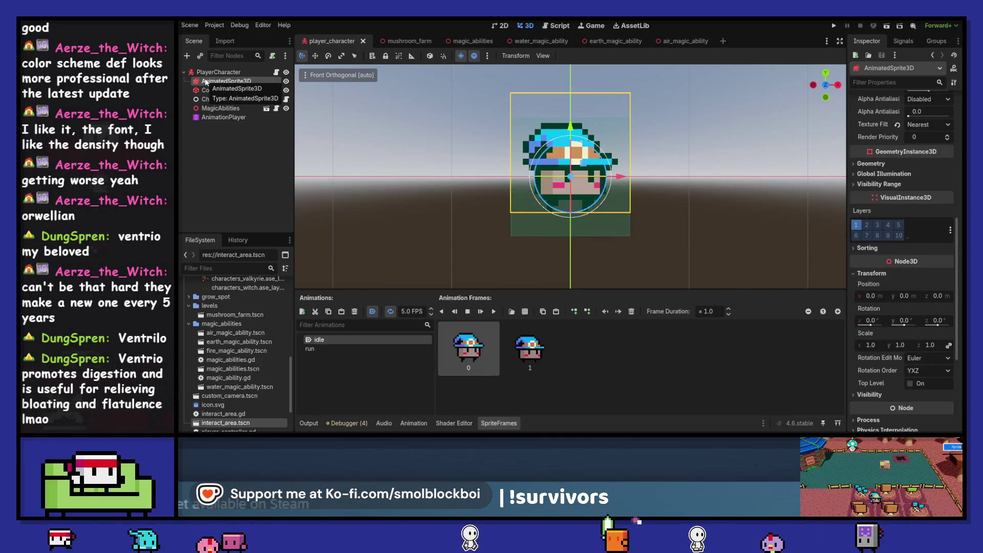
click(414, 422)
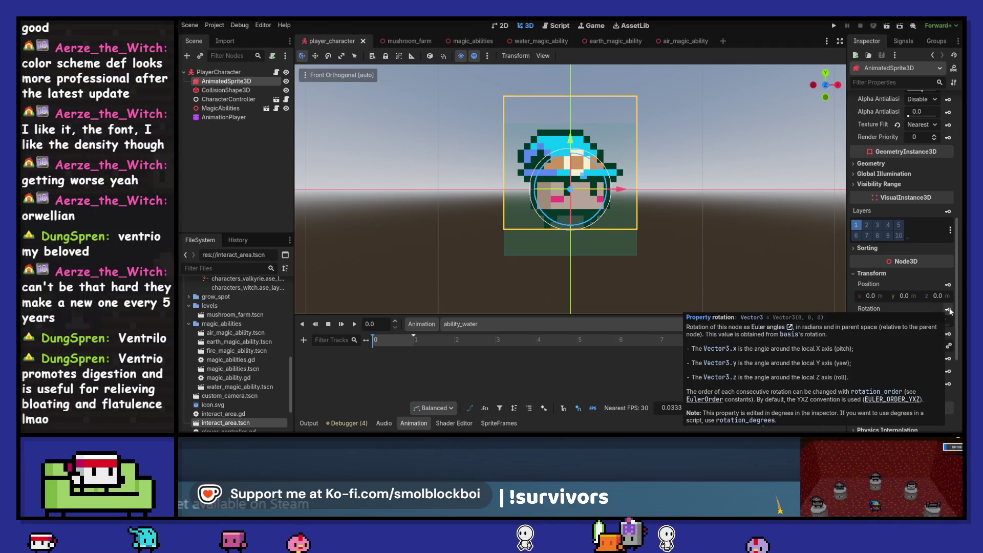
click(948, 309)
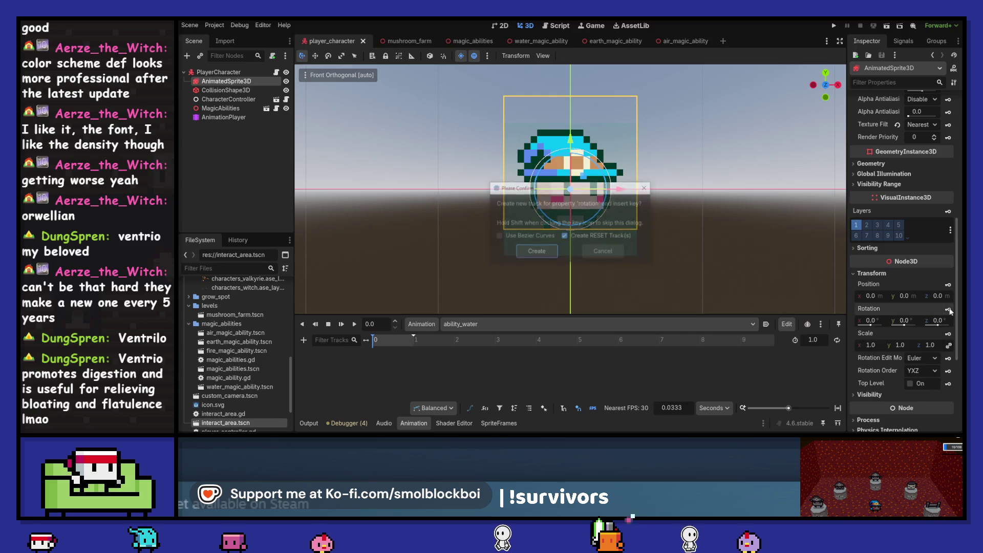
click(536, 251)
Rotate the sprite around Y and add a rotation key at 0.5 seconds.
click(380, 341)
drag(414, 345, 415, 343)
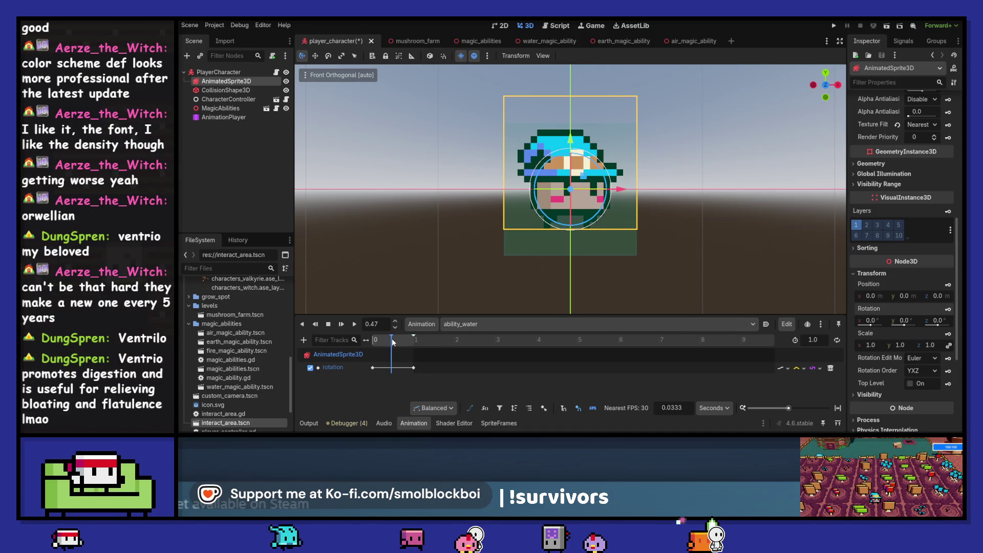
drag(392, 339, 393, 339)
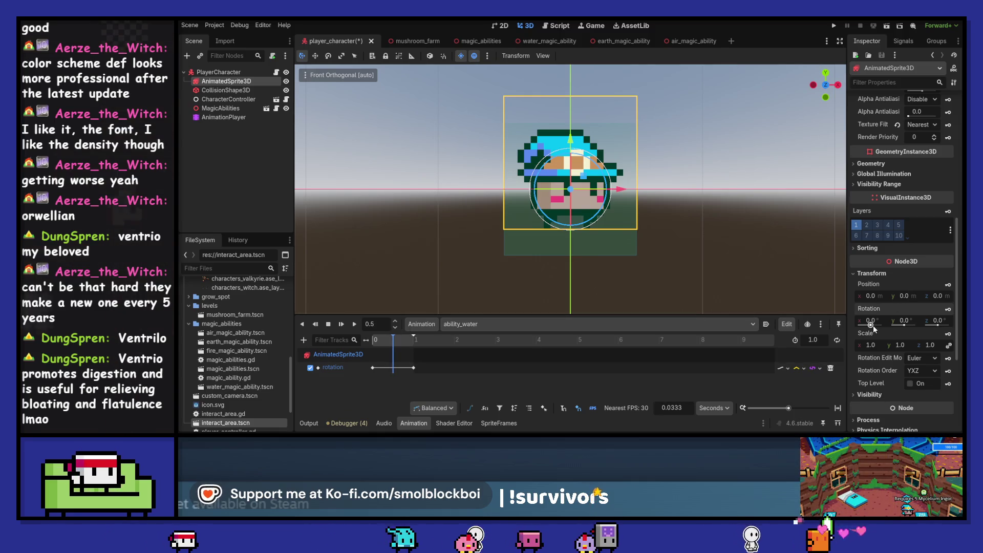
drag(904, 323, 918, 325)
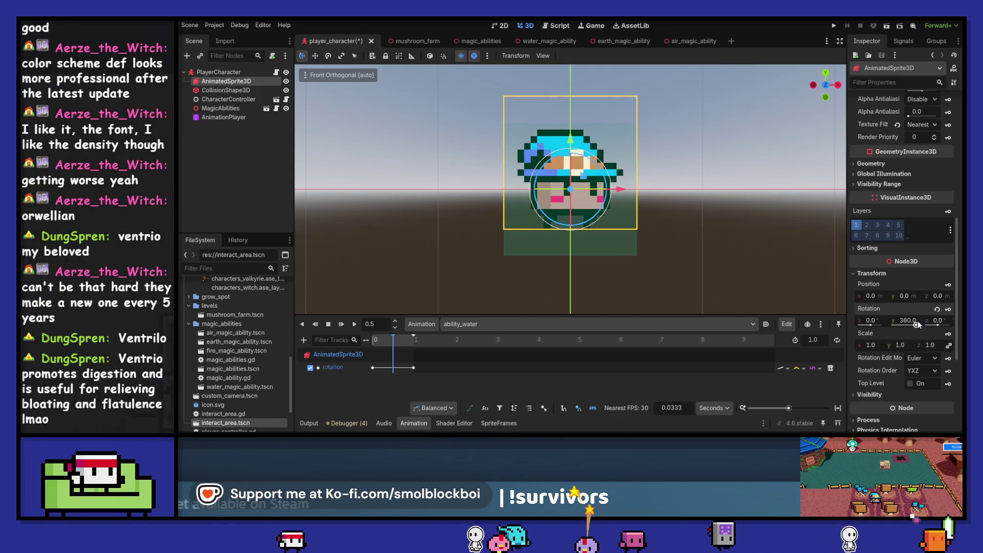
click(948, 309)
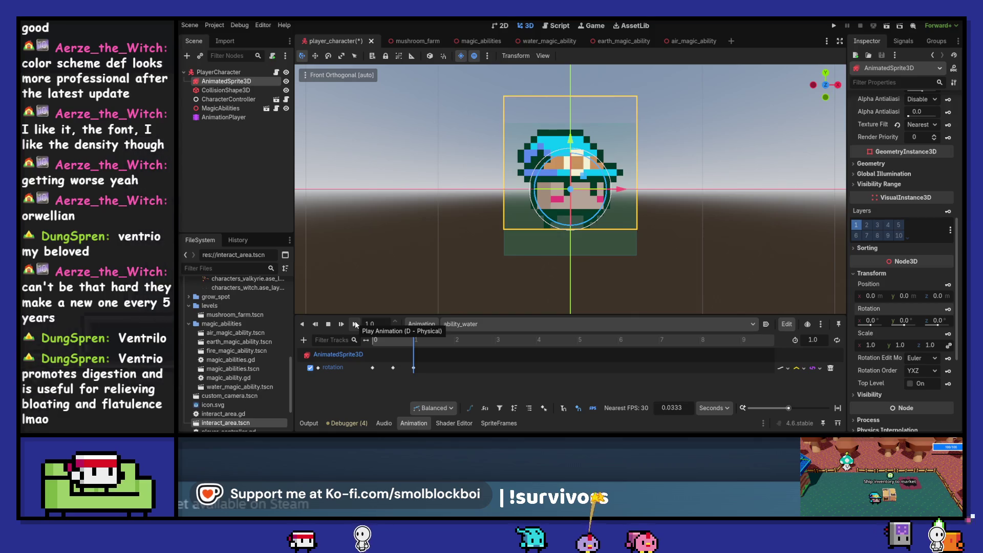
click(394, 368)
click(414, 369)
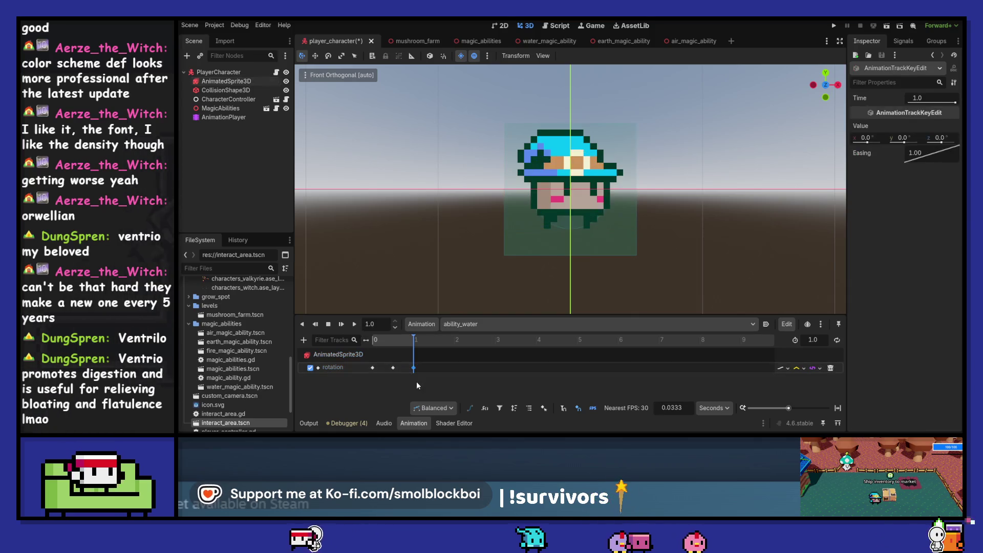
click(394, 368)
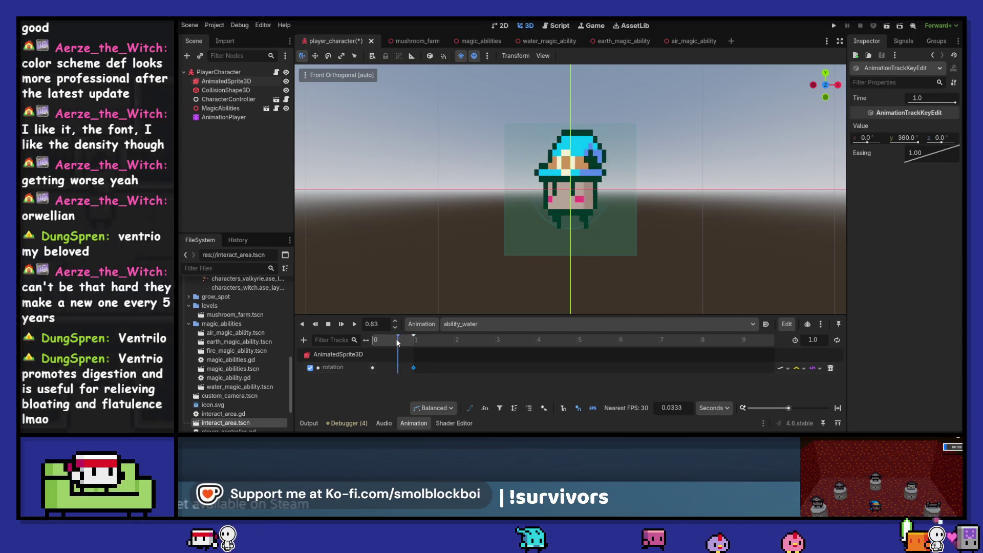
Play ability_water to preview the sprite spinning.
click(354, 324)
drag(392, 341, 402, 342)
key(ctrl+z)
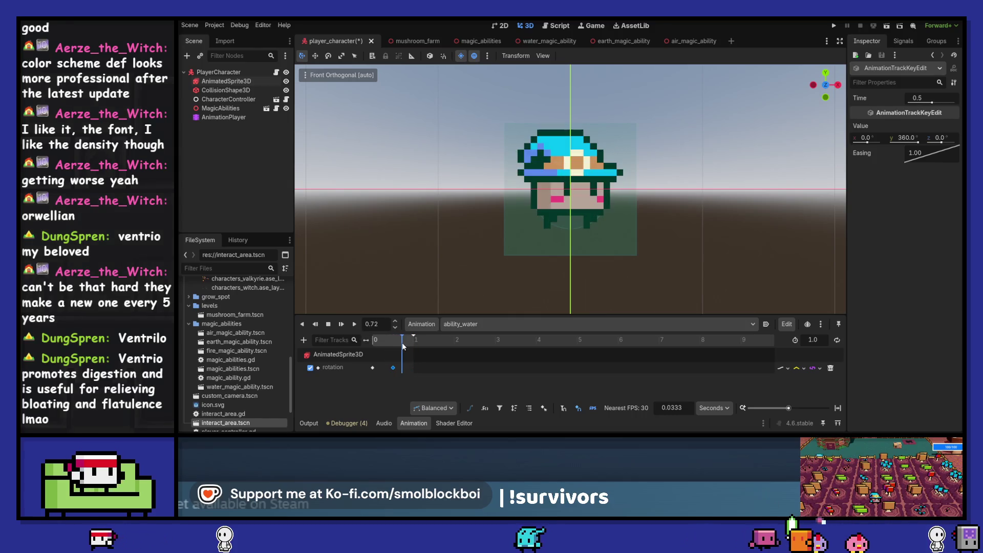
click(354, 325)
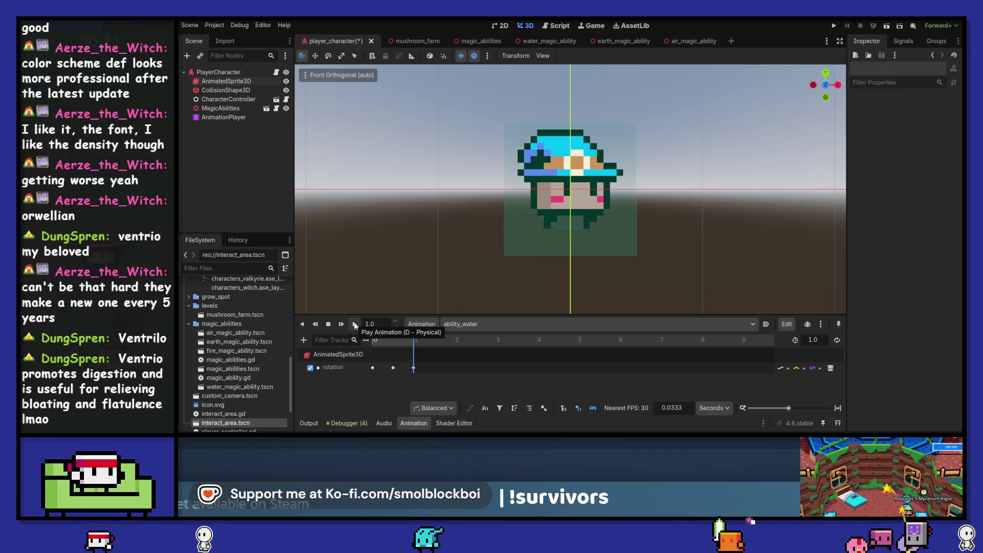
drag(730, 223, 666, 297)
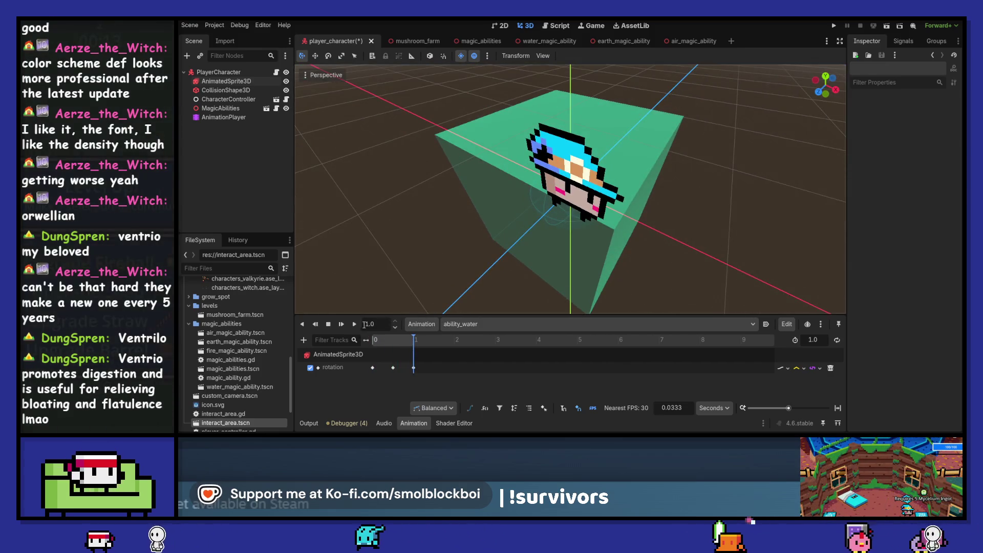
click(354, 324)
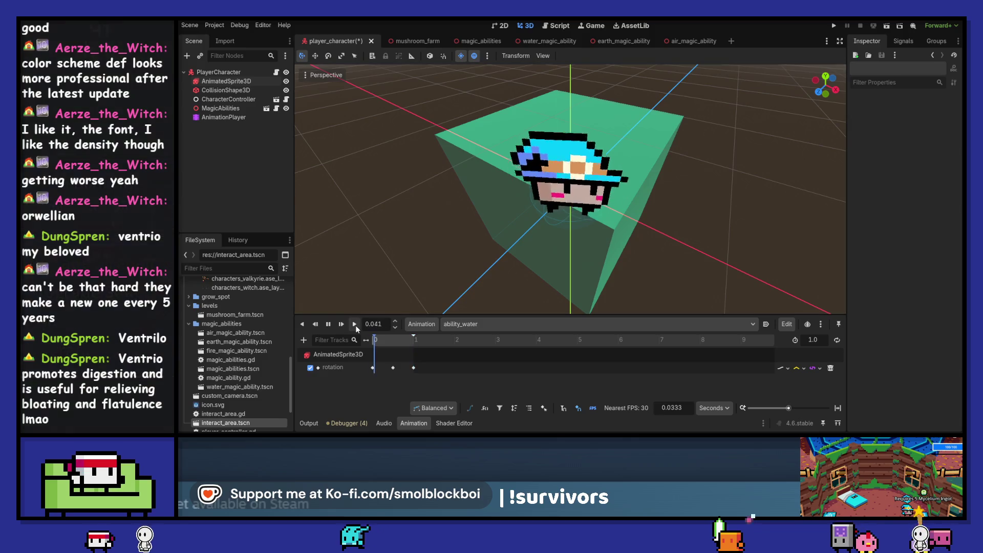
click(393, 339)
drag(394, 342, 394, 342)
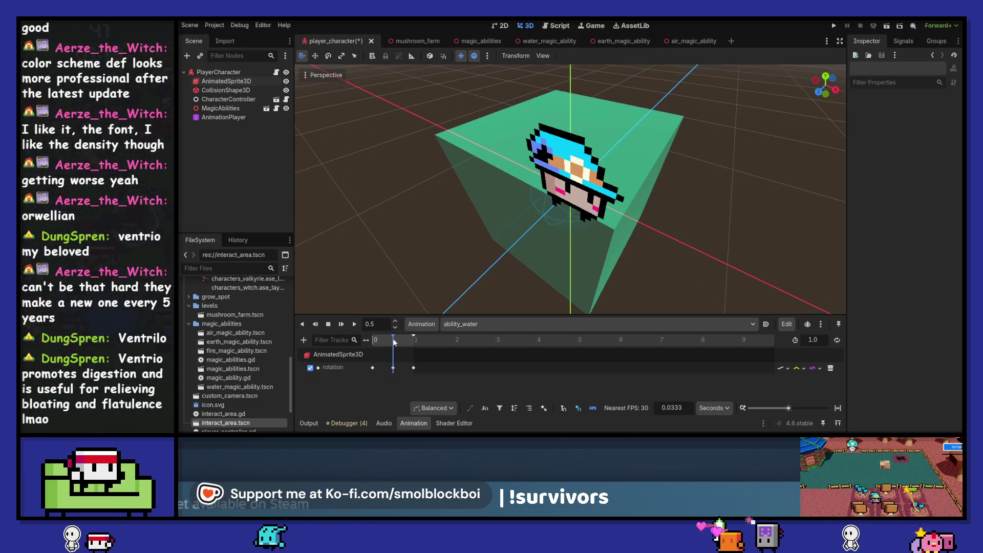
click(414, 368)
key(Delete)
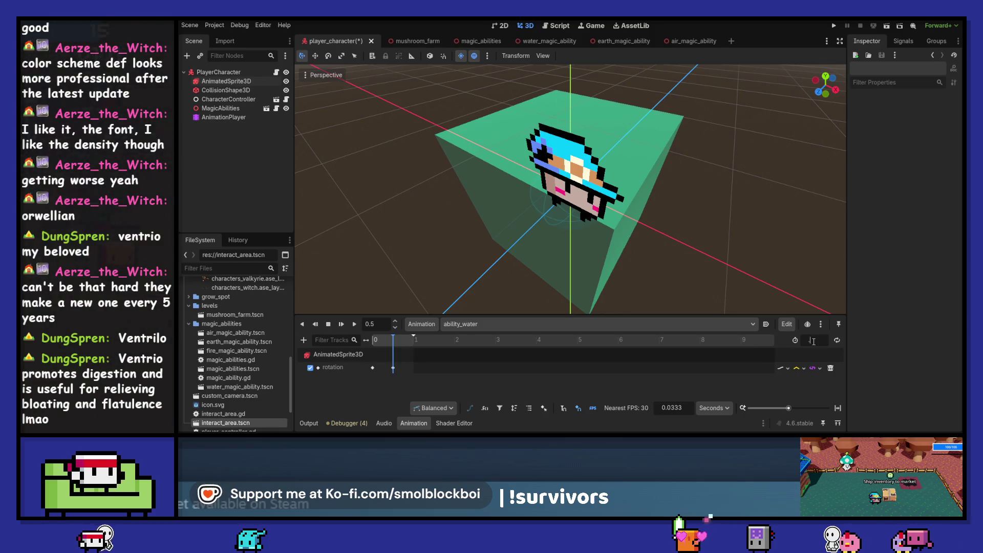
text(0.5)
key(ctrl+s)
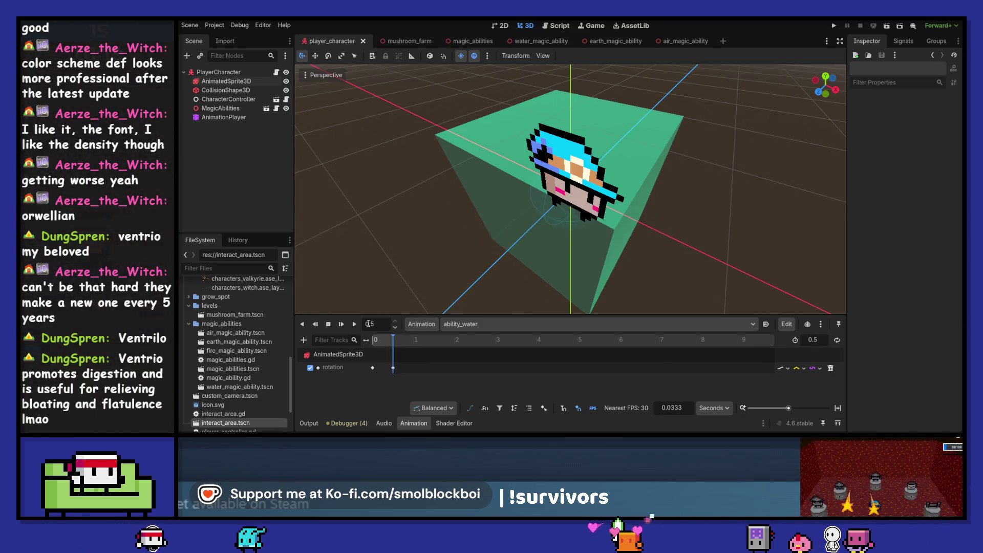
click(355, 324)
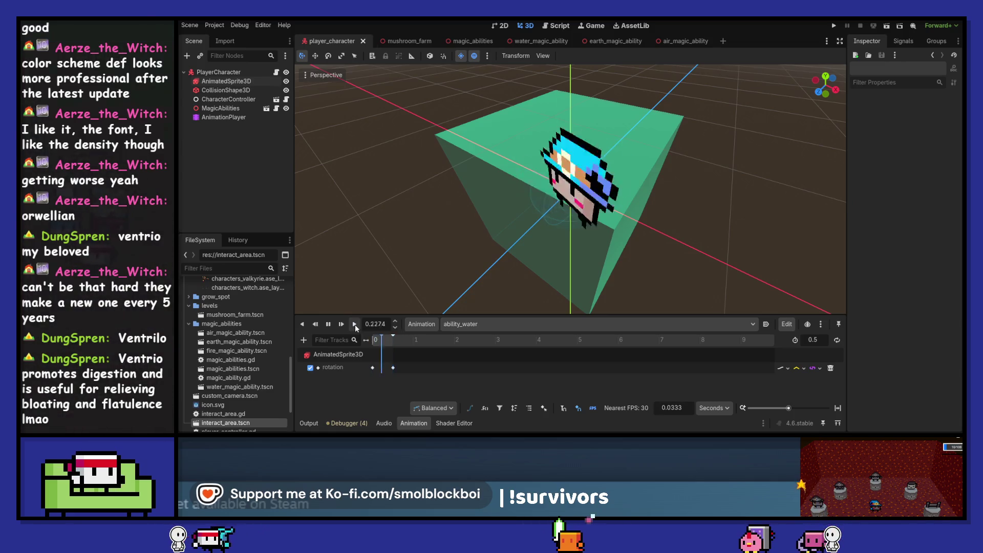
click(355, 324)
click(355, 325)
click(355, 325)
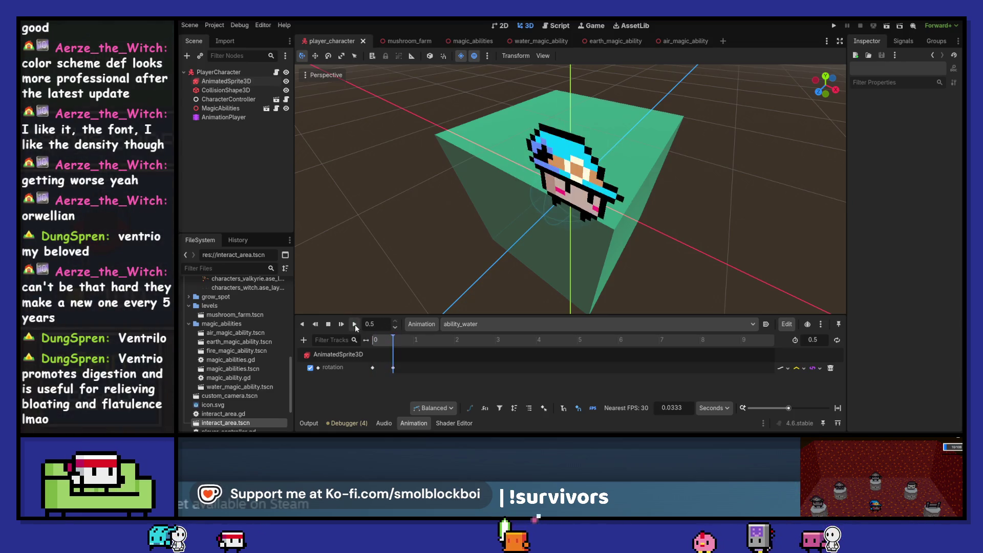
click(355, 325)
scroll(737, 171, up, 3)
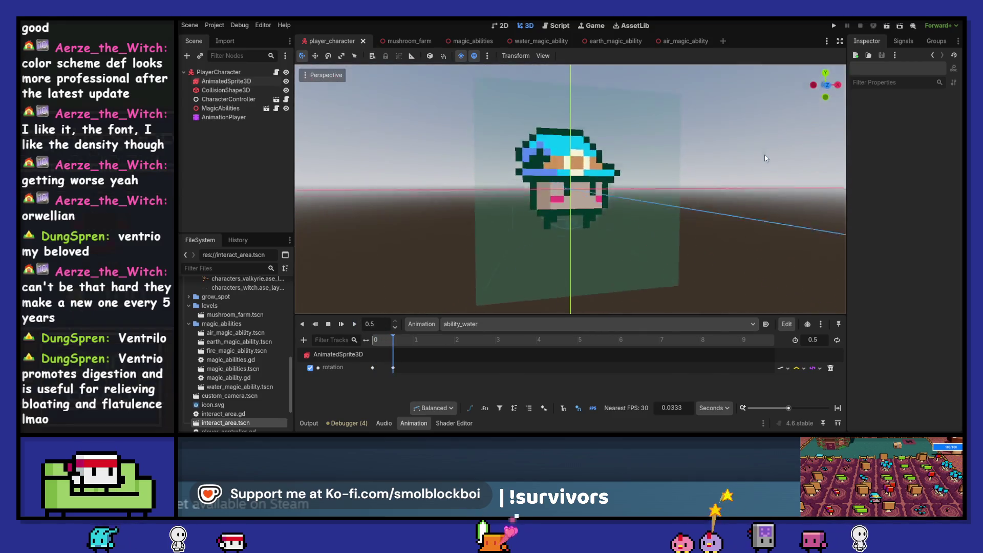
drag(737, 170, 711, 196)
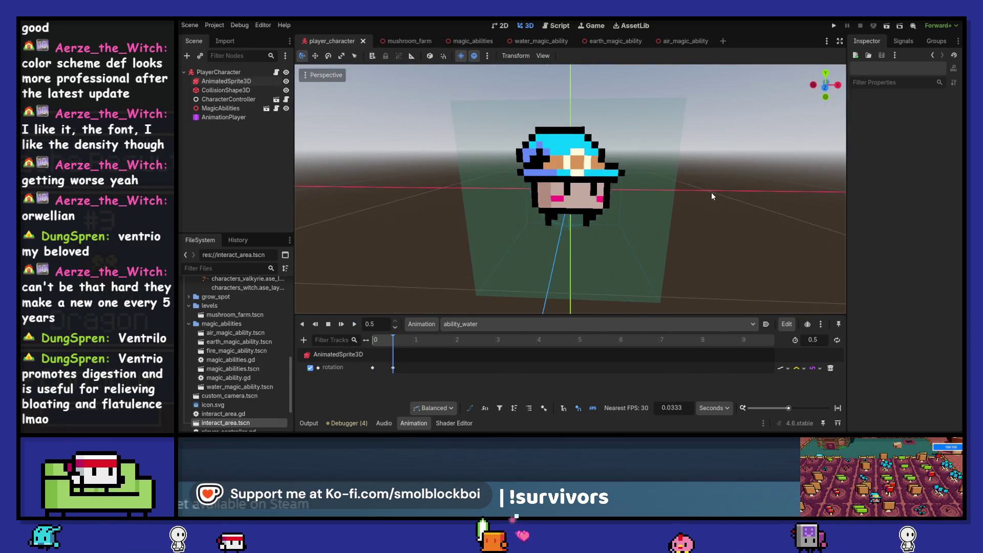
click(512, 324)
click(505, 340)
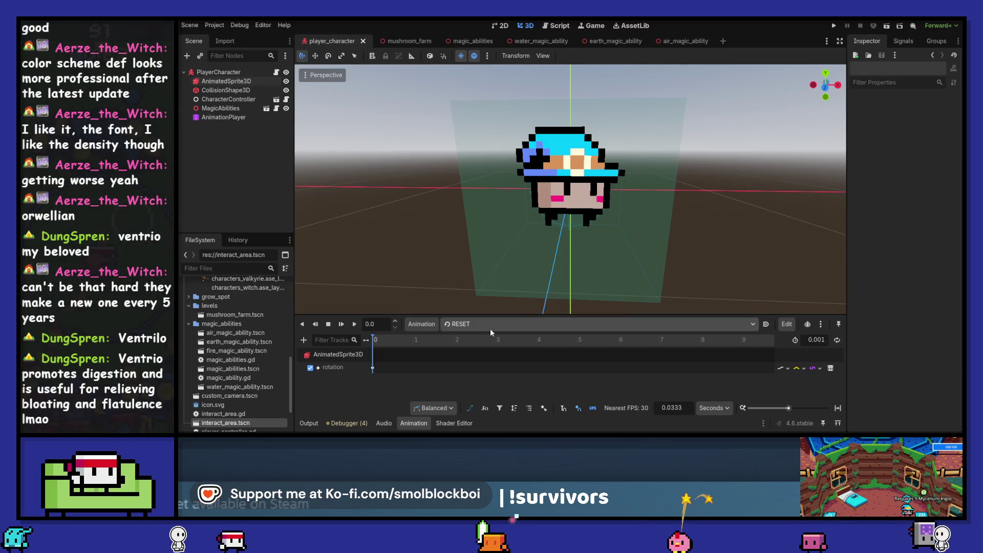
click(372, 368)
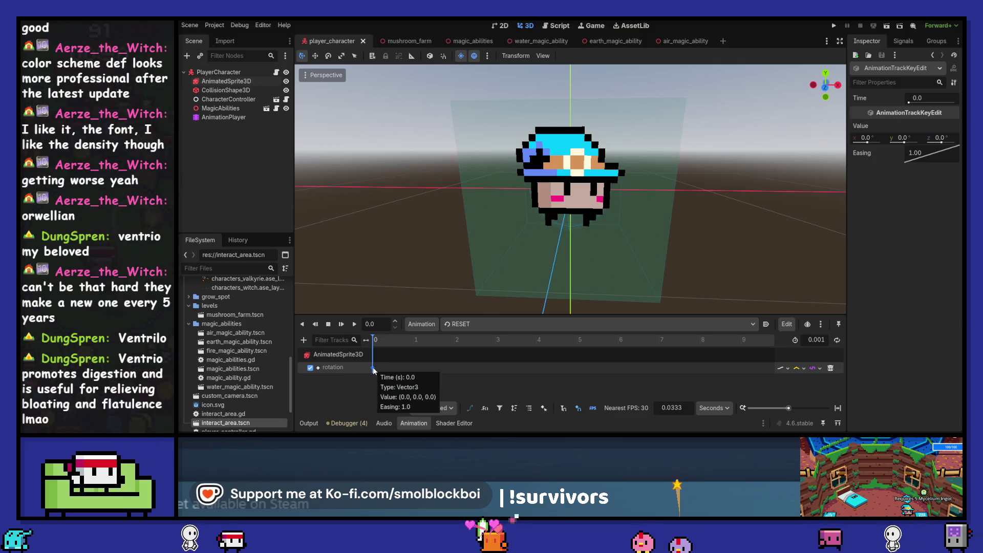
click(451, 325)
click(457, 349)
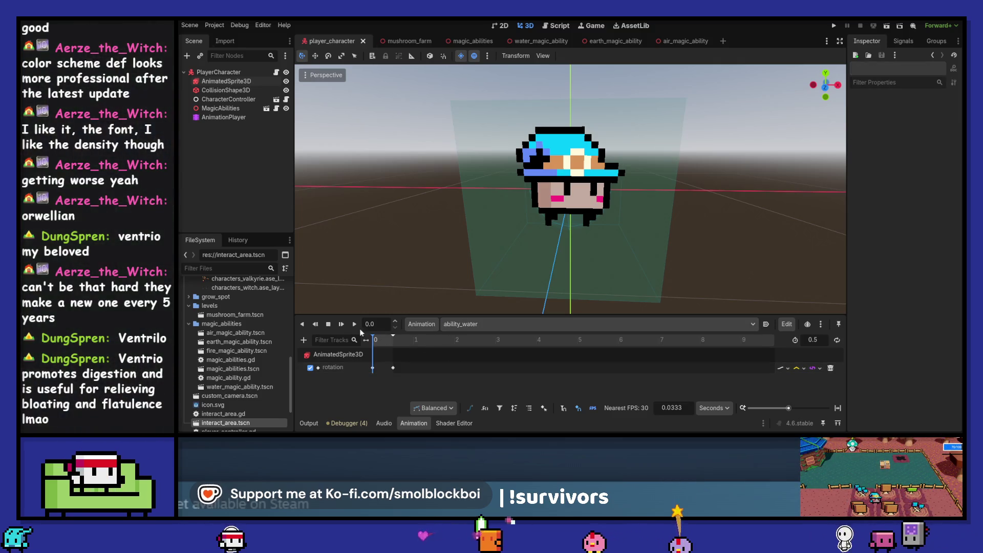
drag(382, 340, 372, 346)
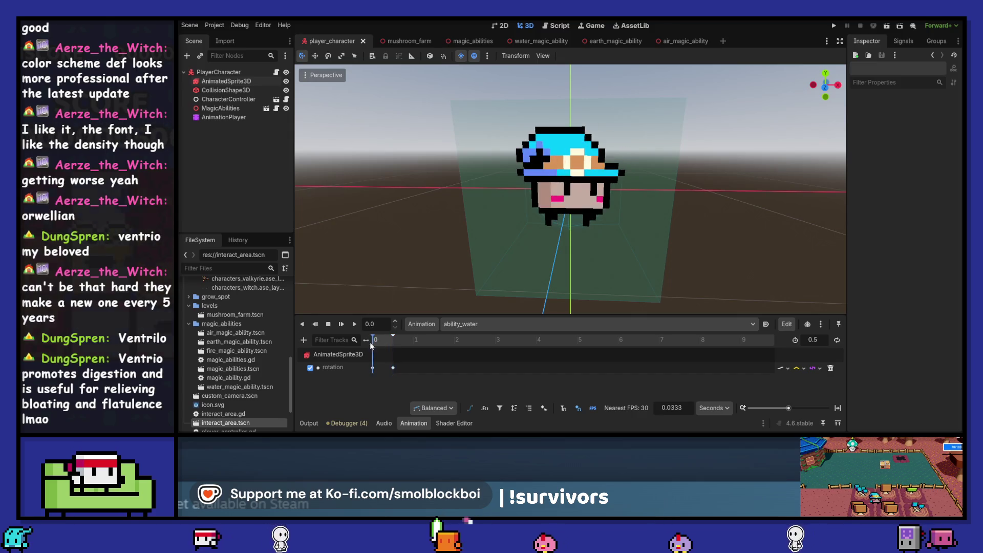
click(228, 80)
click(224, 117)
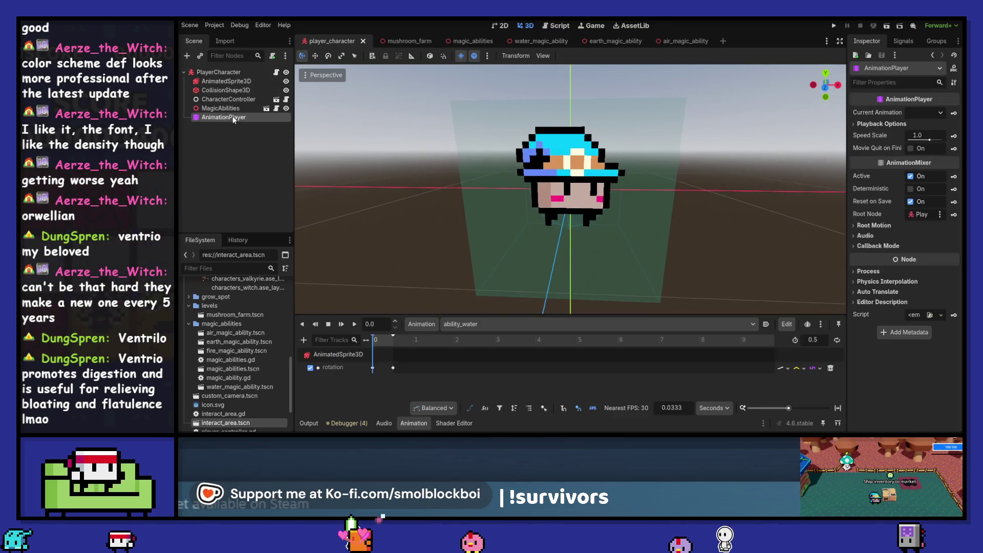
Create an AnimatedSprite3D position track and key the position at 0.5 seconds.
click(236, 79)
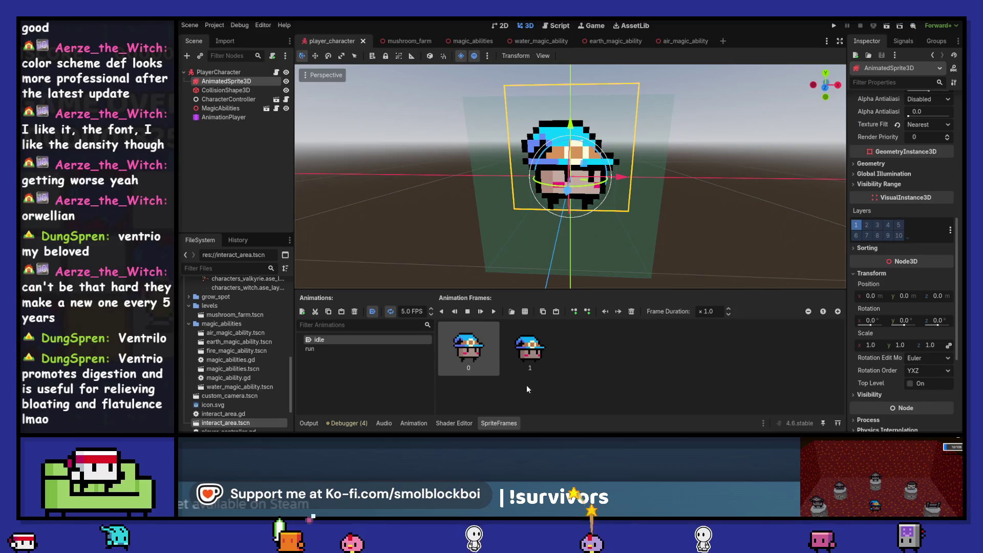
click(407, 423)
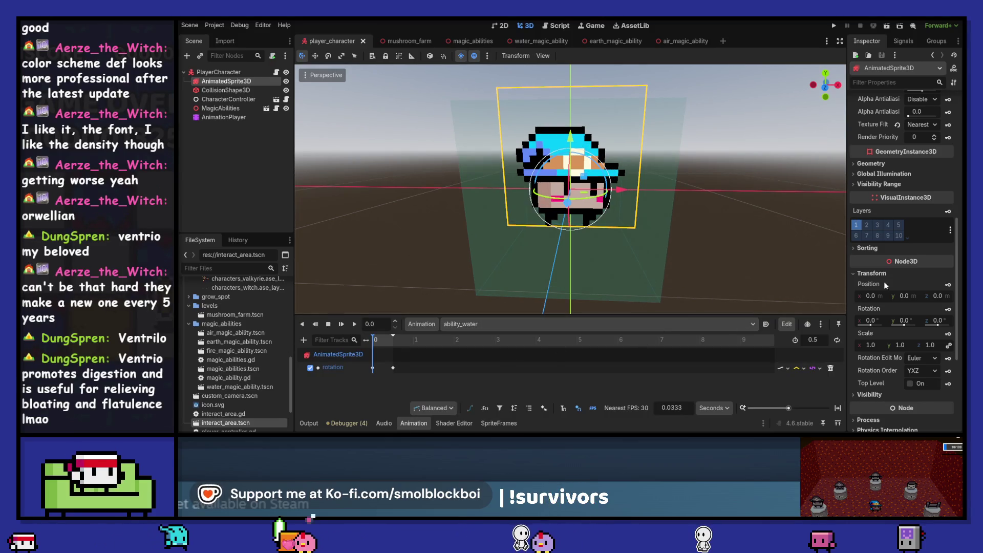
click(949, 285)
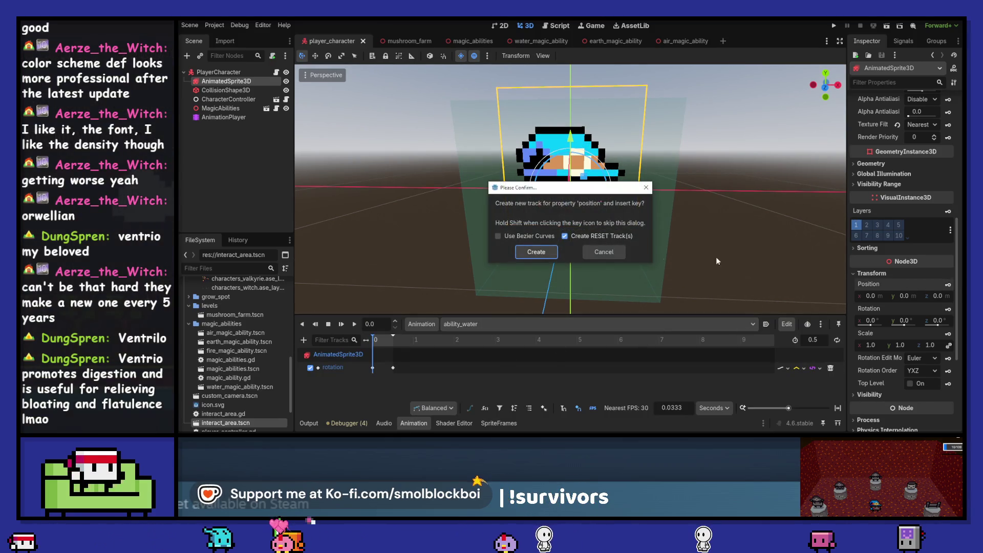
click(535, 251)
drag(376, 347, 394, 346)
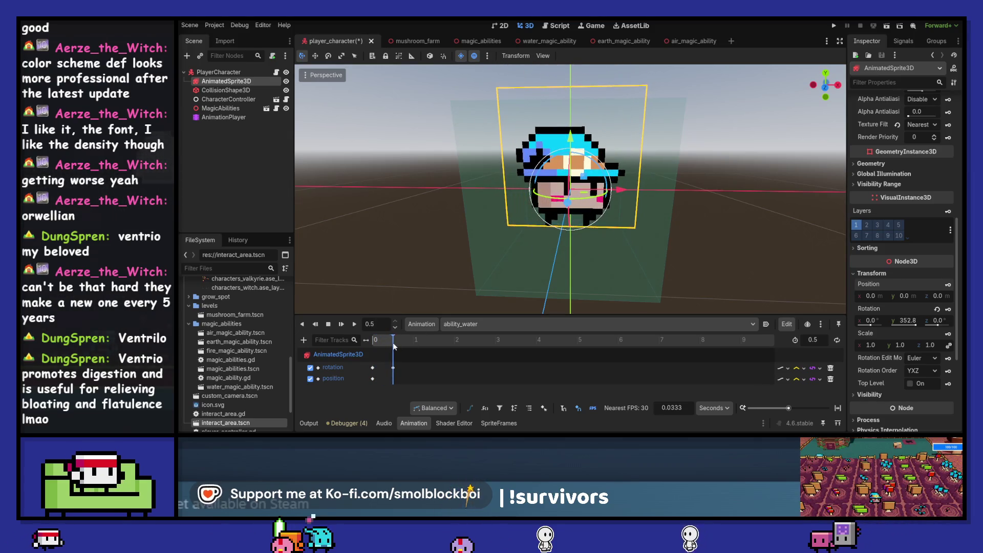
click(948, 284)
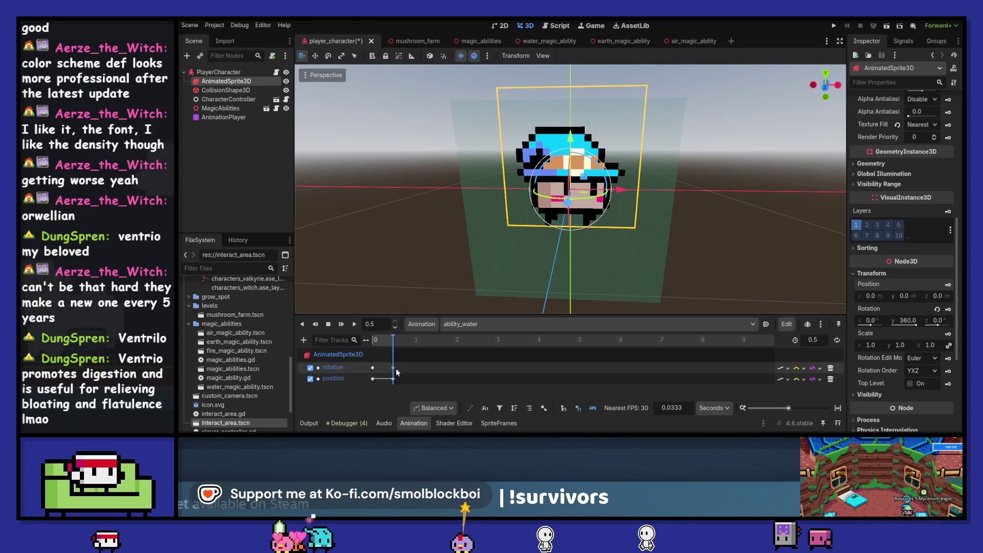
At 0.25 seconds, set position y to 0.5 and key it.
drag(381, 341, 383, 342)
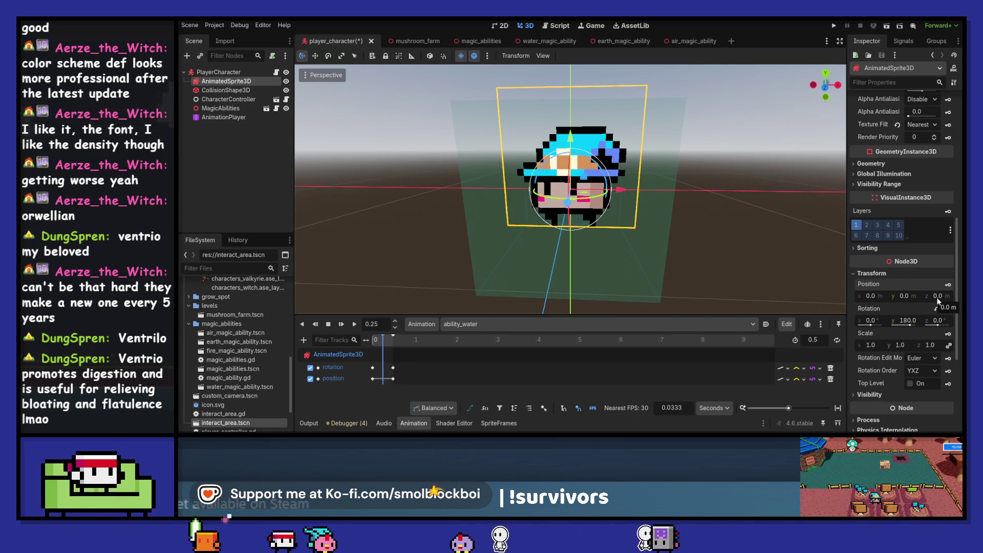
drag(906, 297, 906, 296)
click(906, 296)
key(BackSpace)
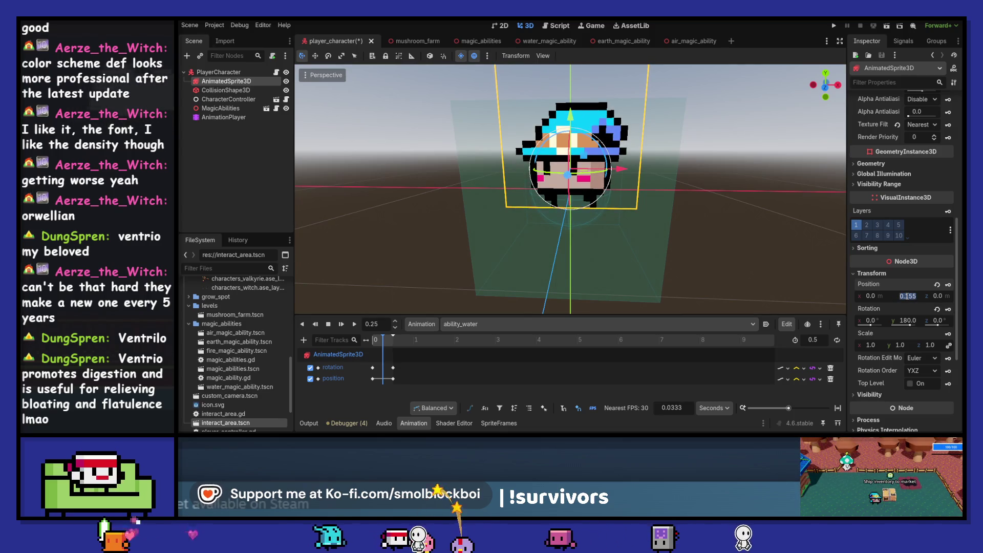
text(0.2)
key(Tab)
click(909, 297)
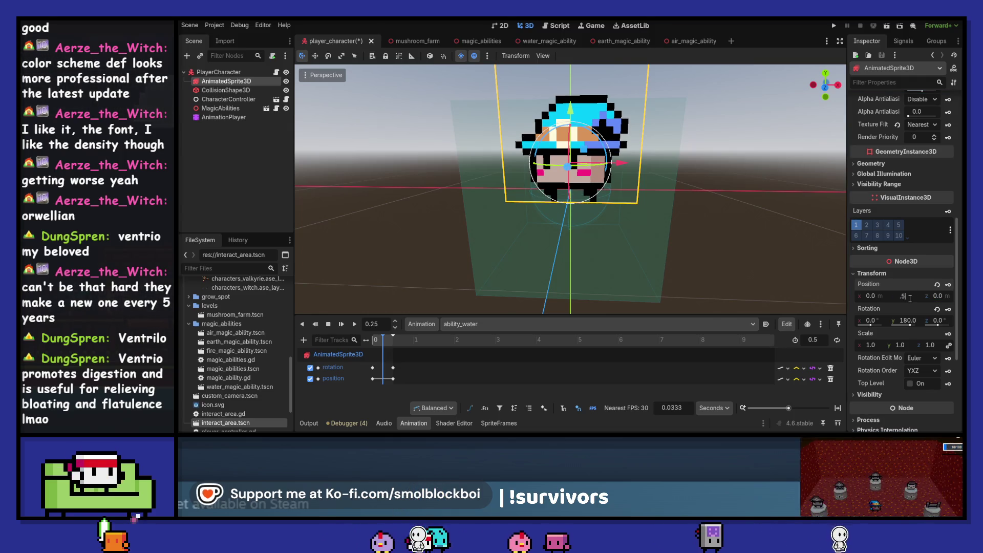
text(0.5)
key(Tab)
click(949, 285)
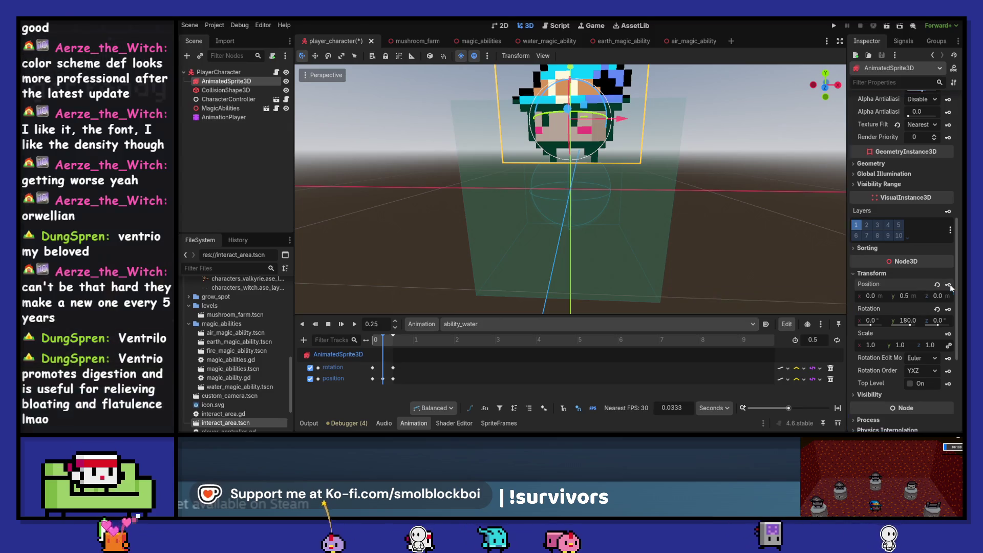
Replay the animation from the start repeatedly to check the hop and spin.
click(342, 323)
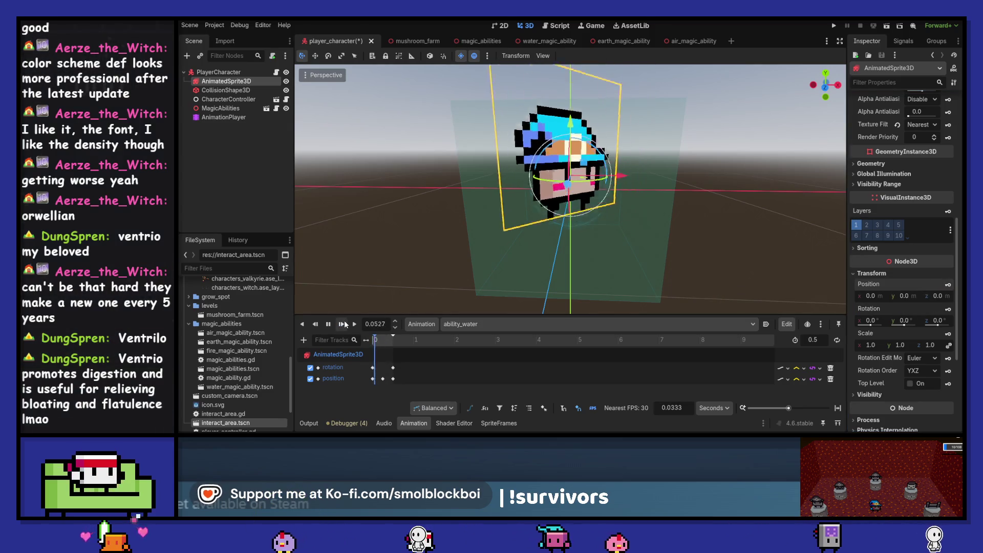
click(342, 324)
click(342, 324)
click(342, 323)
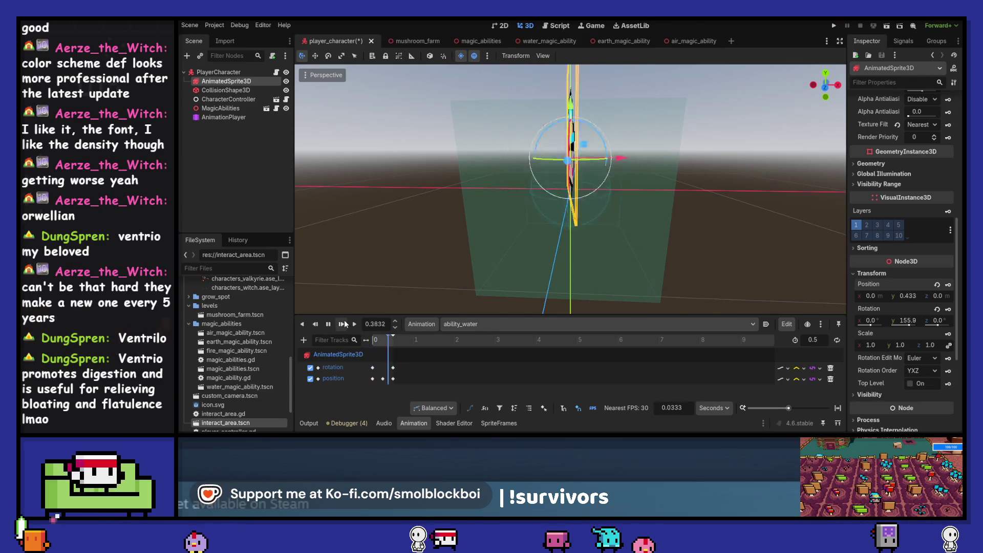
click(342, 323)
click(342, 323)
click(342, 324)
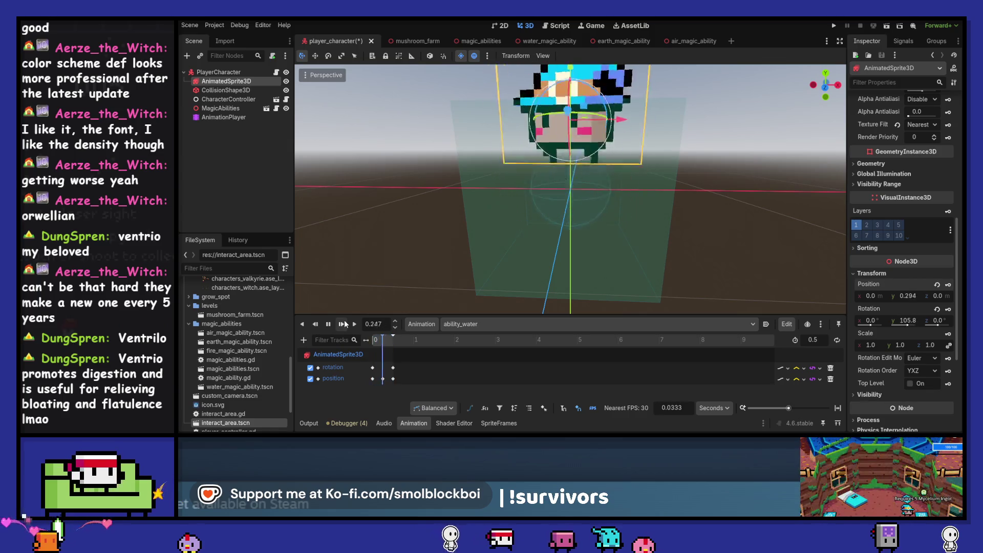
click(345, 323)
click(344, 323)
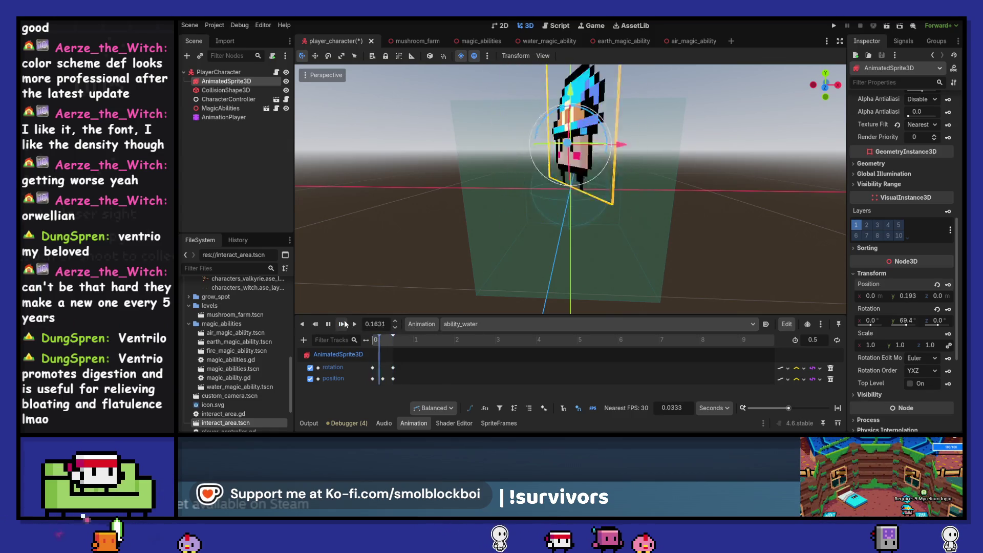
click(345, 323)
click(345, 324)
click(345, 324)
click(345, 324)
click(345, 325)
click(345, 325)
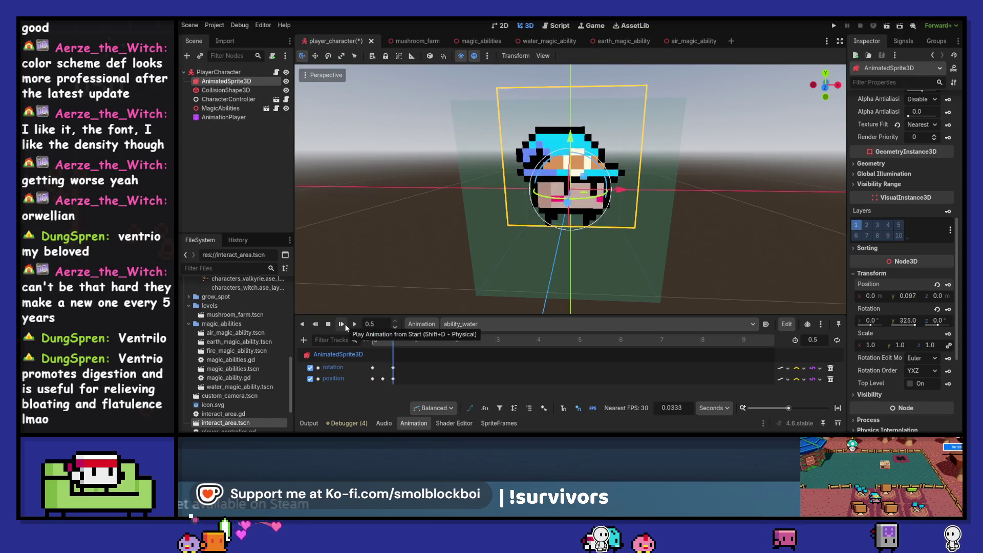
Change the 0.5-second rotation key to 720° on Y and preview the spin.
drag(383, 342, 393, 341)
click(394, 368)
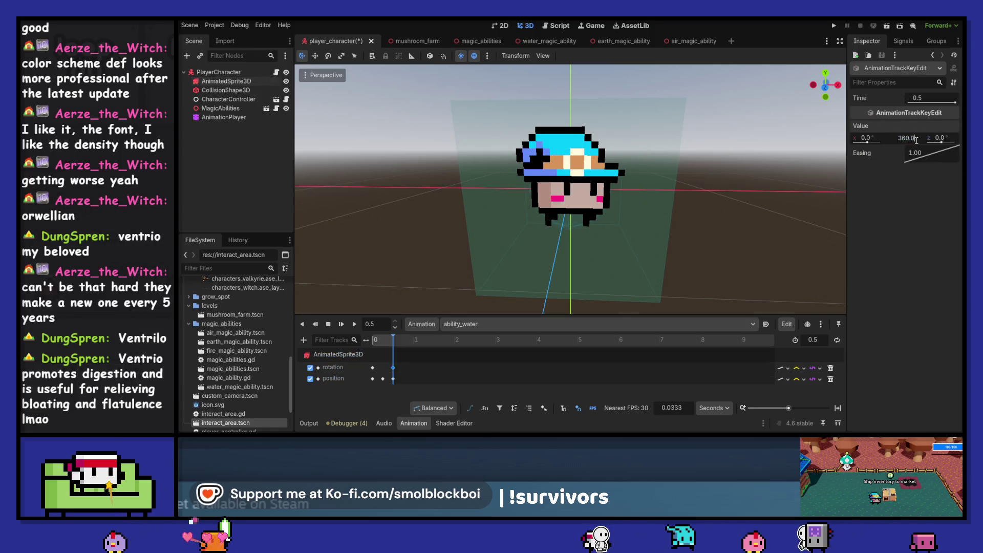
text(720)
key(Tab)
click(344, 324)
click(342, 324)
Create an AnimatedSprite3D scale track keyed at 0.0 seconds.
click(371, 340)
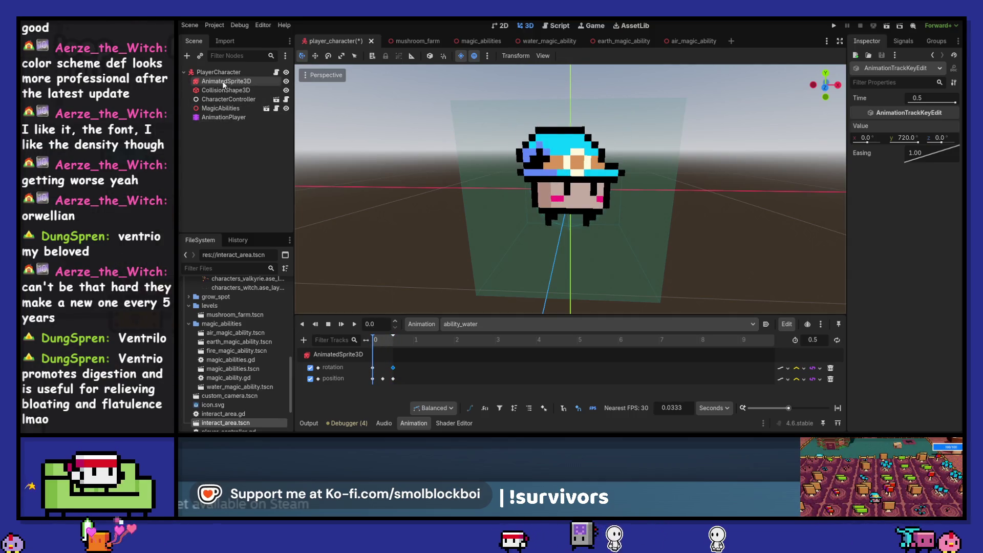
click(223, 81)
click(415, 423)
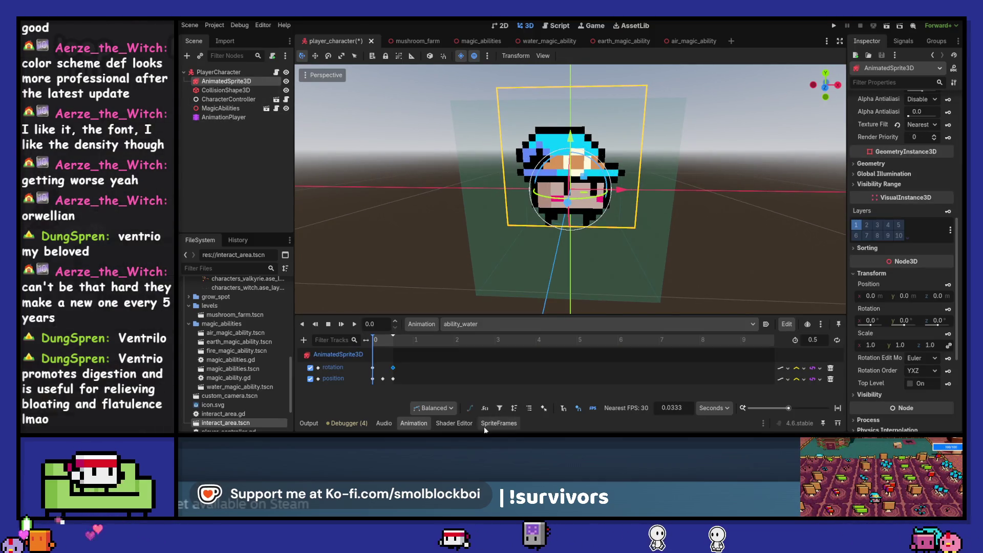
click(949, 333)
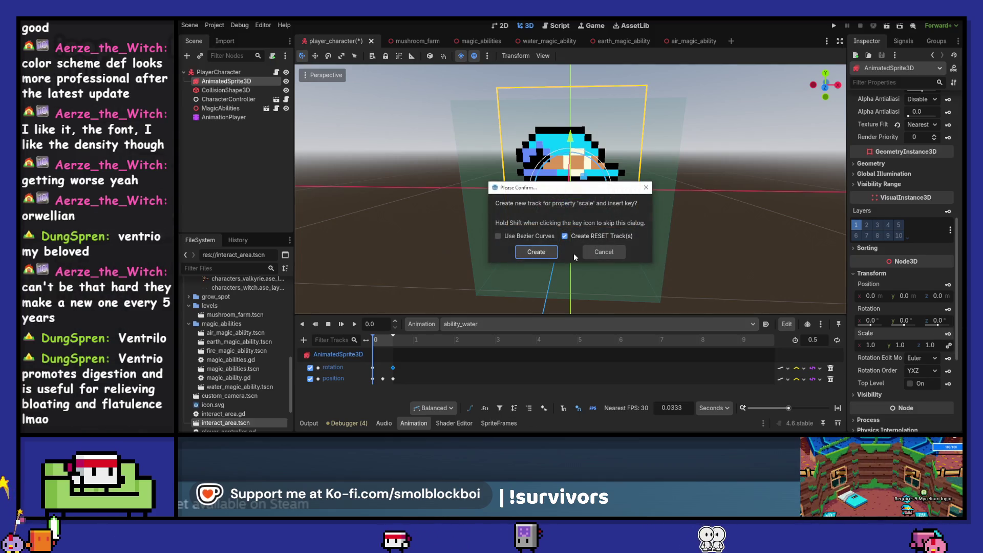
click(544, 250)
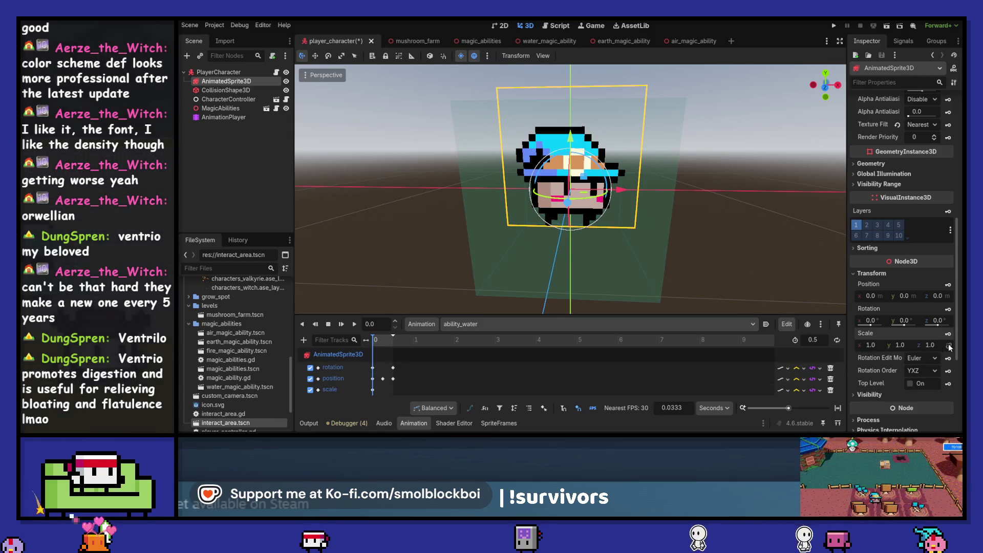
drag(872, 345, 863, 345)
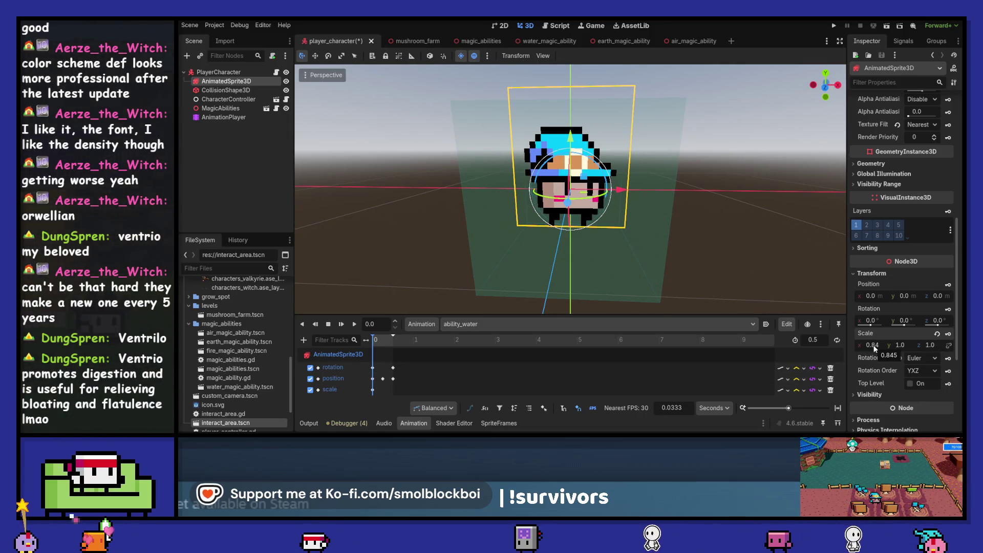
mouse_move(376, 340)
mouse_down()
mouse_move(397, 339)
mouse_move(367, 339)
mouse_up()
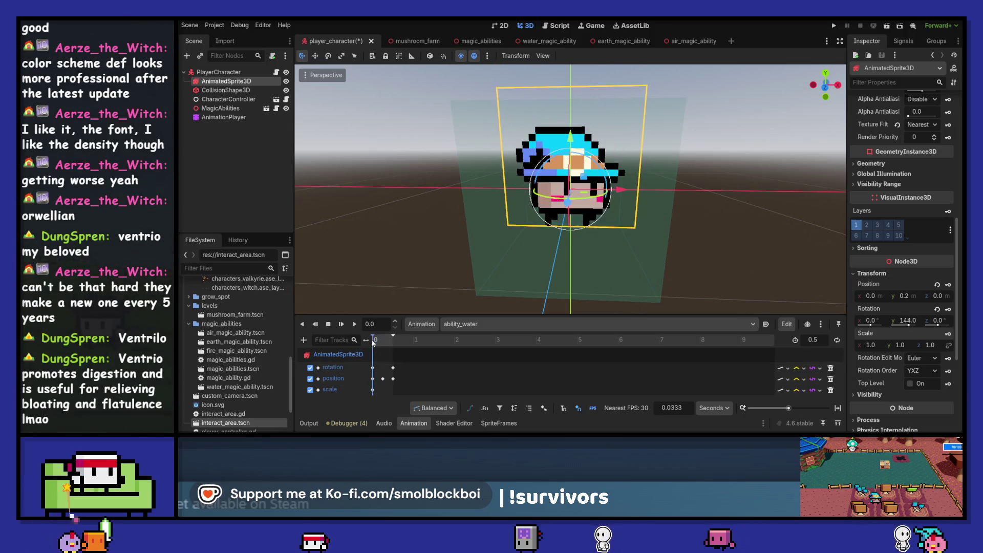